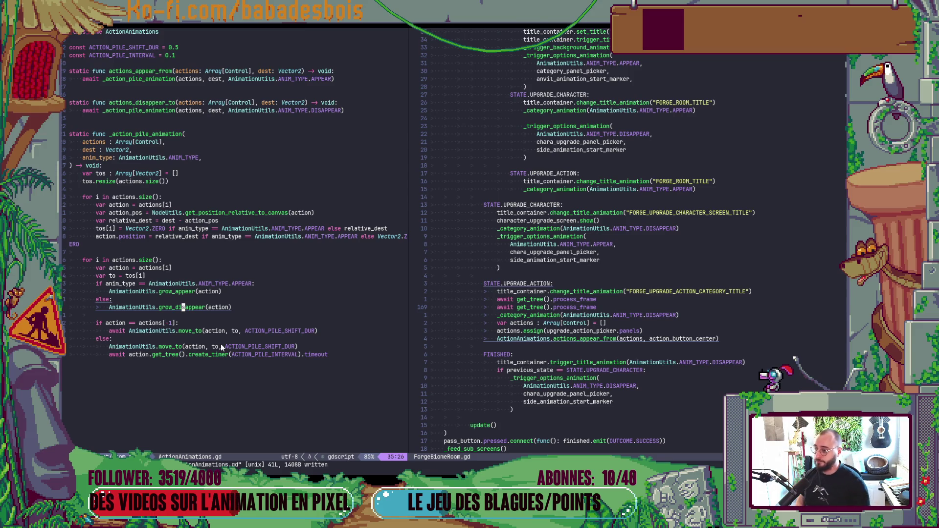
# Select the action_button and center-position lines in ForgeBiomeRoom.gd.
pyautogui.scroll(5, 643, 288)
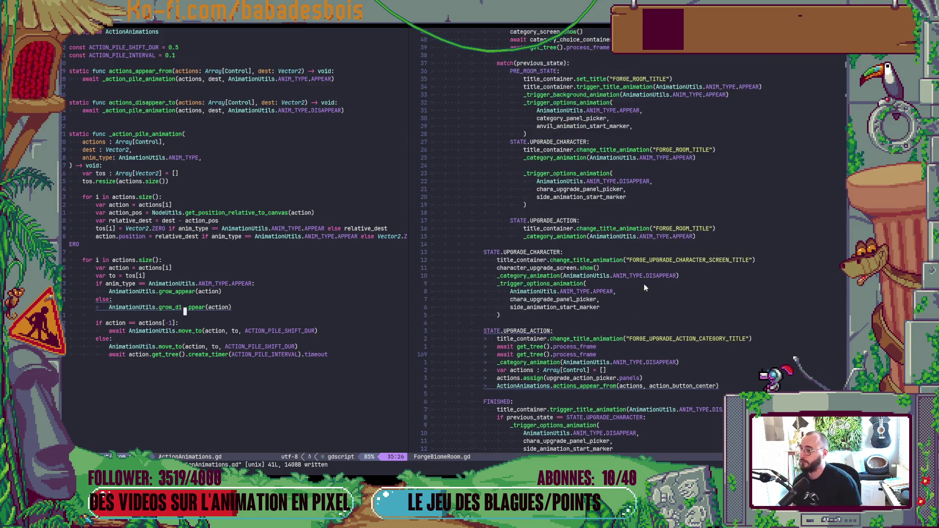
pyautogui.scroll(5, 644, 287)
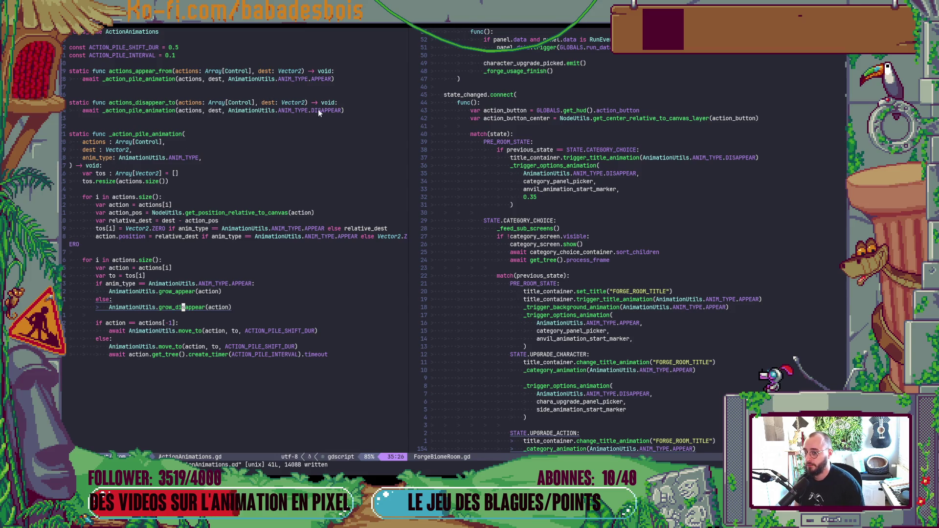
pyautogui.moveTo(756, 119); pyautogui.dragTo(399, 104)
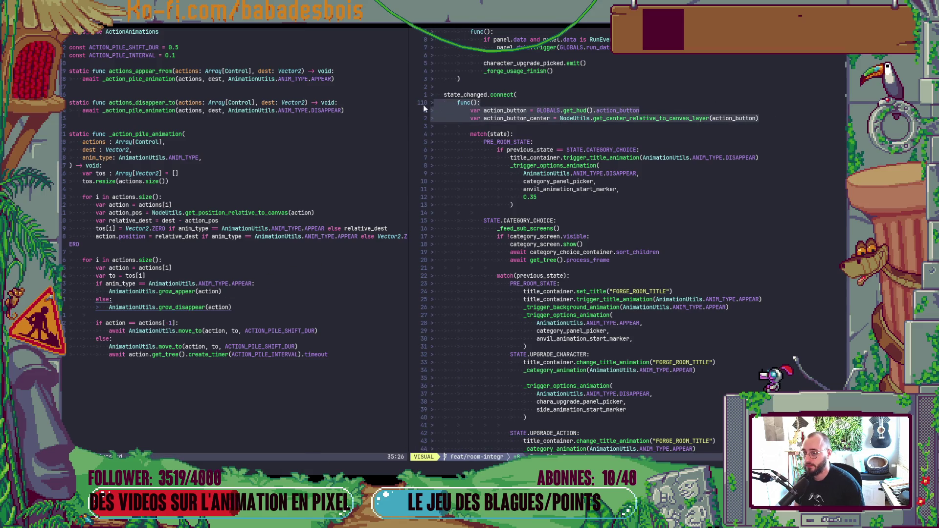
pyautogui.click(634, 149)
# Change actions_appear_from's dest: Vector2 parameter to action_button: in ActionAnimations.gd.
pyautogui.click(260, 71)
pyautogui.write('ct)')
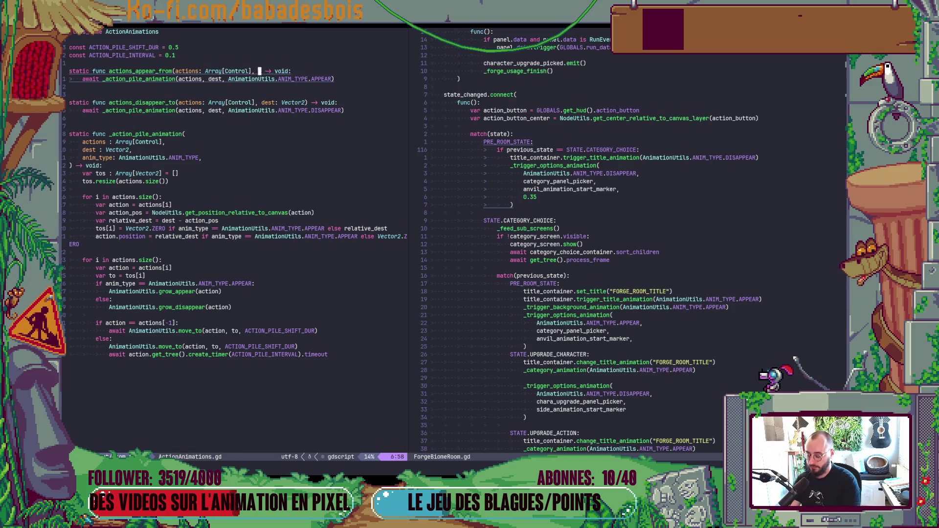
pyautogui.write('action)8')
pyautogui.write('utt')
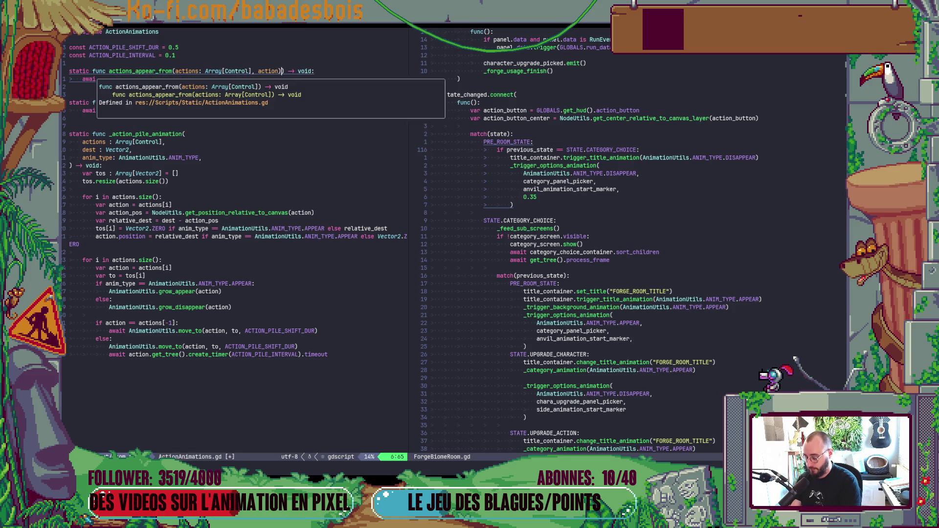
pyautogui.write('on')
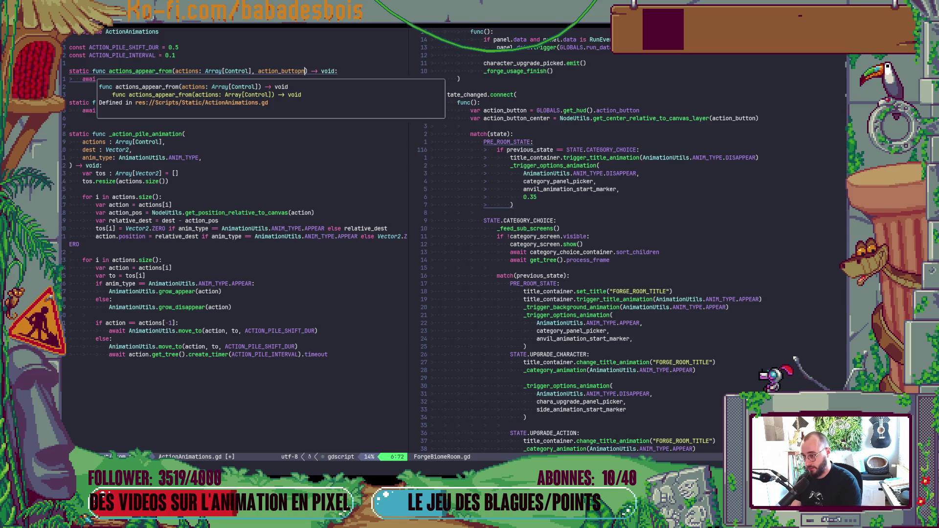
pyautogui.write(':')
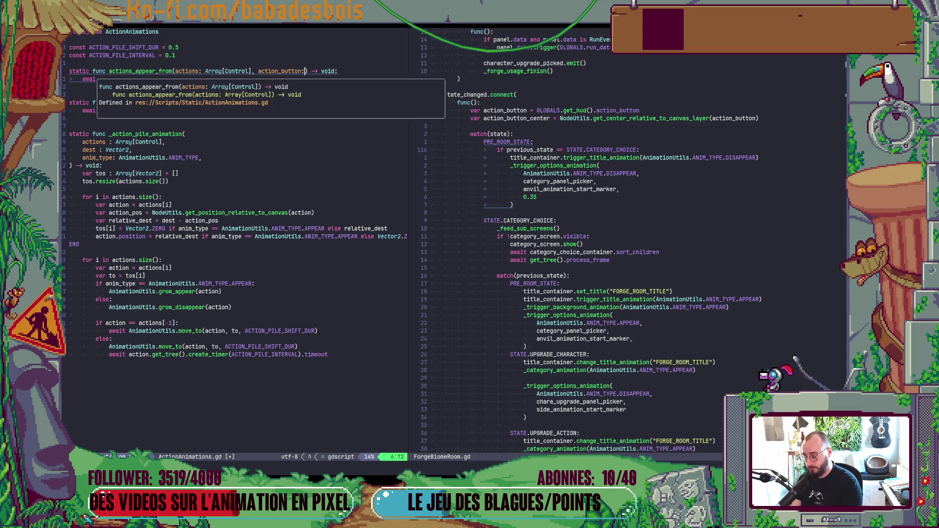
pyautogui.hotkey('alt', 'Tab')
pyautogui.press('Tab')
pyautogui.hotkey('alt', 'Tab')
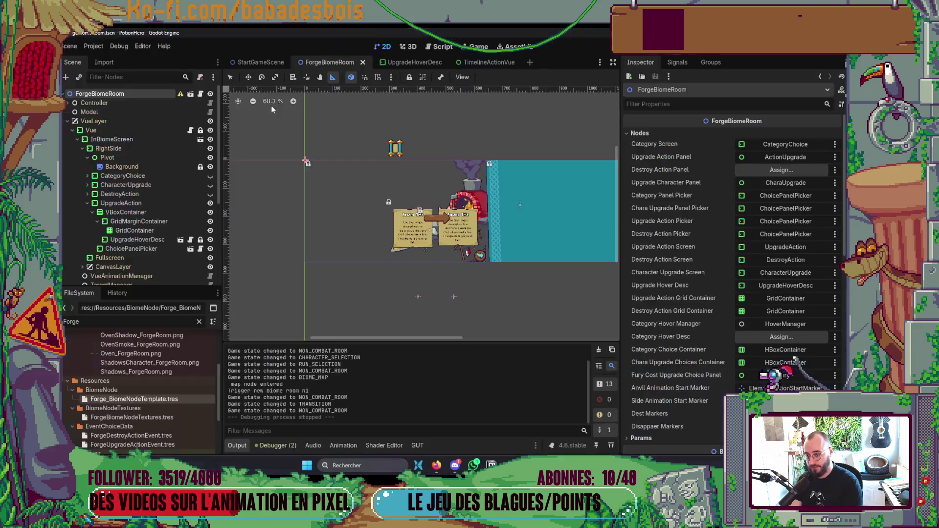
# Open HUD.tscn, expand ActionButtonContainer to check the button's type, then start typing TextureB.
pyautogui.hotkey('ctrl', 'shift', 'o')
pyautogui.write('A')
pyautogui.press('BackSpace')
pyautogui.write('HUD')
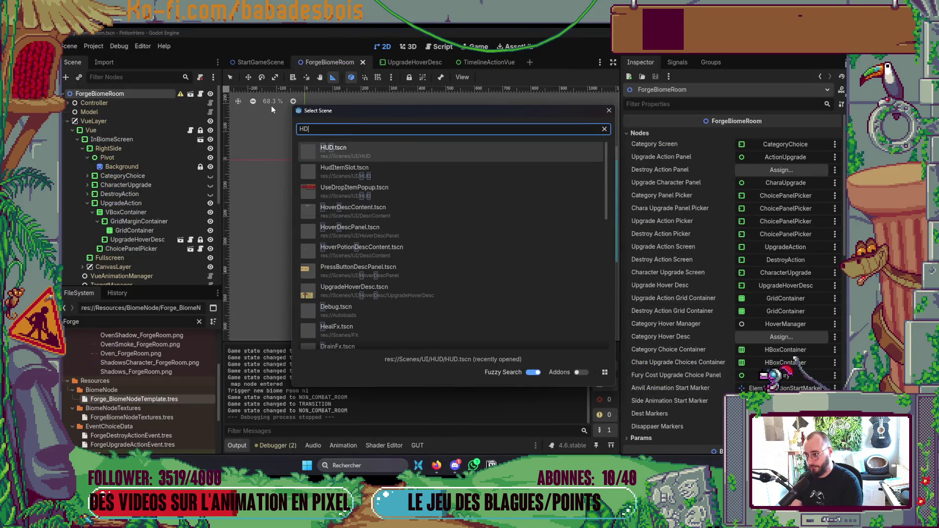
pyautogui.press('Return')
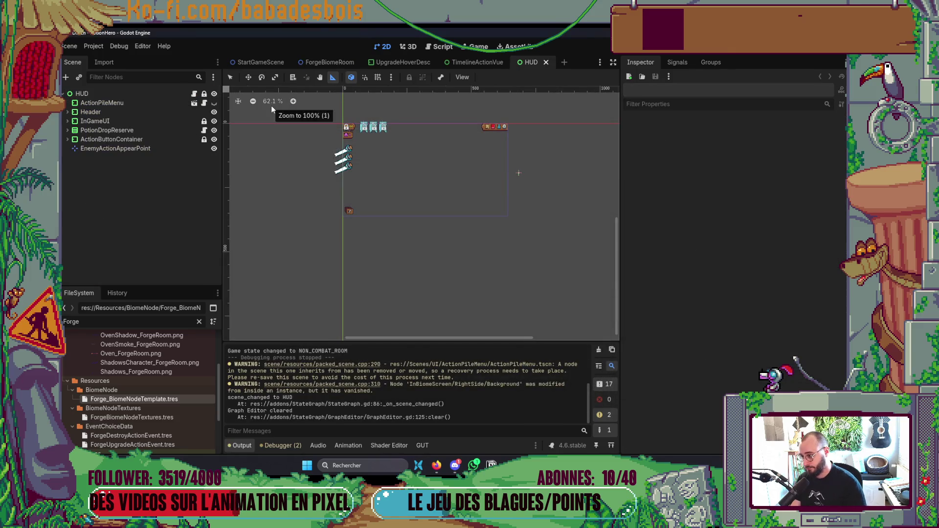
pyautogui.click(69, 139)
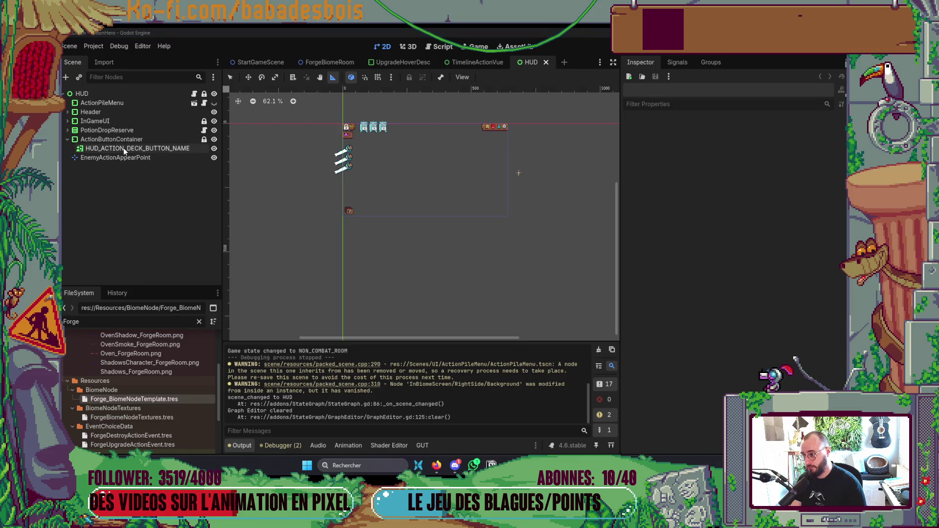
pyautogui.hotkey('alt', 'Tab')
pyautogui.write('TextureB')
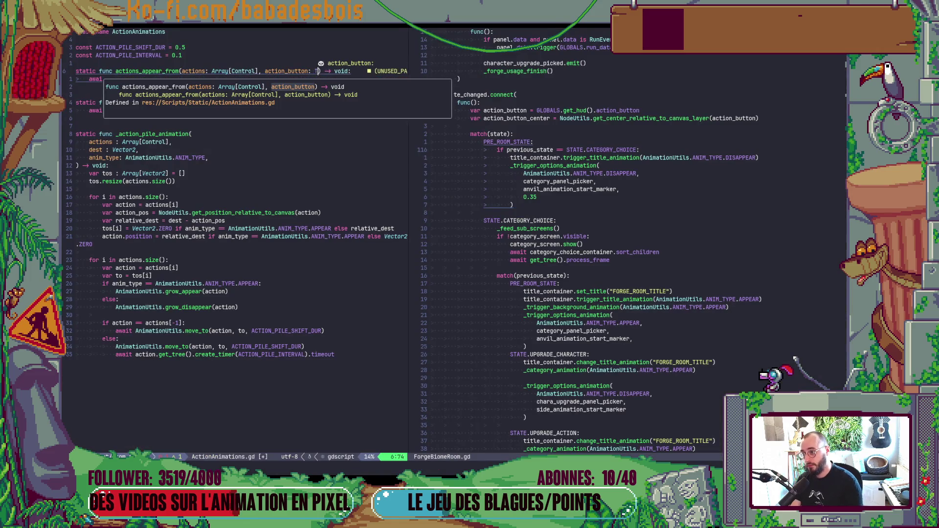
# Type both functions' parameter as action_button: TextureButton, replacing dest: Vector2, and save.
pyautogui.press('Tab')
pyautogui.press('Escape')
pyautogui.press('j')
pyautogui.press('j')
pyautogui.press('j')
pyautogui.press('b')
pyautogui.press('b')
pyautogui.press('b')
pyautogui.press('b')
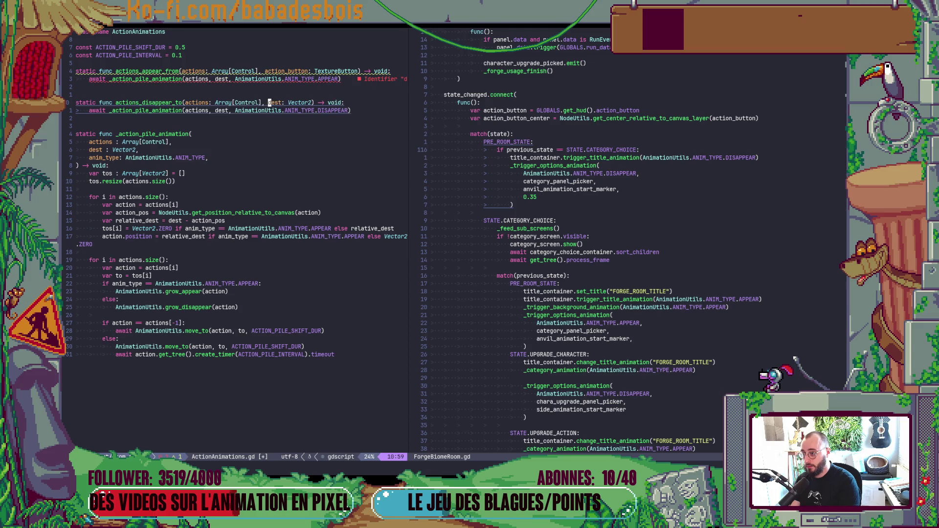
pyautogui.press('c')
pyautogui.press('t')
pyautogui.press(')')
pyautogui.write('action_bu')
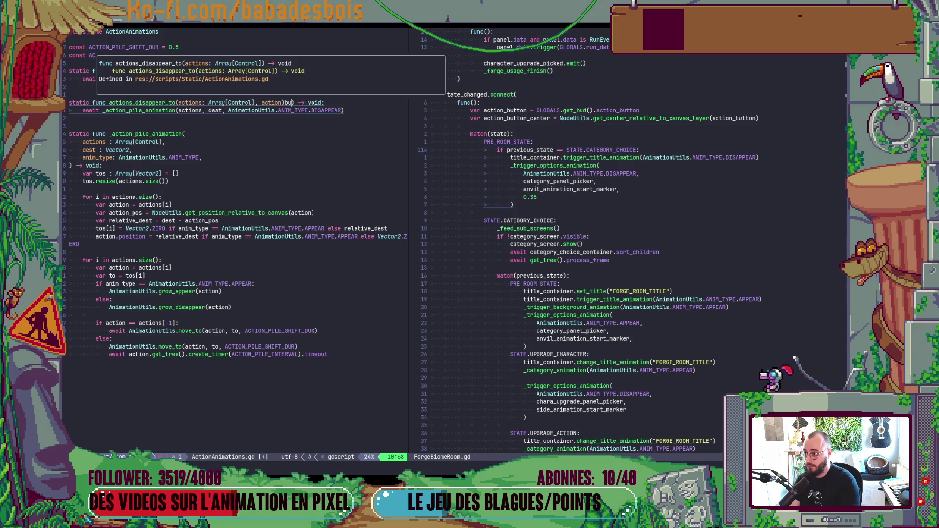
pyautogui.write('tton:')
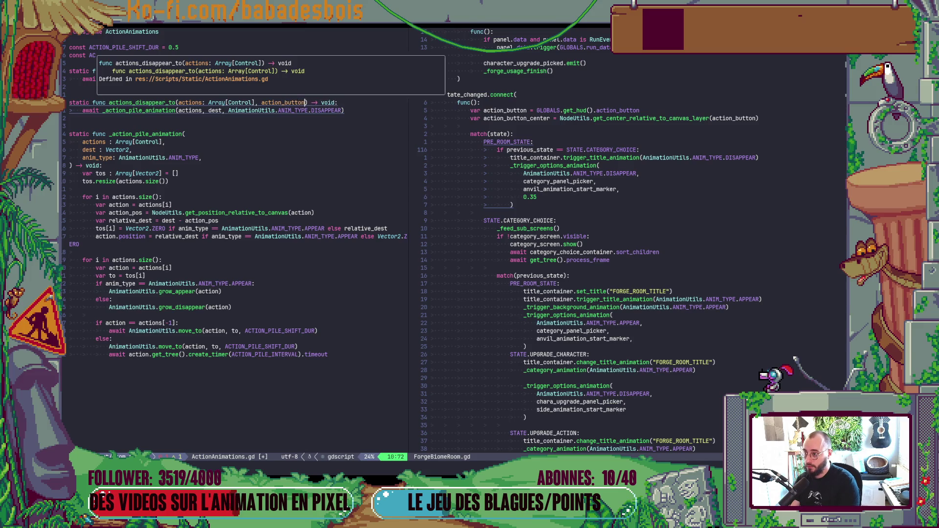
pyautogui.write(' Tex')
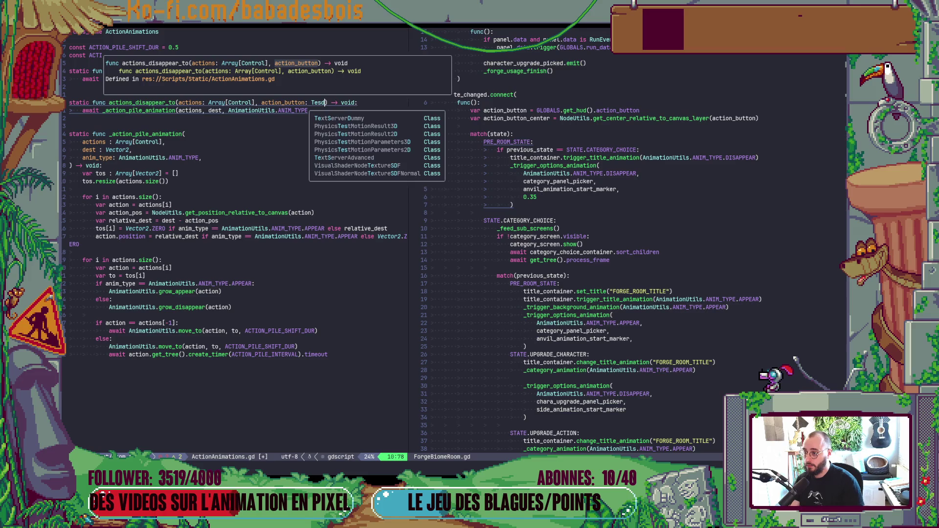
pyautogui.press('Return')
pyautogui.press('Escape')
pyautogui.write(':w')
pyautogui.press('Return')
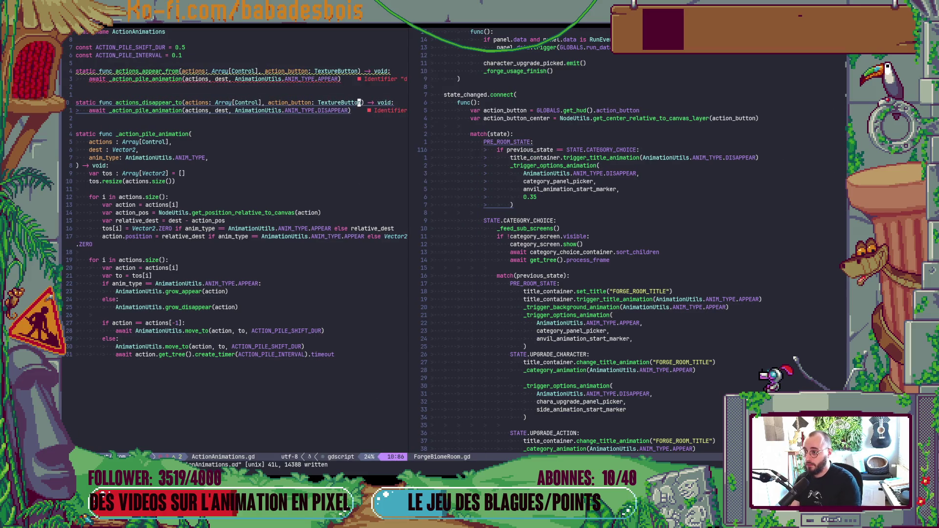
# Pass action_button instead of dest in both _action_pile_animation await calls and save.
pyautogui.click(217, 111)
pyautogui.write('cwec')
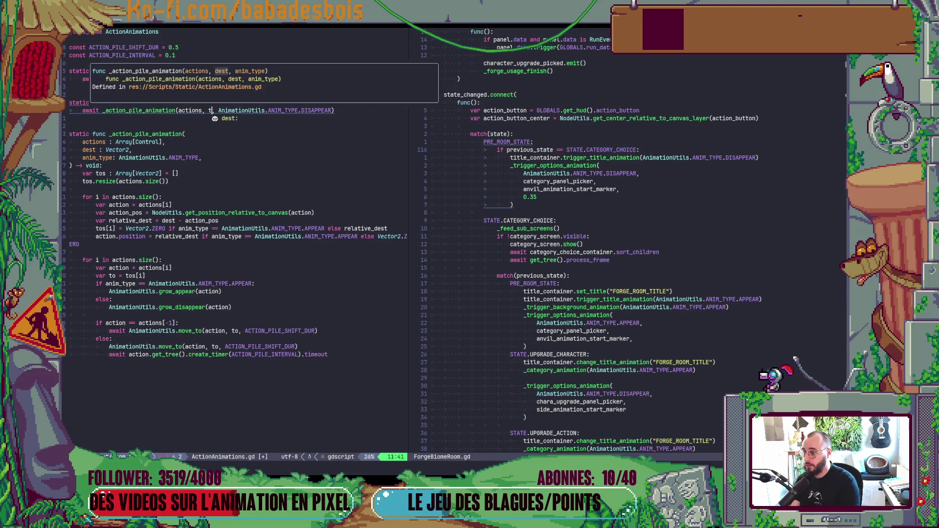
pyautogui.press('BackSpace')
pyautogui.press('BackSpace')
pyautogui.write('action_b')
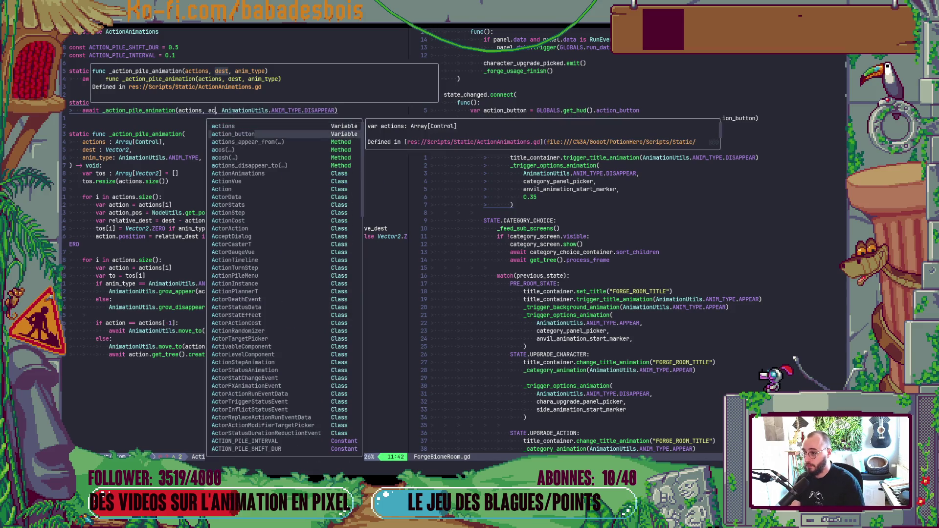
pyautogui.press('Return')
pyautogui.press('Escape')
pyautogui.press('k')
pyautogui.press('k')
pyautogui.click(218, 79)
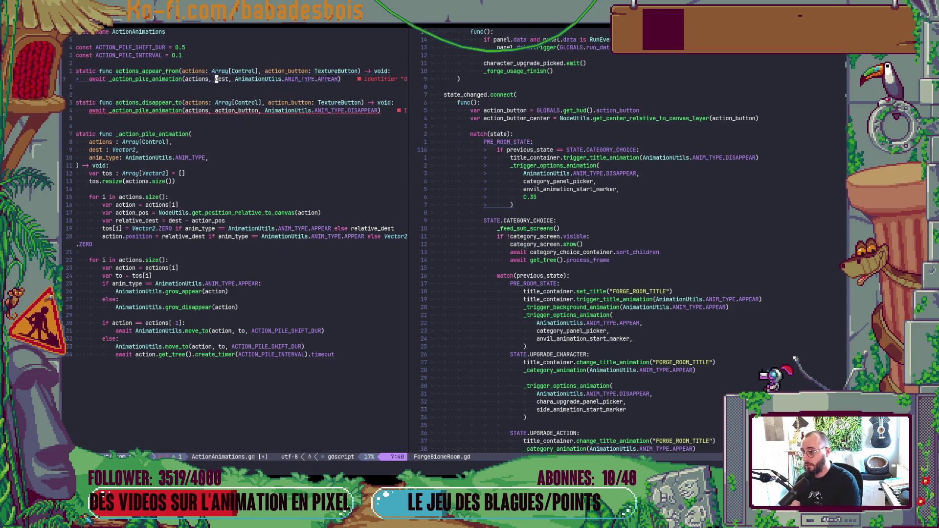
pyautogui.write('cwac')
pyautogui.press('Return')
pyautogui.press('Escape')
pyautogui.write(':w')
pyautogui.press('Return')
pyautogui.press('j')
pyautogui.press('j')
pyautogui.press('j')
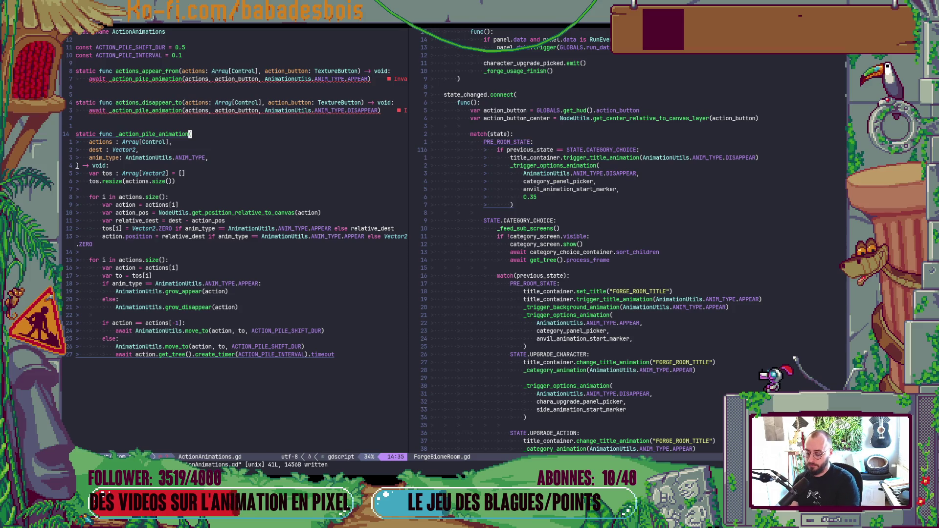
pyautogui.hotkey('ctrl', 'w')
# Copy the center-position expression and start a var line below tos.resize in ActionAnimations.gd.
pyautogui.press('l')
pyautogui.press('k')
pyautogui.press('k')
pyautogui.press('k')
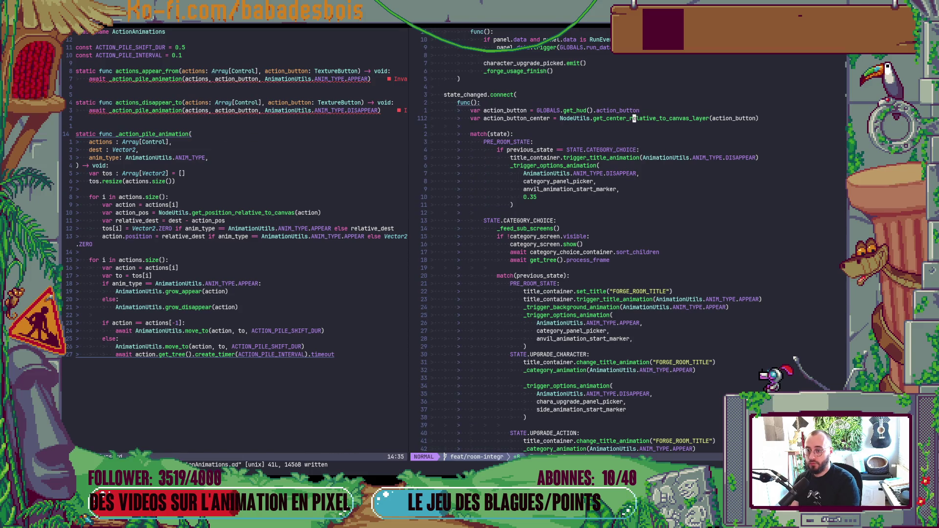
pyautogui.press('y')
pyautogui.press('i')
pyautogui.press('W')
pyautogui.hotkey('ctrl', 'w')
pyautogui.press('h')
pyautogui.press('j')
pyautogui.press('j')
pyautogui.press('j')
pyautogui.press('j')
pyautogui.press('j')
pyautogui.press('j')
pyautogui.write('io')
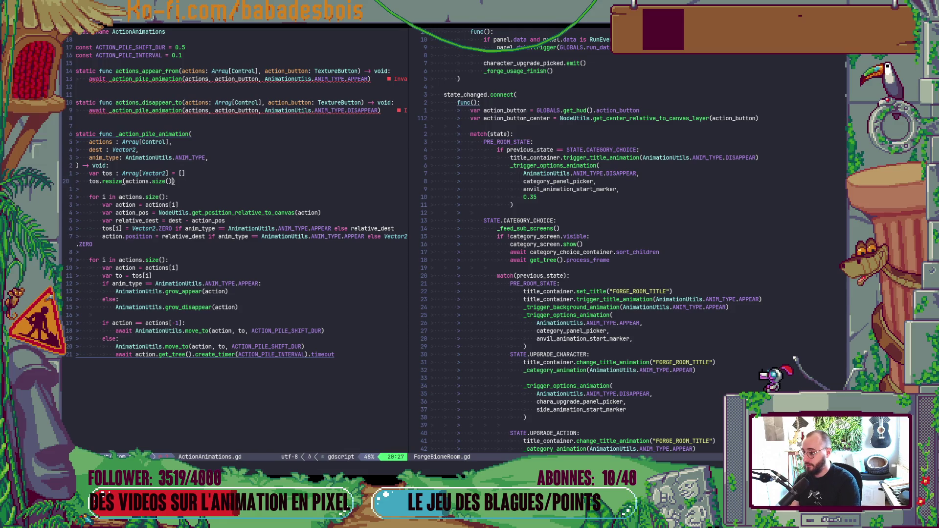
pyautogui.press('BackSpace')
pyautogui.press('Escape')
pyautogui.write('ovar des')
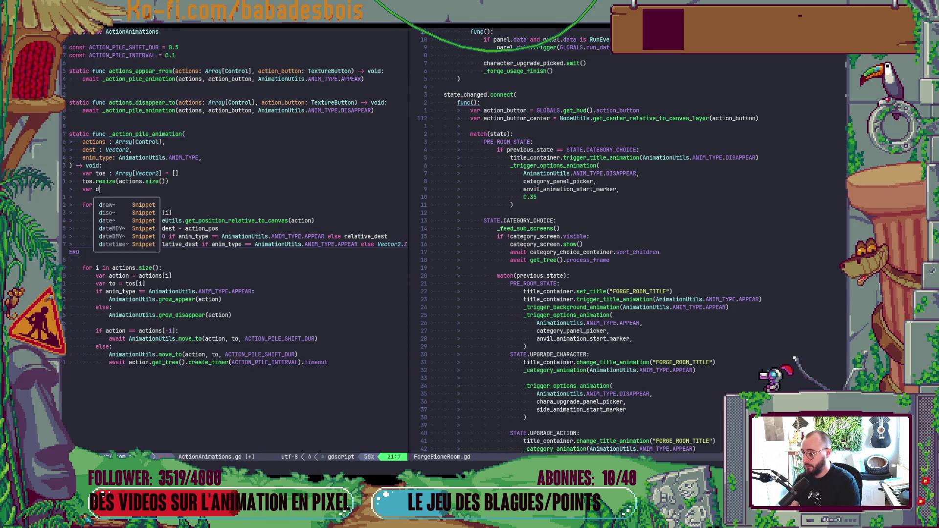
pyautogui.write('p')
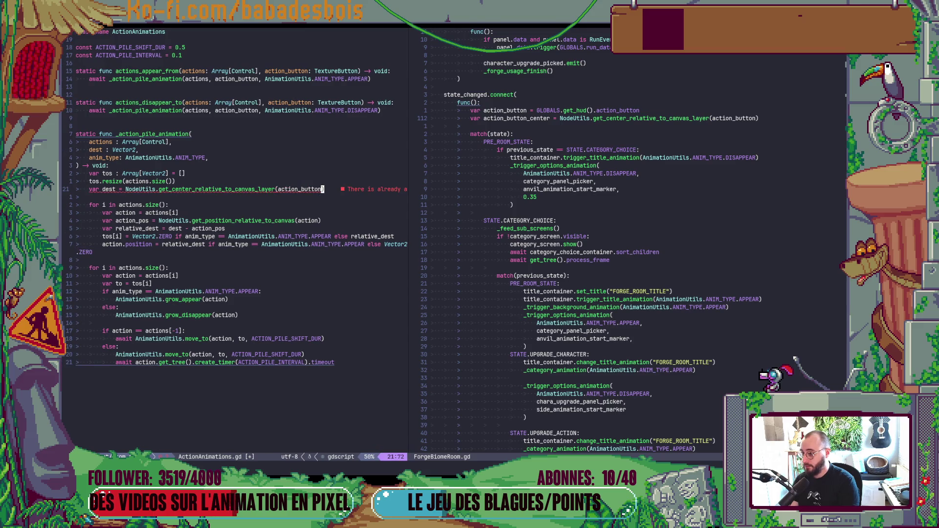
# Retype the dest parameter's type as TextureButton in ActionAnimations.gd.
pyautogui.press('k')
pyautogui.press('k')
pyautogui.press('k')
pyautogui.press('b')
pyautogui.press('b')
pyautogui.press('b')
pyautogui.press('c')
pyautogui.press('c')
pyautogui.write('action_button')
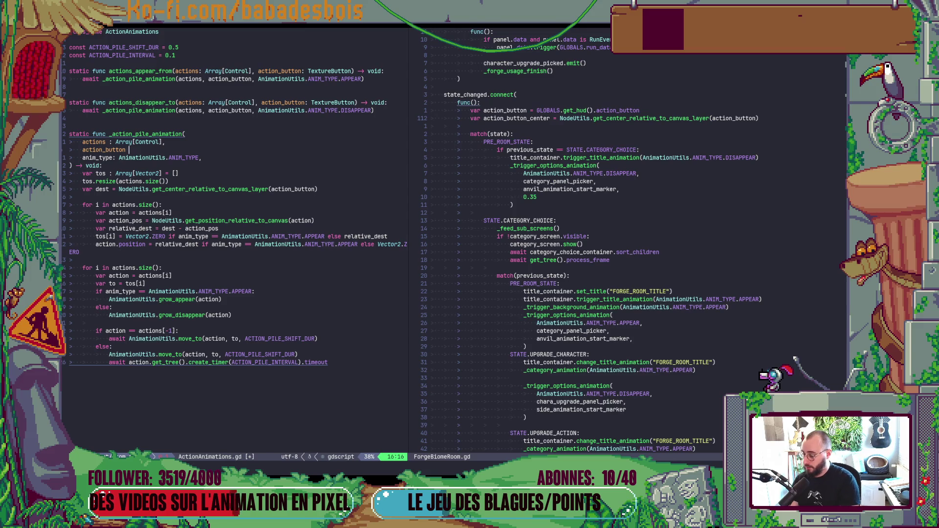
pyautogui.write('extureButton')
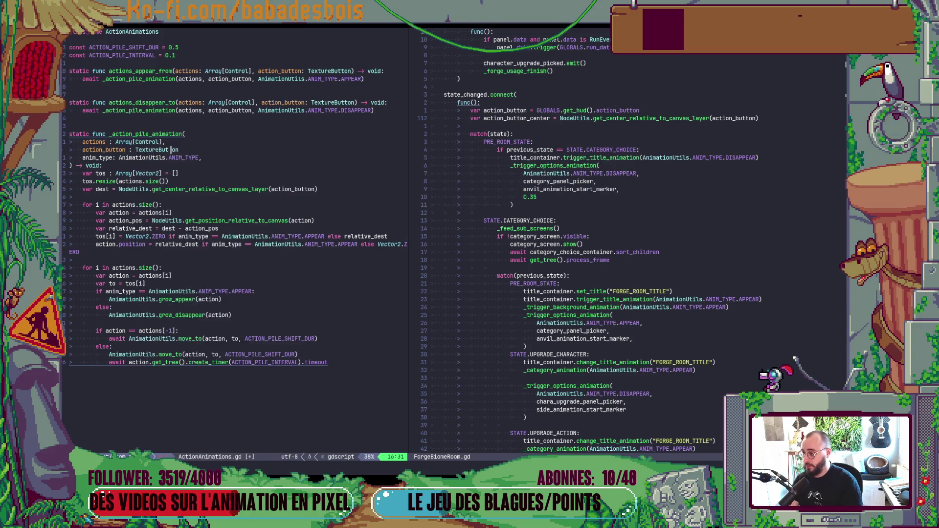
pyautogui.write(',')
pyautogui.press('Escape')
pyautogui.press('j')
pyautogui.press('j')
pyautogui.press('j')
# Delete the action_button_center line in ForgeBiomeRoom.gd, pass action_button instead, and save.
pyautogui.hotkey('ctrl', 'w')
pyautogui.press('l')
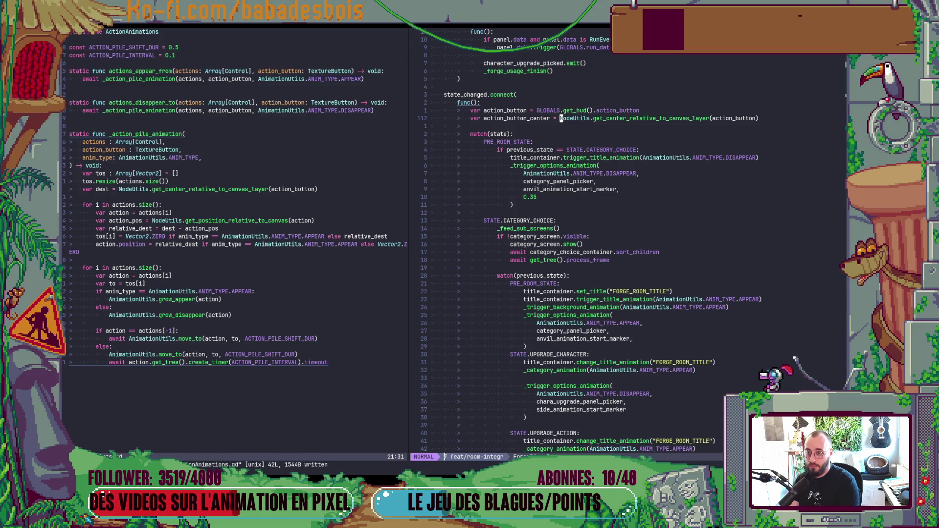
pyautogui.press('d')
pyautogui.press('d')
pyautogui.hotkey('ctrl', 'd')
pyautogui.hotkey('ctrl', 'd')
pyautogui.press('j')
pyautogui.press('j')
pyautogui.press('j')
pyautogui.press('W')
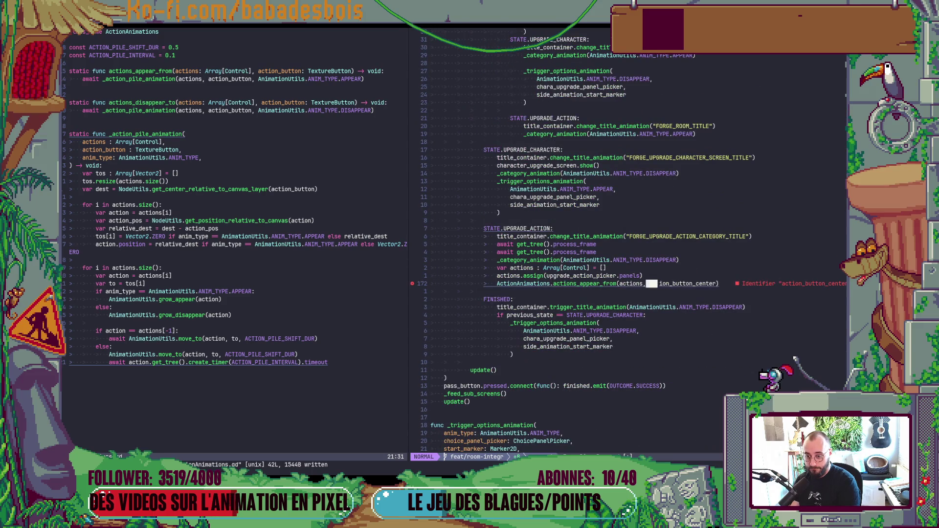
pyautogui.press('l')
pyautogui.press('l')
pyautogui.press('l')
pyautogui.write('de:w')
pyautogui.press('Return')
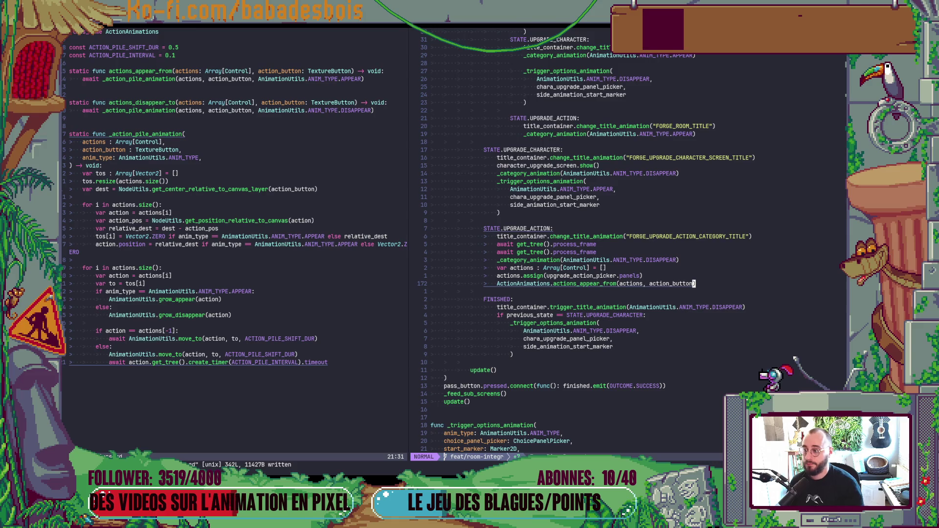
pyautogui.click(157, 71)
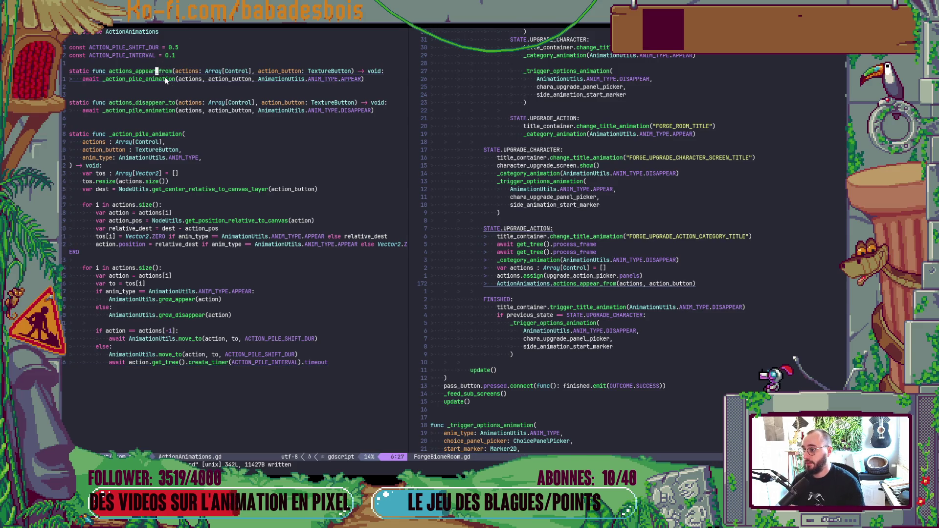
# Rename the functions to actions_appear and actions_disappear, update the line 172 call, and save all.
pyautogui.press('d')
pyautogui.press('e')
pyautogui.press('j')
pyautogui.press('j')
pyautogui.press('j')
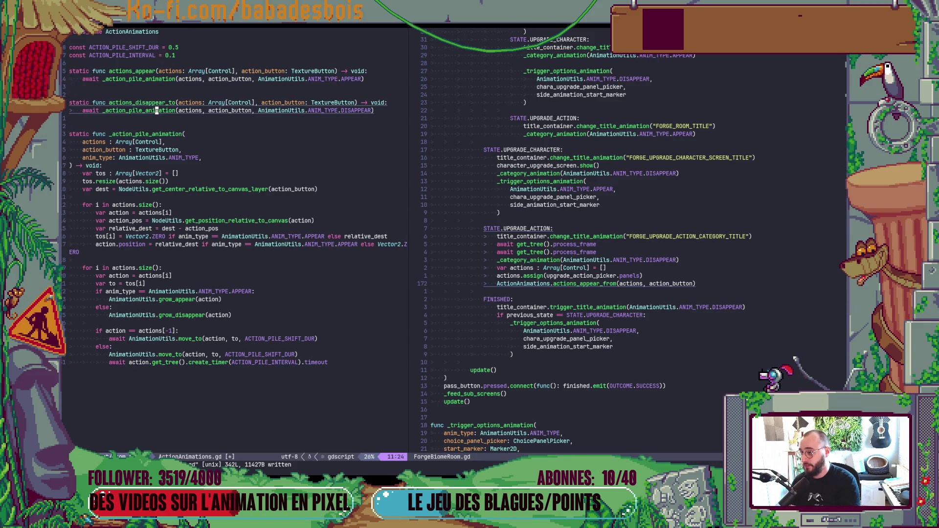
pyautogui.press('d')
pyautogui.press('e')
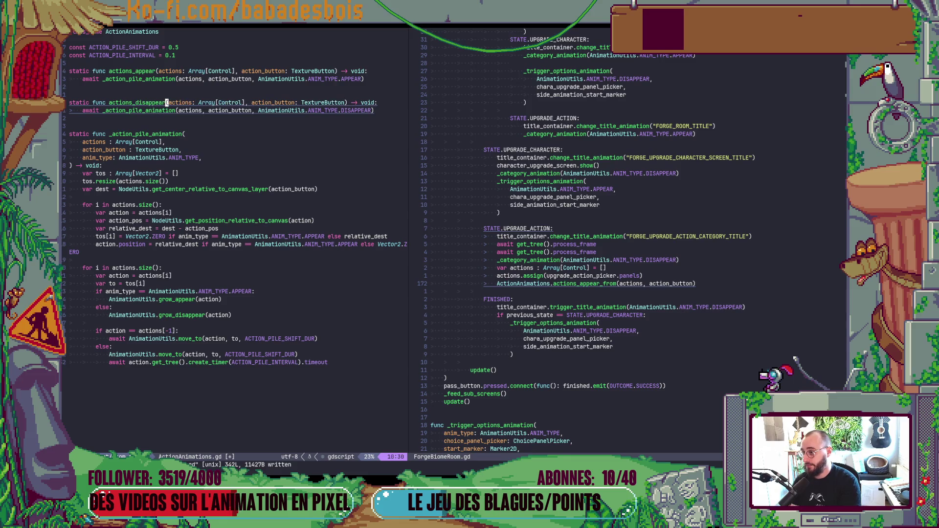
pyautogui.hotkey('ctrl', 'w')
pyautogui.press('l')
pyautogui.press('h')
pyautogui.press('h')
pyautogui.press('h')
pyautogui.write('dehx:w')
pyautogui.press('Return')
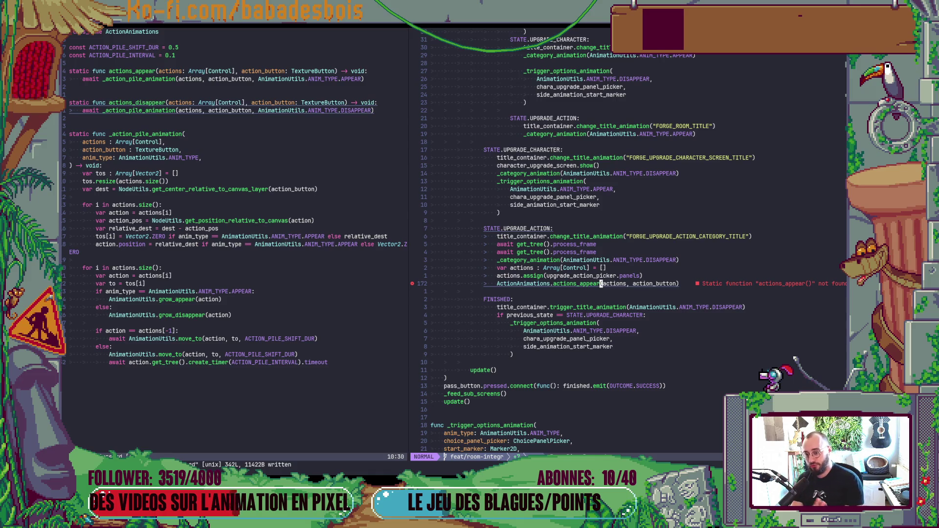
pyautogui.write(':wa')
pyautogui.press('Return')
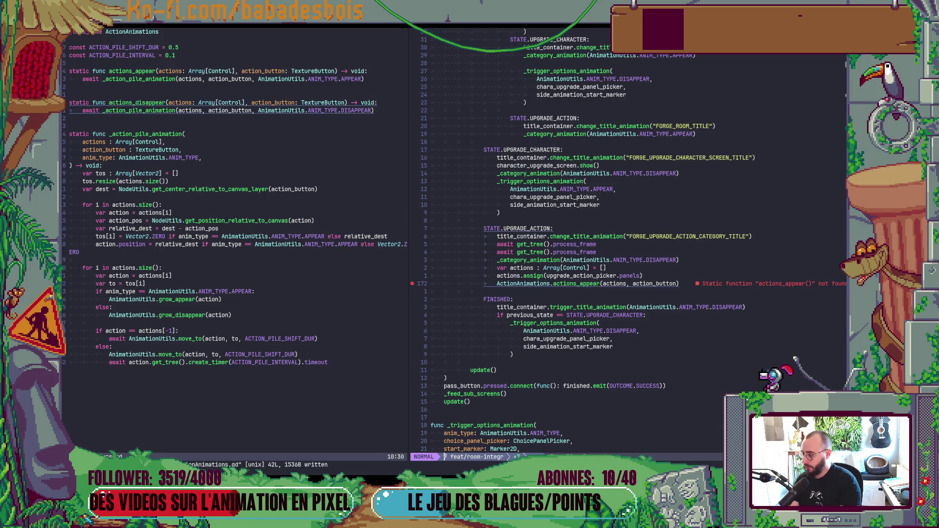
# Add AnimationUtils.grow(action_button, Vector2.ONE * 1.2, 0.1) above the anim_type check, save, and run the game.
pyautogui.hotkey('ctrl', 'w')
pyautogui.press('h')
pyautogui.press('j')
pyautogui.press('j')
pyautogui.press('j')
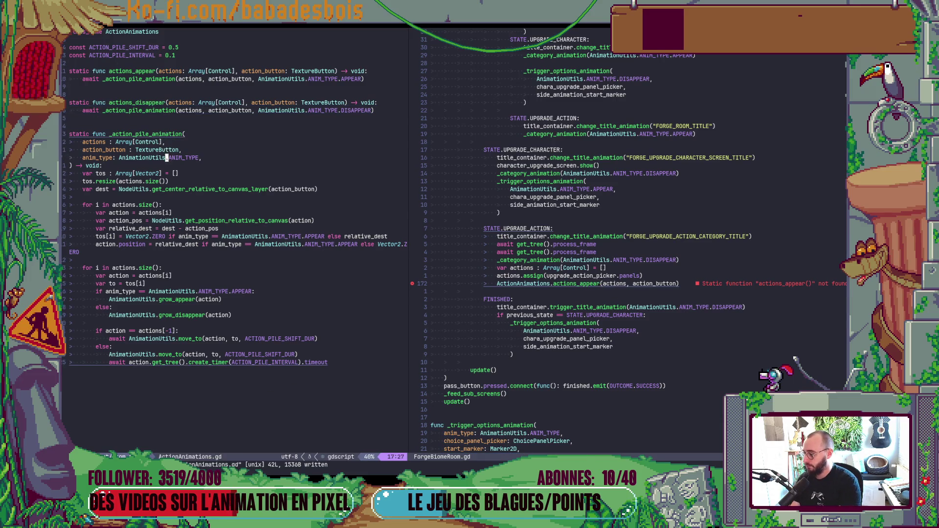
pyautogui.press('j')
pyautogui.press('j')
pyautogui.press('j')
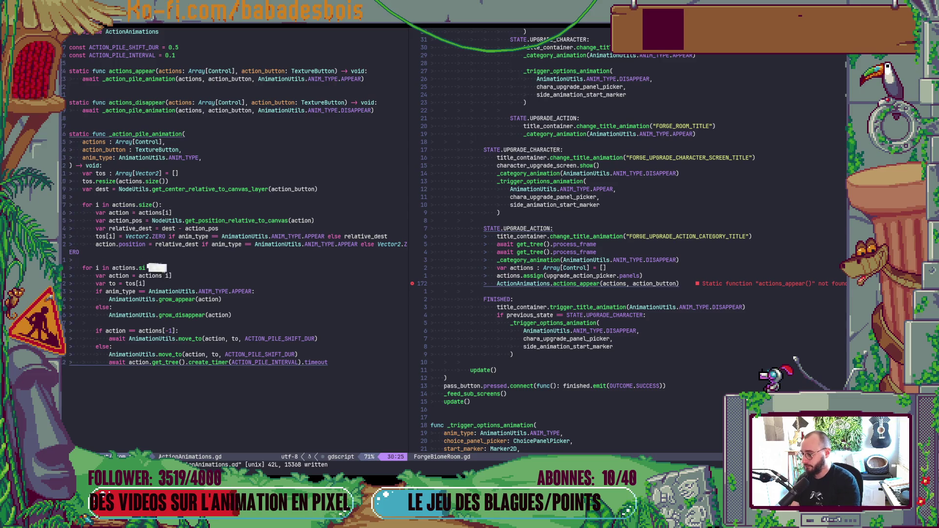
pyautogui.click(167, 299)
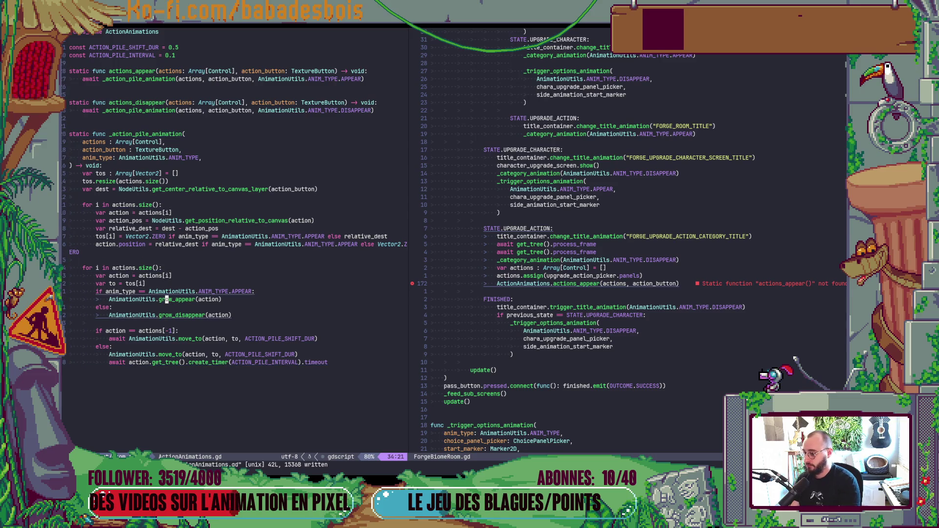
pyautogui.press('k')
pyautogui.press('O')
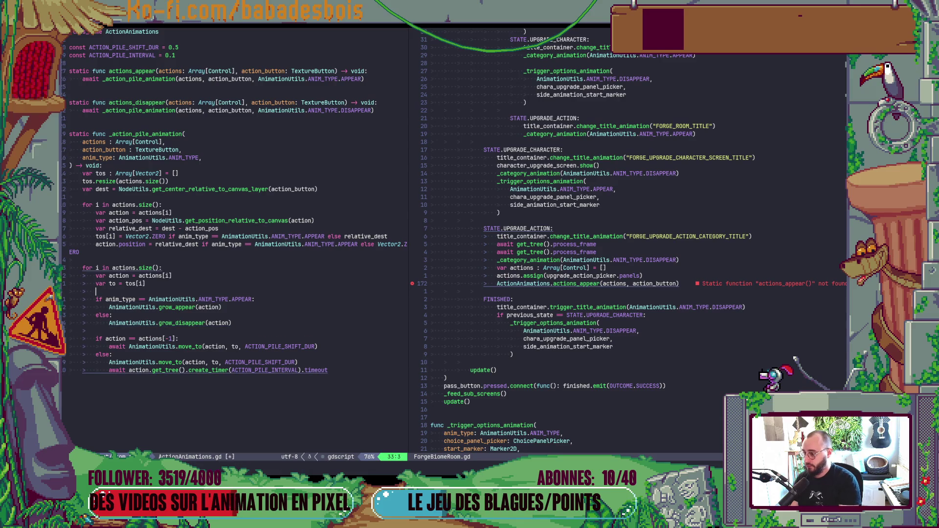
pyautogui.write('nimationUtils.')
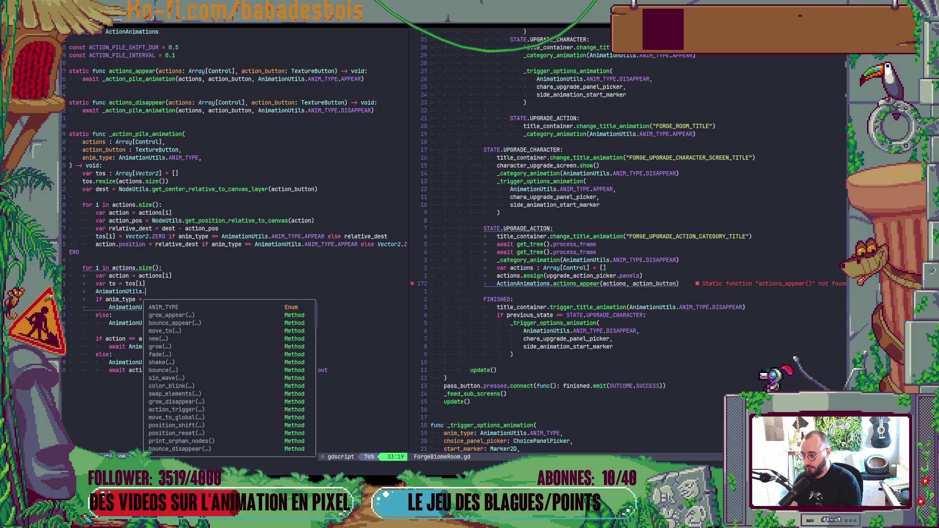
pyautogui.write('gro')
pyautogui.hotkey('ctrl', 'n')
pyautogui.hotkey('ctrl', 'n')
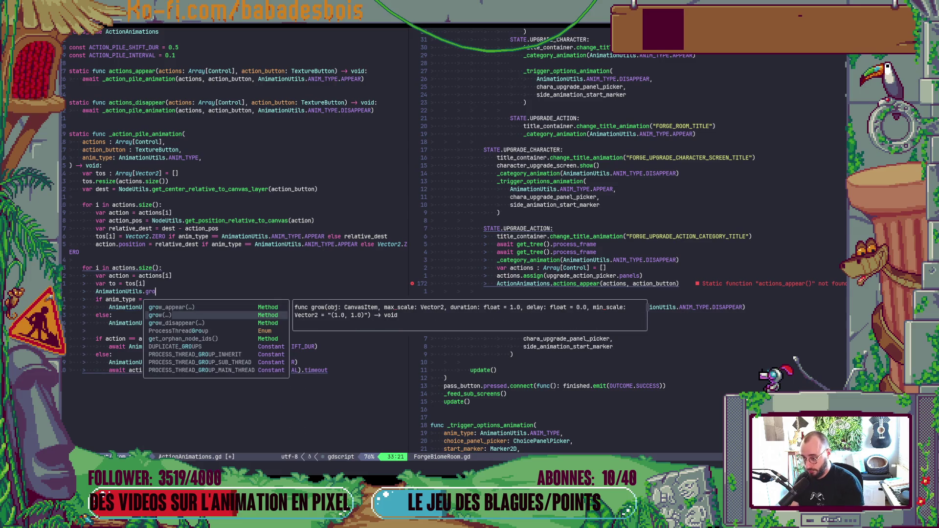
pyautogui.hotkey('ctrl', 'y')
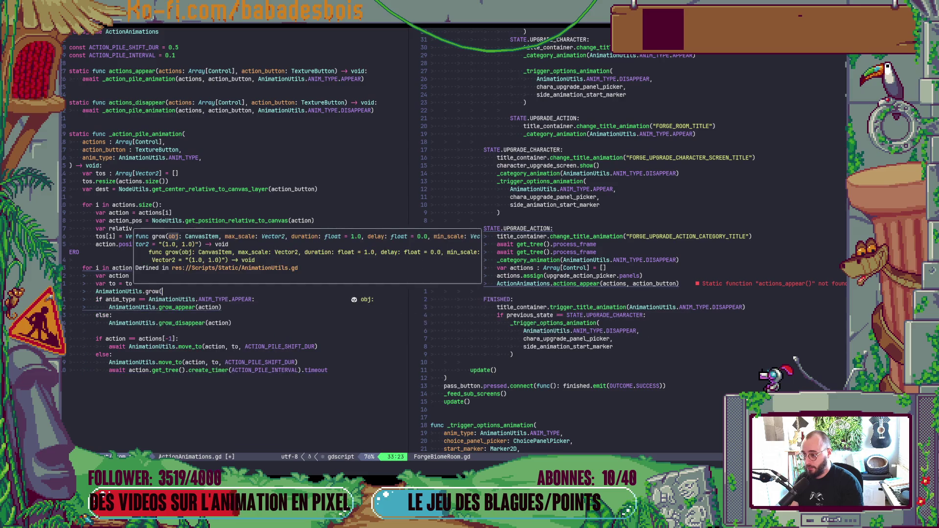
pyautogui.write(')')
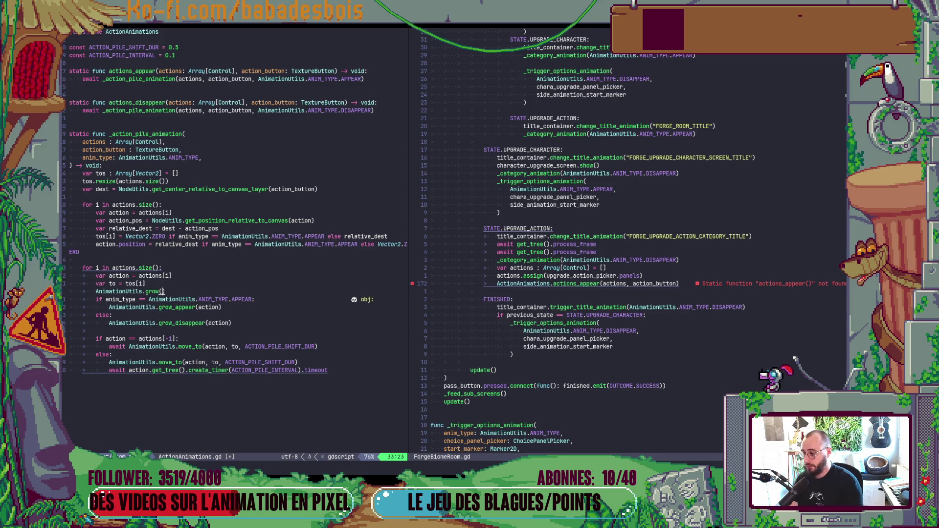
pyautogui.write('action_button')
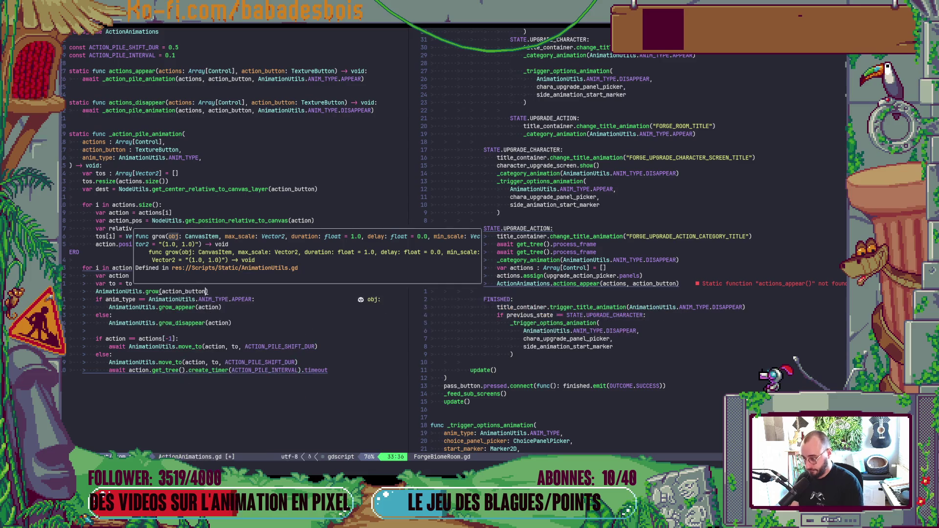
pyautogui.write(', 0.')
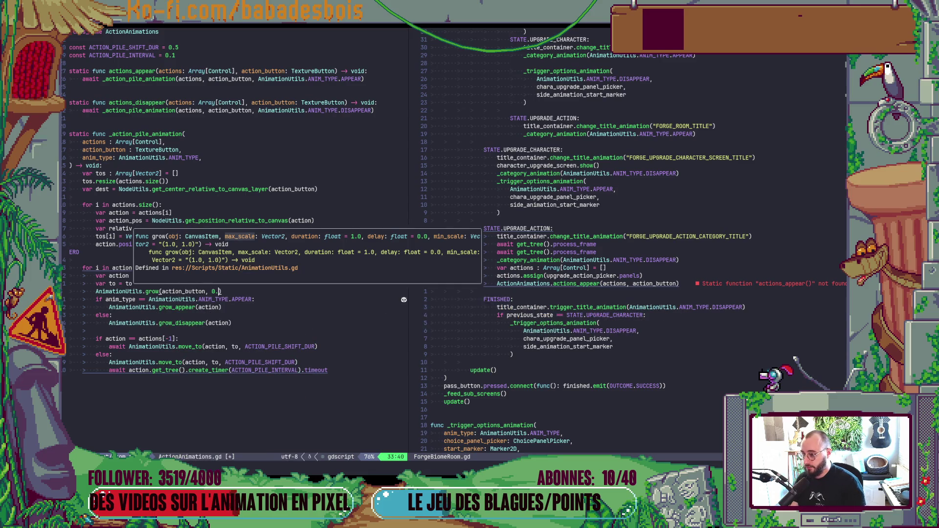
pyautogui.write('Vector2.')
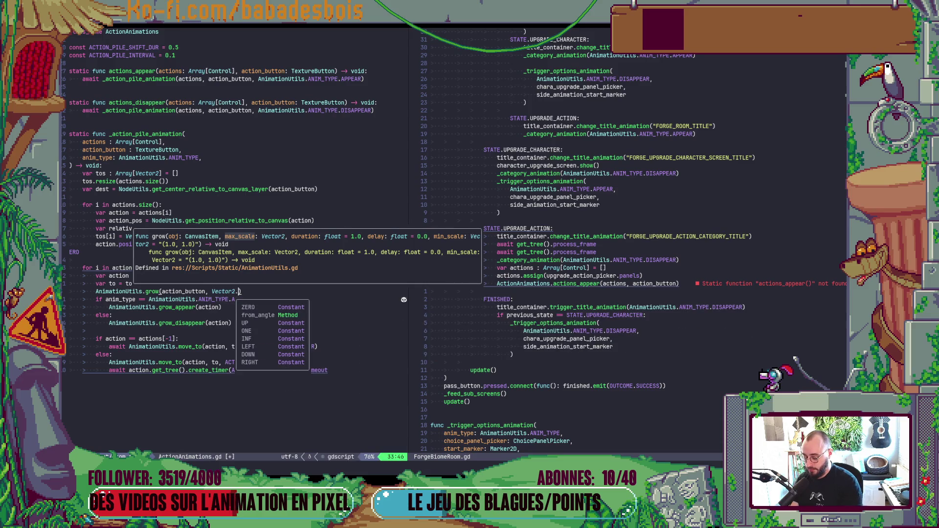
pyautogui.write('ON')
pyautogui.write(' * ')
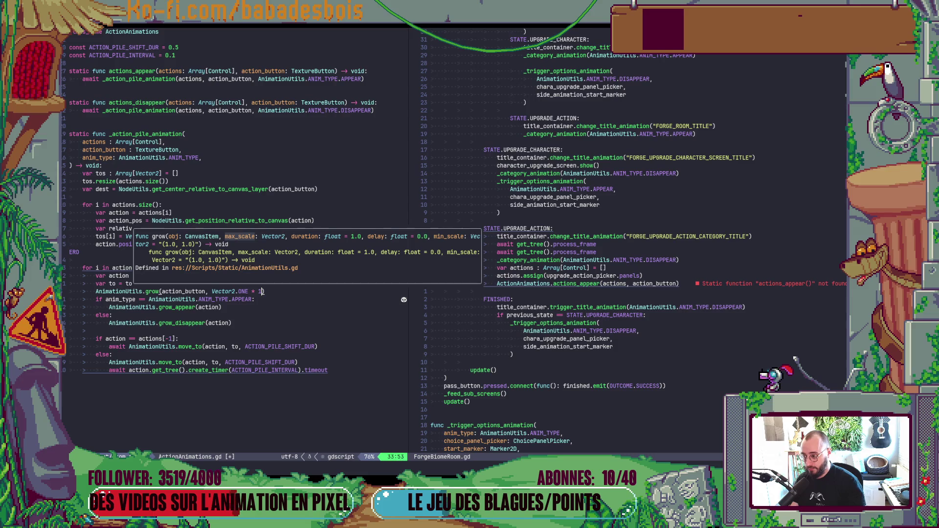
pyautogui.write(', ')
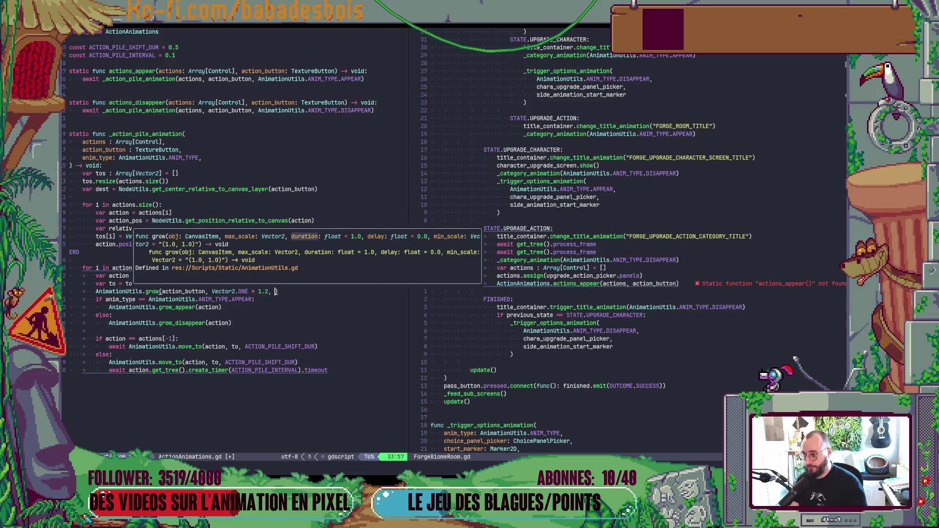
pyautogui.write('0.1')
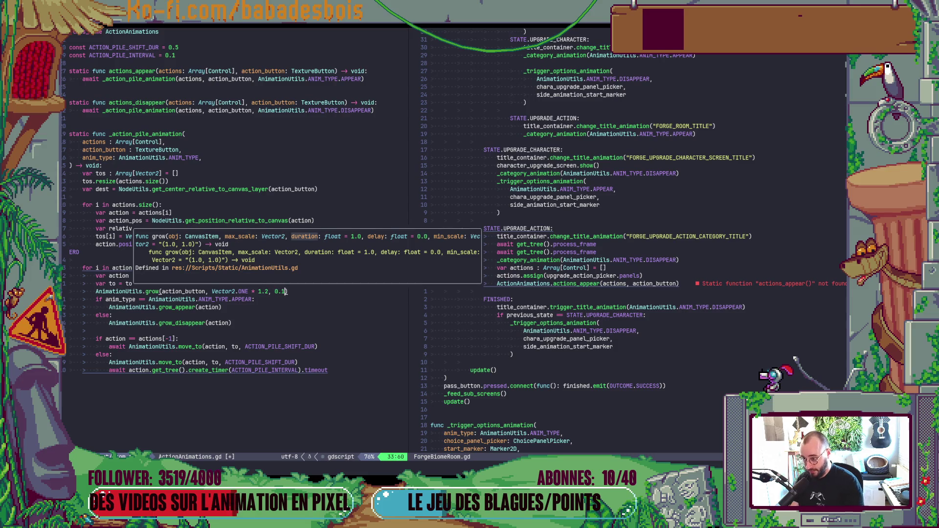
pyautogui.press('Escape')
pyautogui.write(':w')
pyautogui.press('Return')
pyautogui.hotkey('alt', 'Tab')
pyautogui.hotkey('alt', 'Tab')
pyautogui.press('F5')
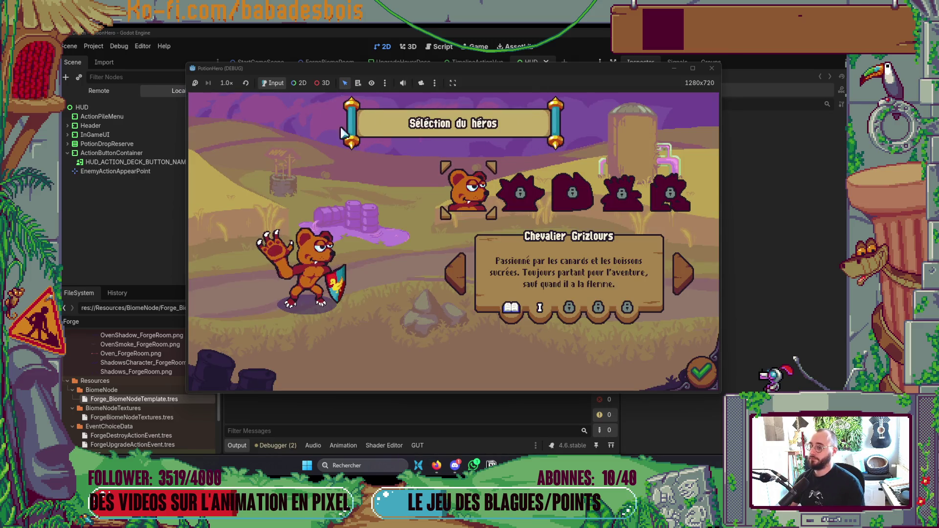
# Confirm the hero and Tutoriel adventure, skip the dialogue, and enter the Forge room.
pyautogui.click(700, 372)
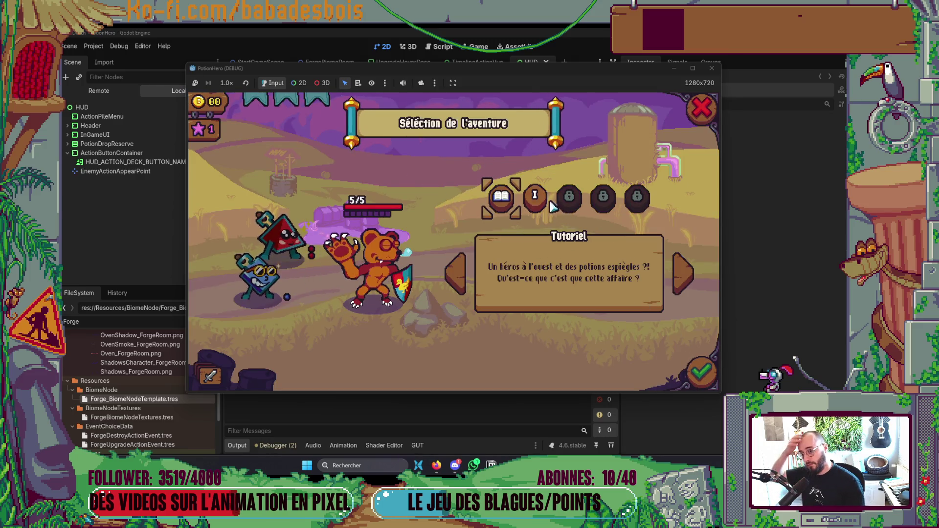
pyautogui.click(701, 371)
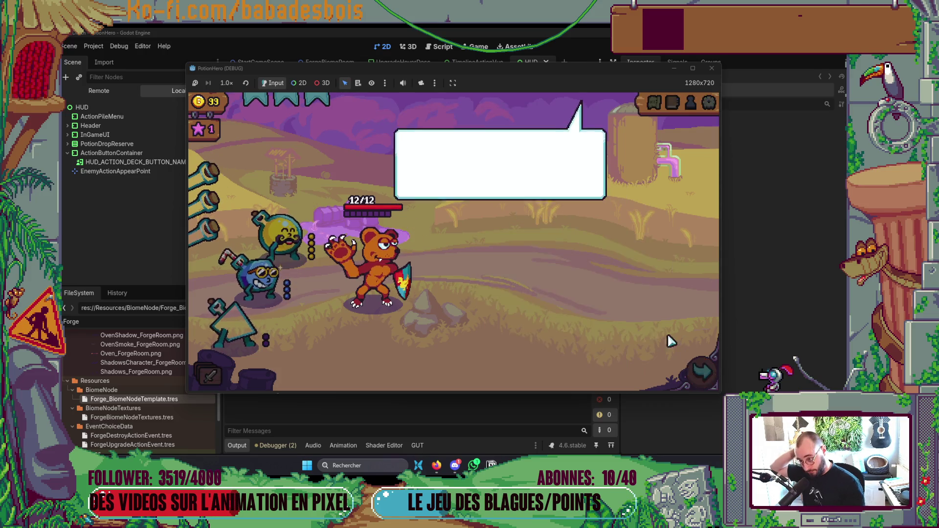
pyautogui.click(623, 320)
pyautogui.click(620, 318)
pyautogui.click(621, 318)
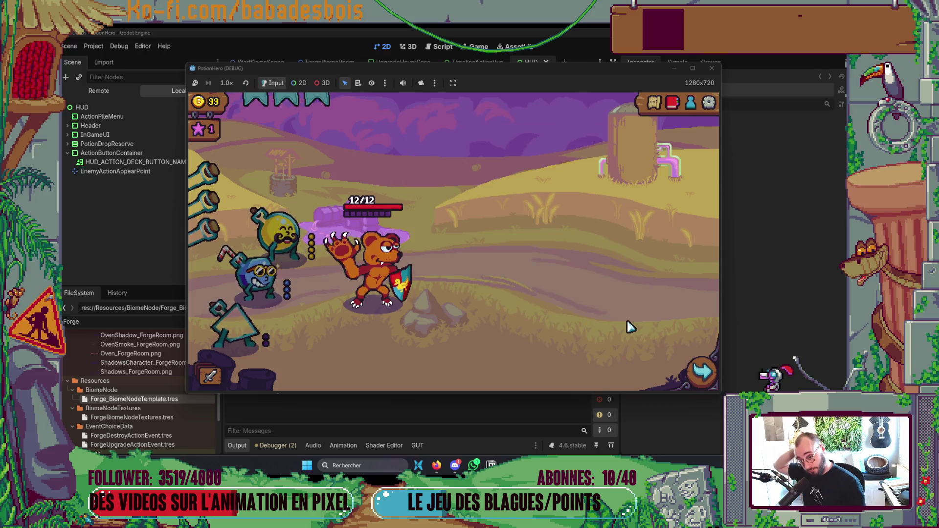
pyautogui.click(703, 377)
pyautogui.click(272, 264)
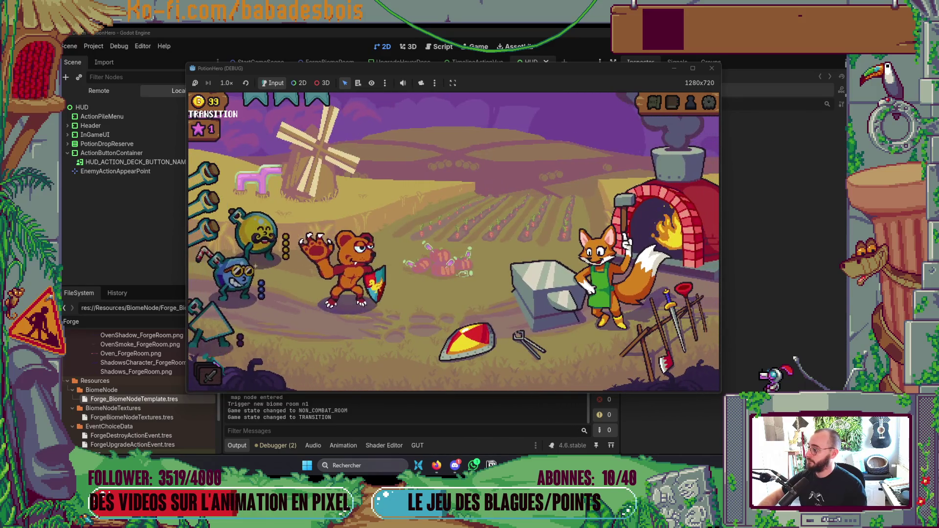
# Open the Forger category repeatedly to watch the pile animation, then close the upgrade list.
pyautogui.click(552, 309)
pyautogui.click(519, 260)
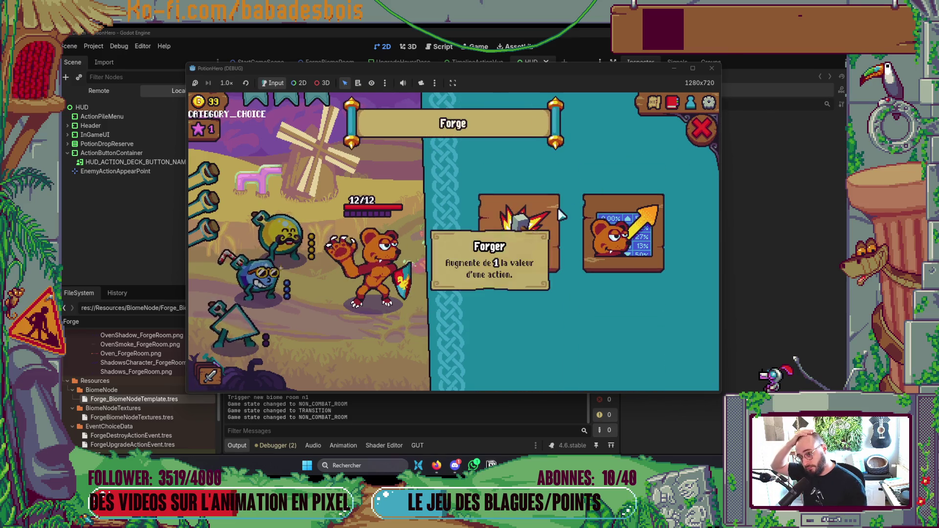
pyautogui.click(544, 235)
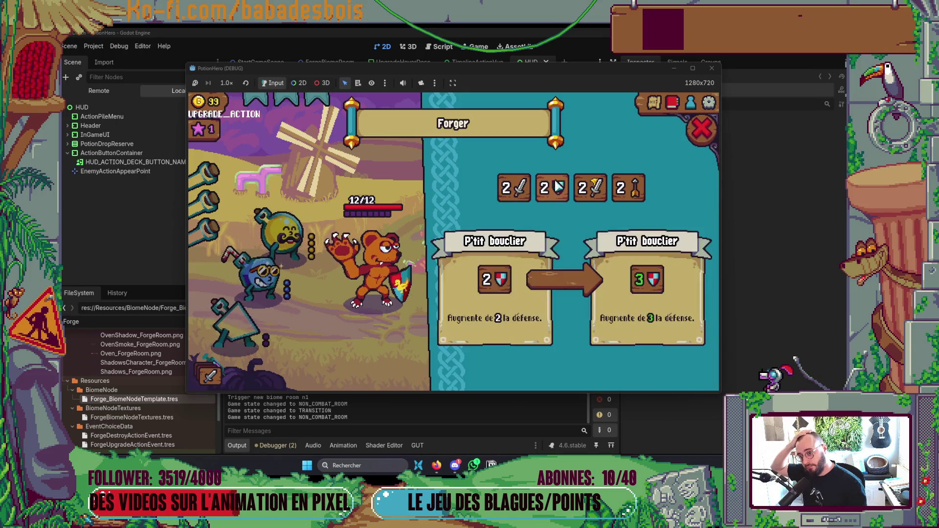
pyautogui.click(698, 136)
pyautogui.click(528, 235)
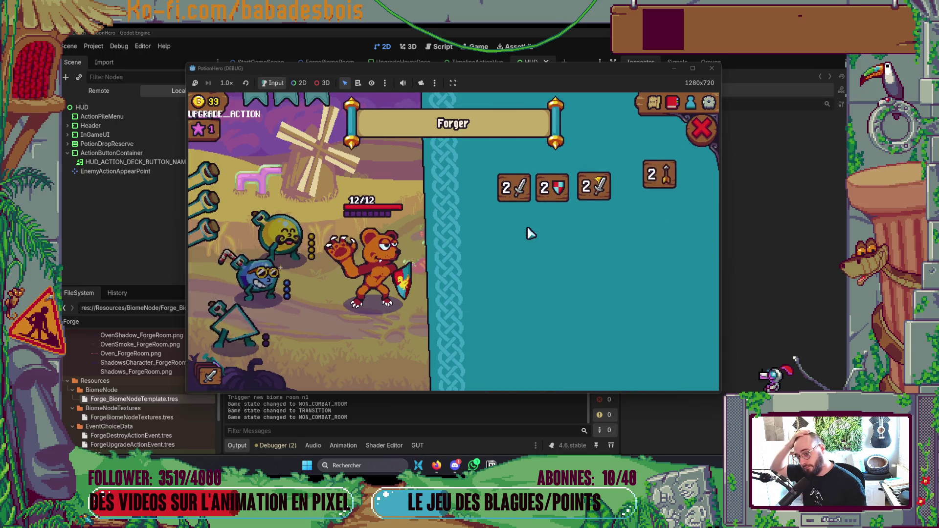
pyautogui.click(693, 129)
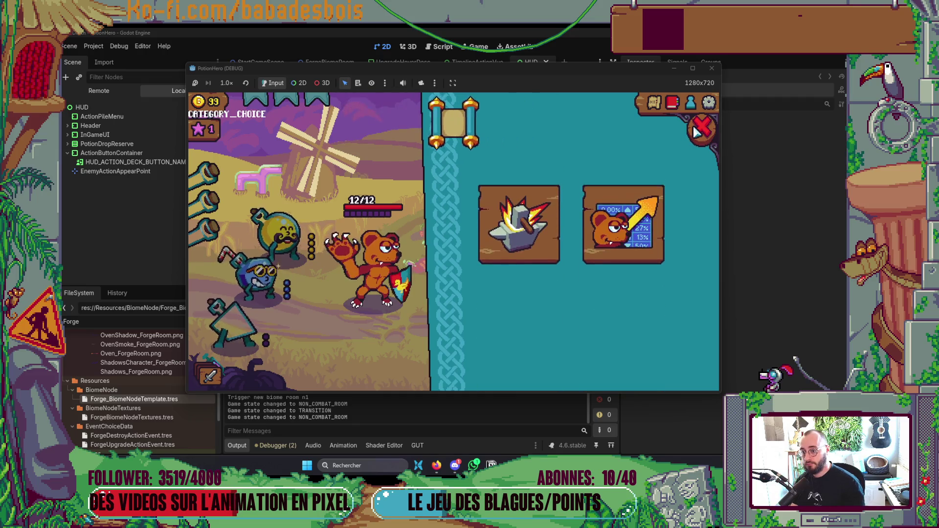
pyautogui.hotkey('alt', 'Tab')
pyautogui.click(196, 195)
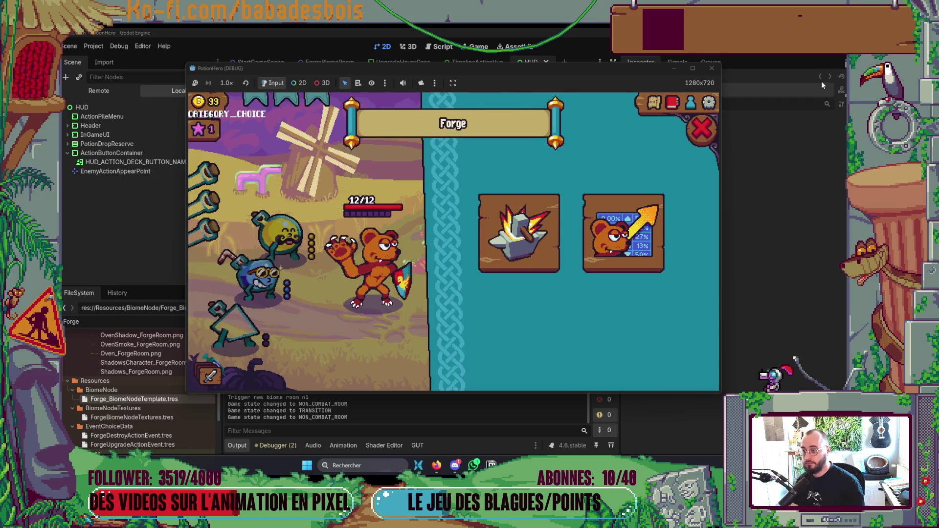
# Add a line after the position assignment setting action.scale = Vector2.ZERO.
pyautogui.hotkey('alt', 'Tab')
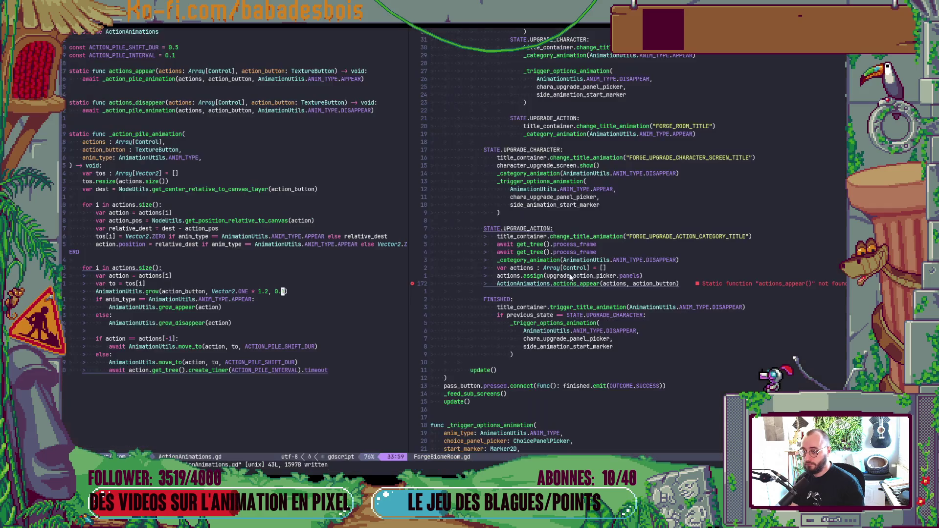
pyautogui.click(195, 244)
pyautogui.press('k')
pyautogui.press('k')
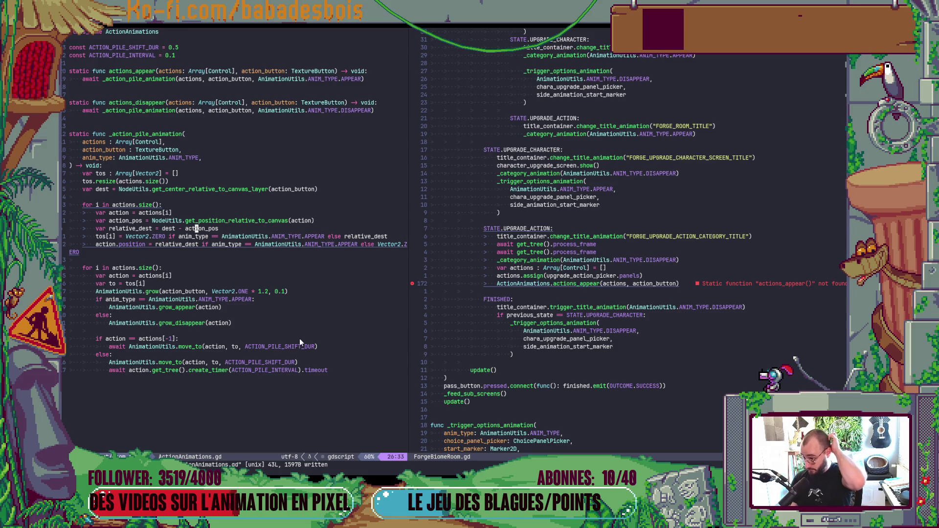
pyautogui.press('j')
pyautogui.press('o')
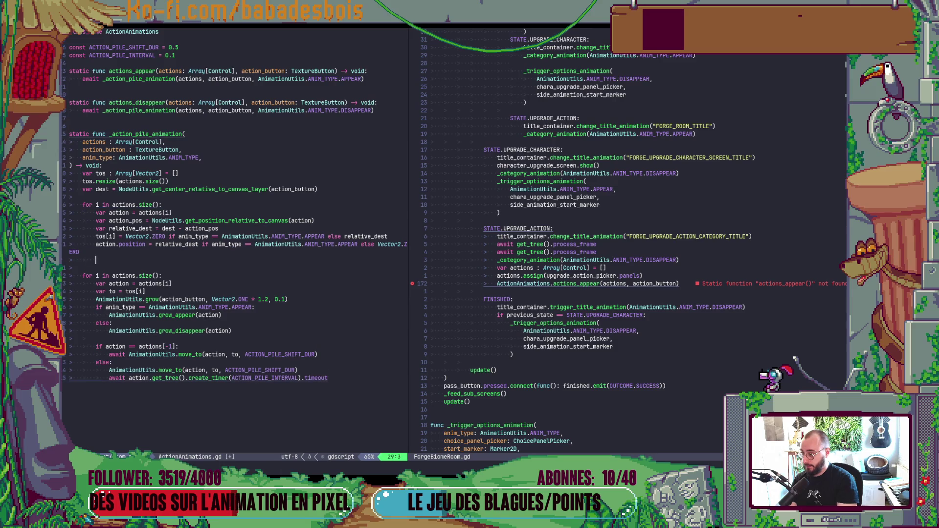
pyautogui.write('action')
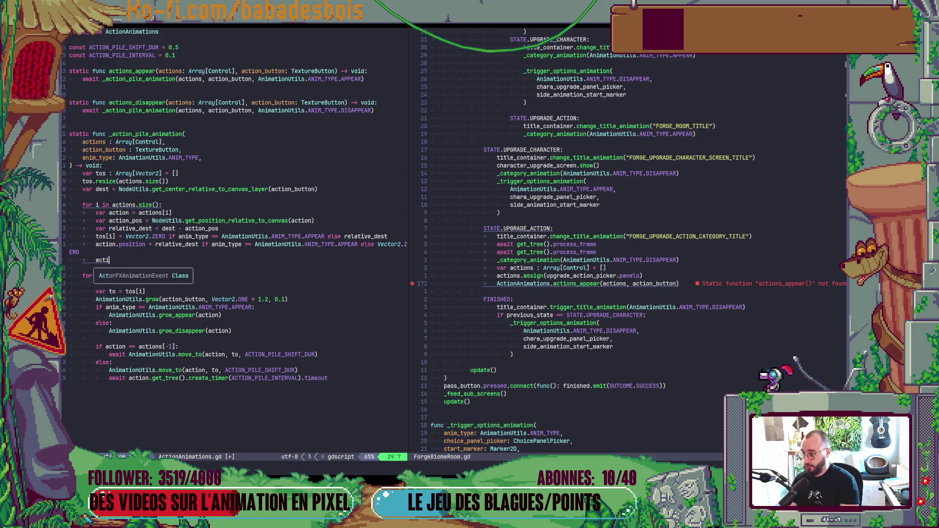
pyautogui.write('.s')
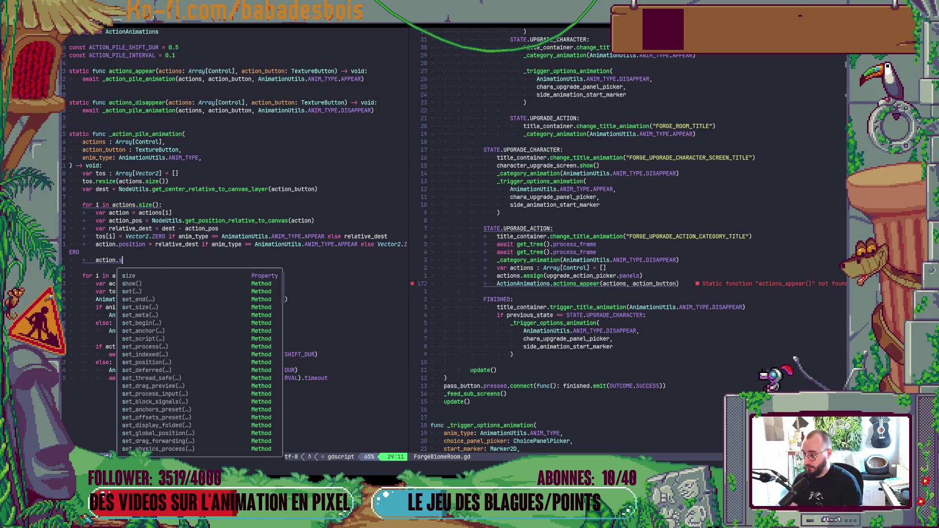
pyautogui.write('cale = Vector2.ON')
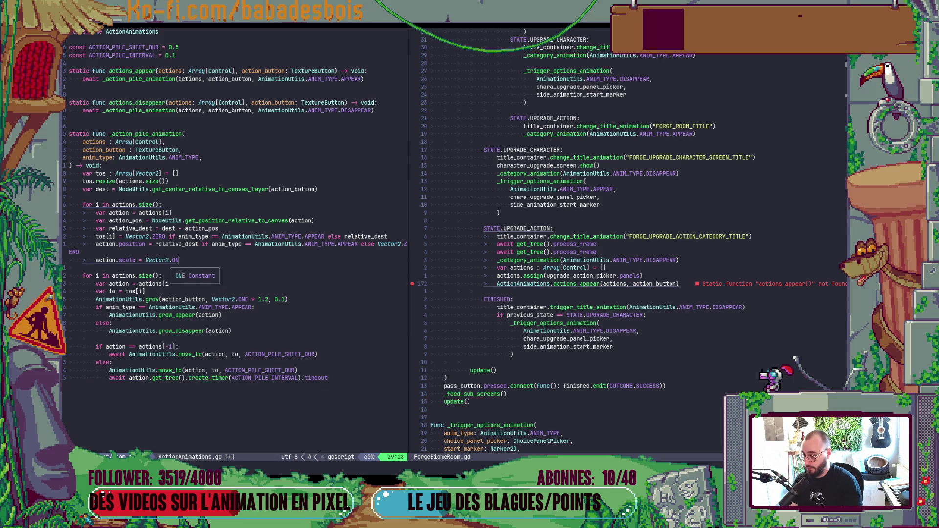
pyautogui.press('BackSpace')
pyautogui.press('BackSpace')
pyautogui.write('ZEROifa')
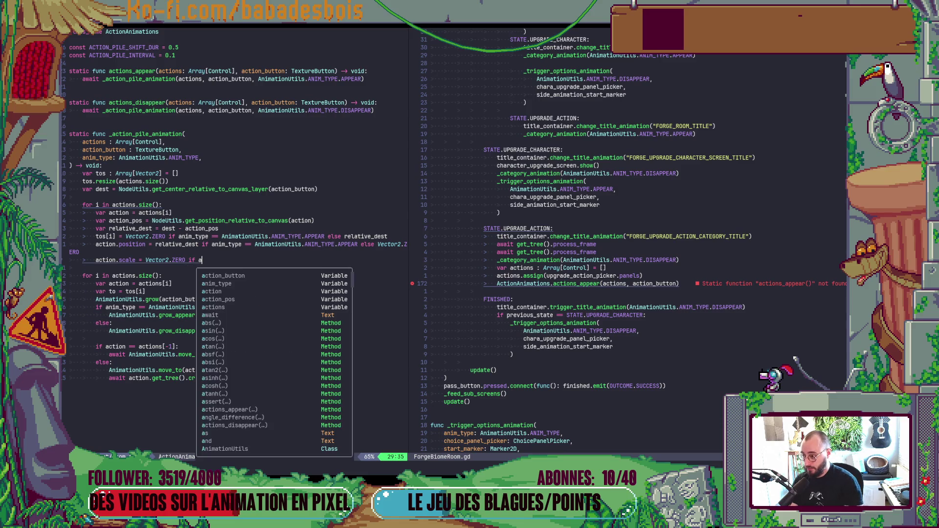
pyautogui.press('Escape')
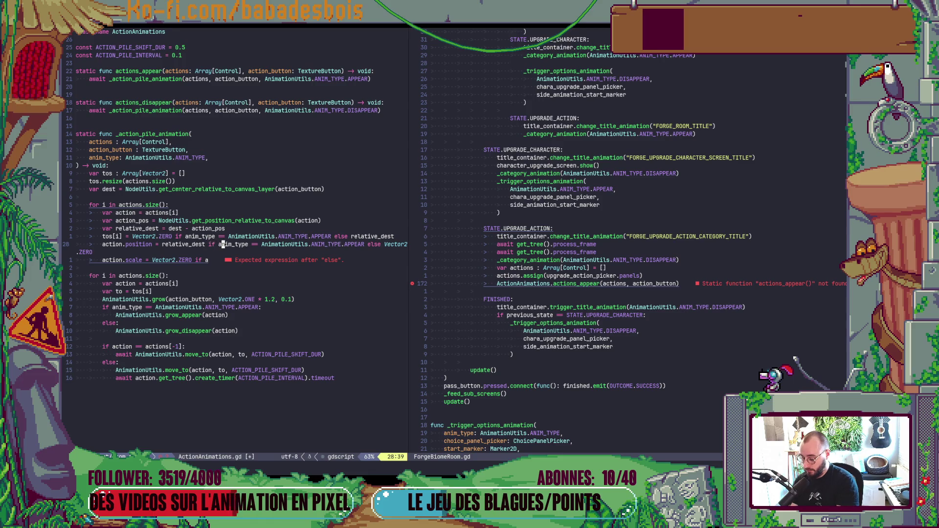
# Complete line 29 with the APPEAR condition and else Vector2.ONE, save, and run the game.
pyautogui.click(206, 260)
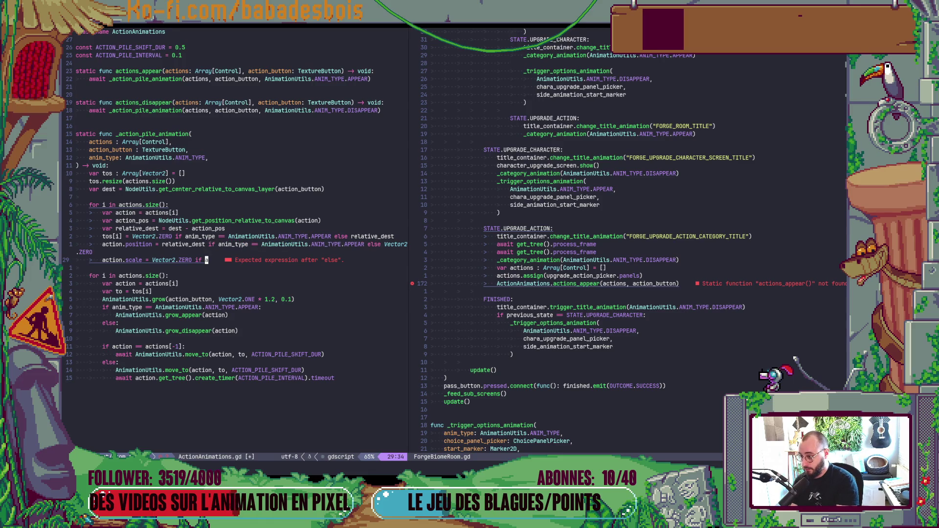
pyautogui.press('s')
pyautogui.press('Escape')
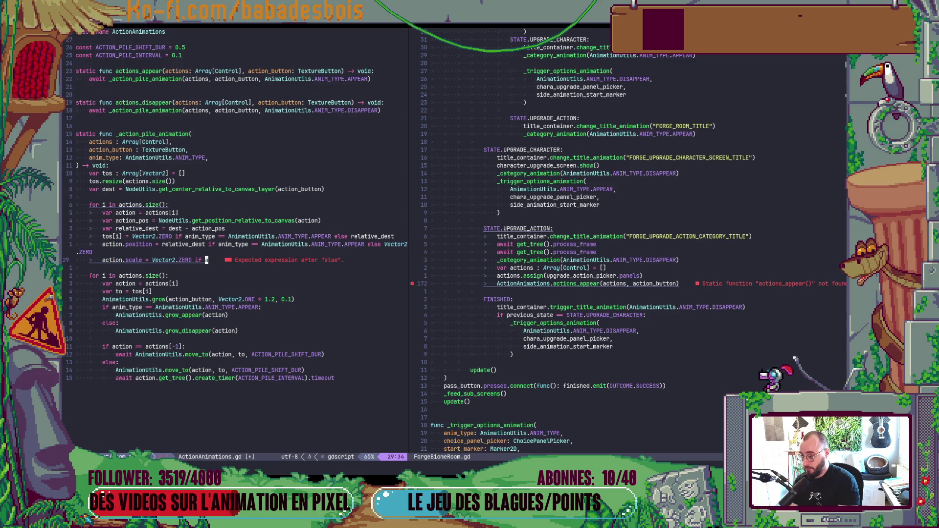
pyautogui.press('p')
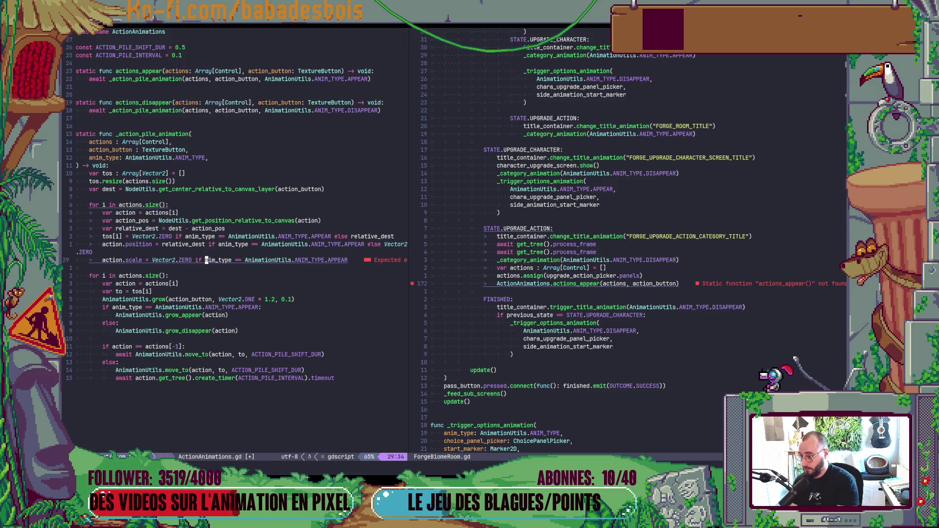
pyautogui.write('a')
pyautogui.press('End')
pyautogui.write('else V')
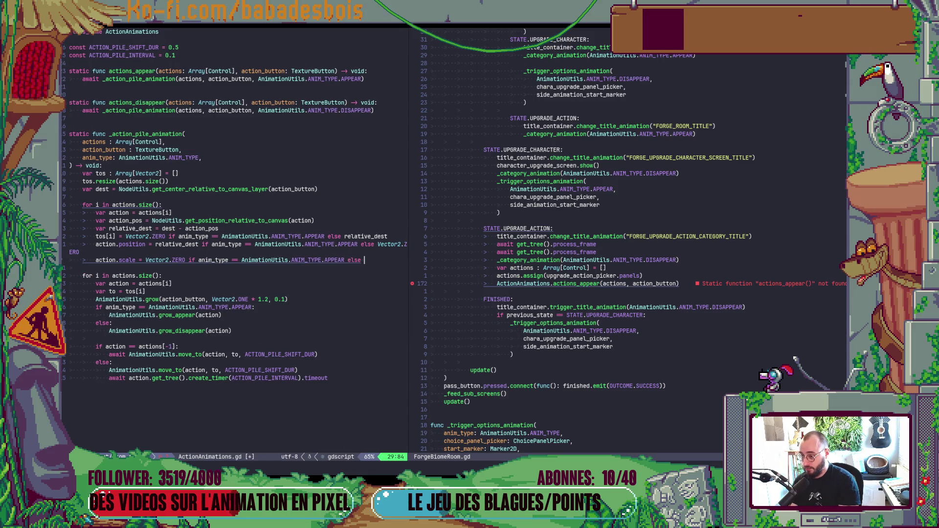
pyautogui.write('ector2.ONE')
pyautogui.press('Escape')
pyautogui.write(':w')
pyautogui.press('Return')
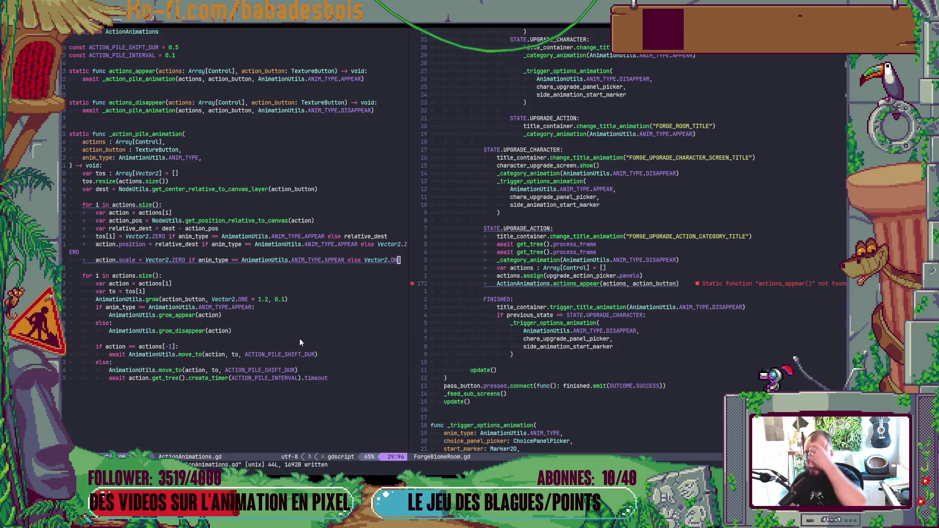
pyautogui.hotkey('alt', 'Tab')
pyautogui.press('F5')
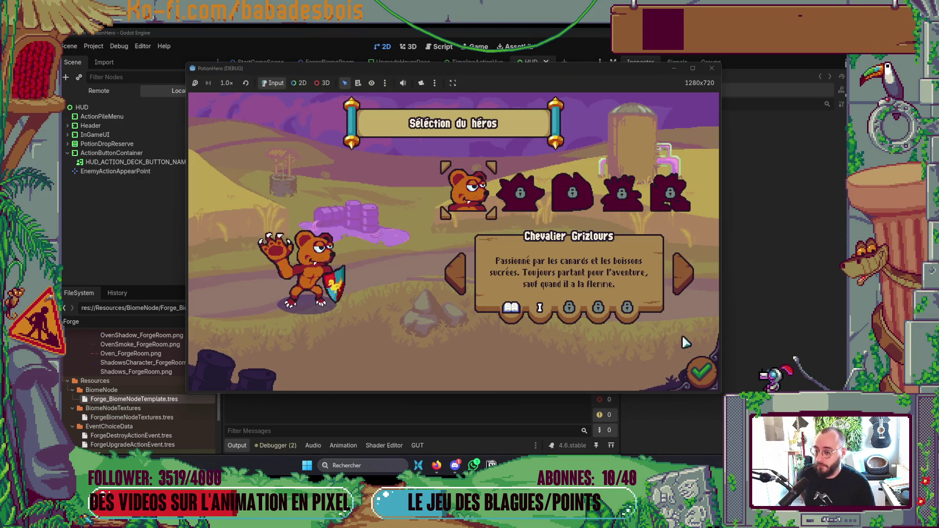
# Confirm the hero and adventure, skip the tutorial and move on to the forge room.
pyautogui.click(703, 385)
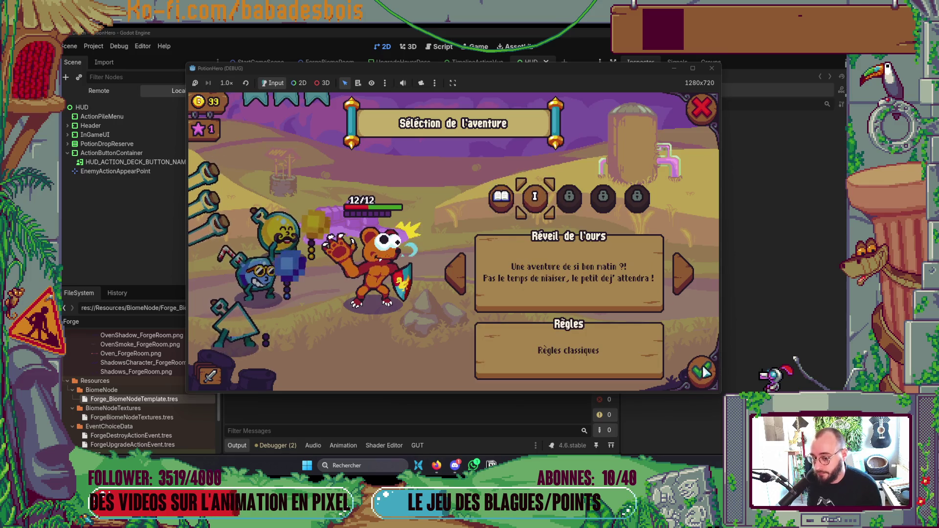
pyautogui.click(700, 364)
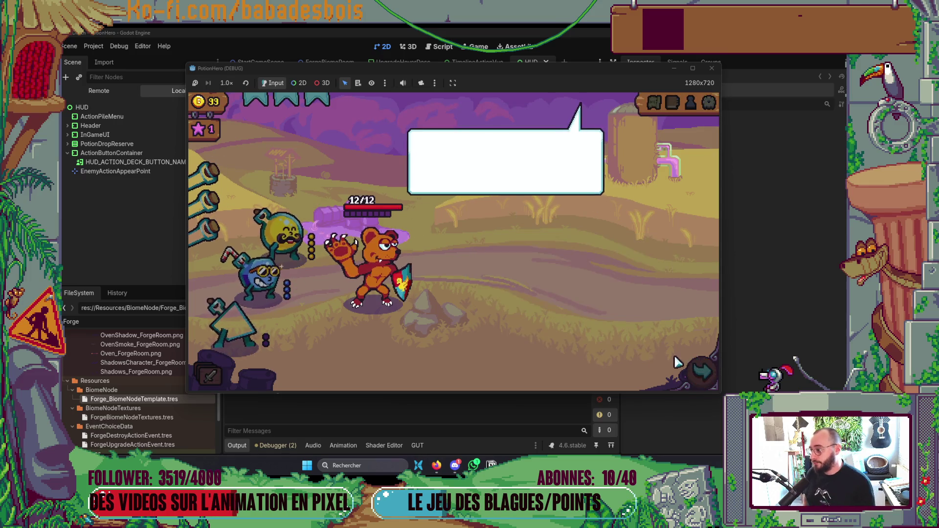
pyautogui.click(624, 205)
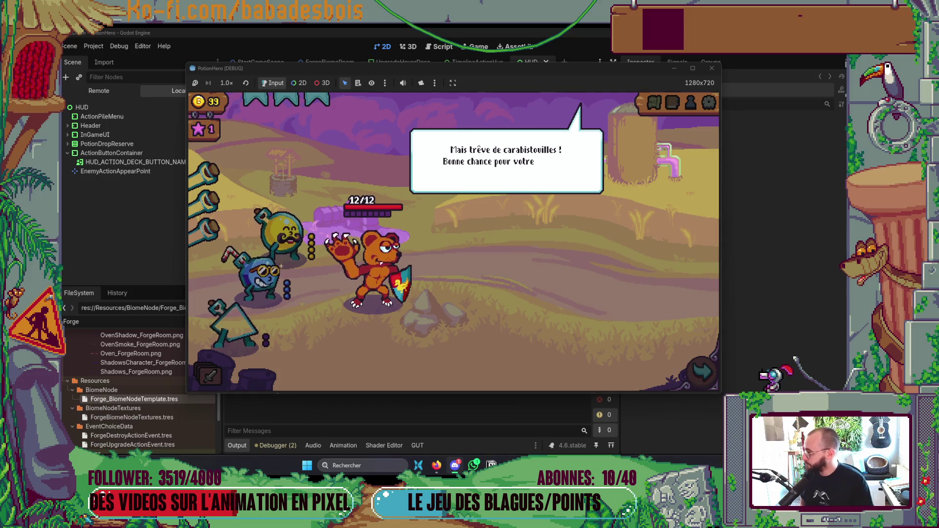
pyautogui.click(551, 226)
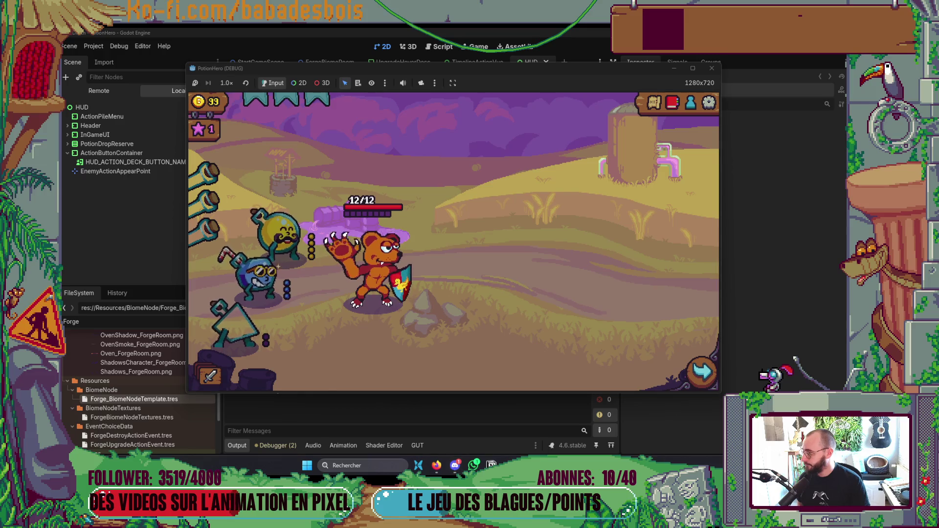
pyautogui.click(702, 372)
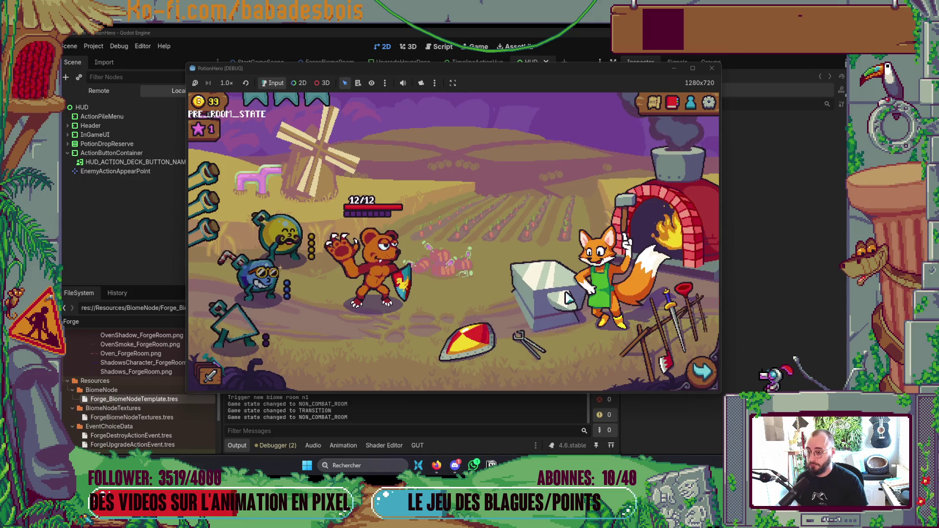
# Open and close the Forger upgrade list three times to watch its animation.
pyautogui.click(518, 245)
pyautogui.click(704, 135)
pyautogui.click(547, 250)
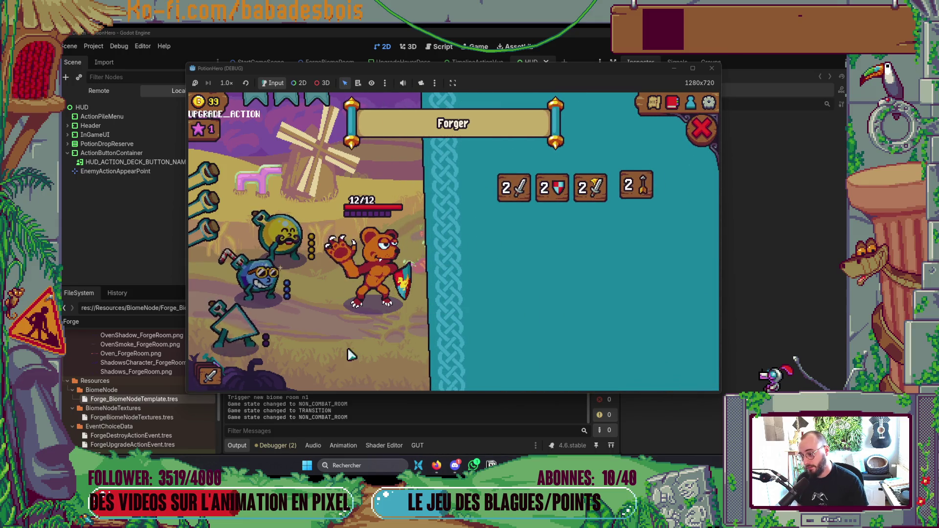
pyautogui.click(702, 130)
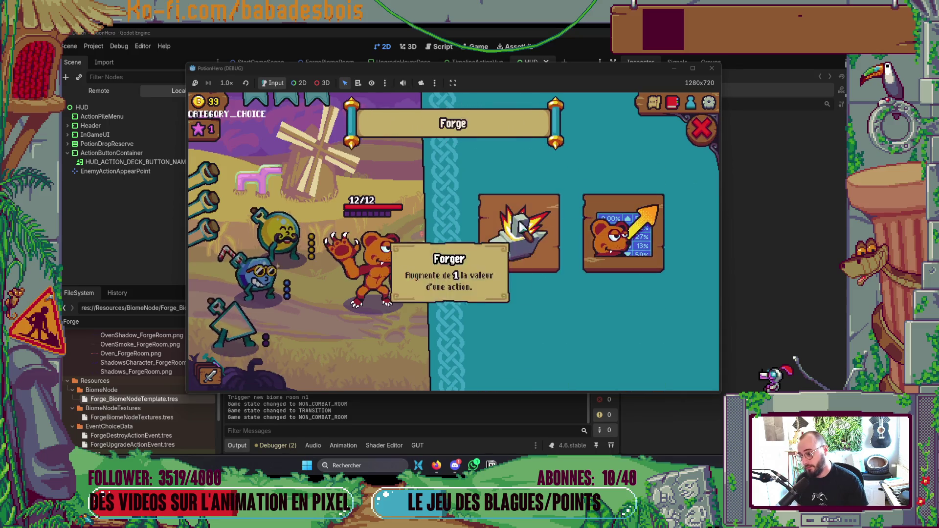
pyautogui.click(548, 249)
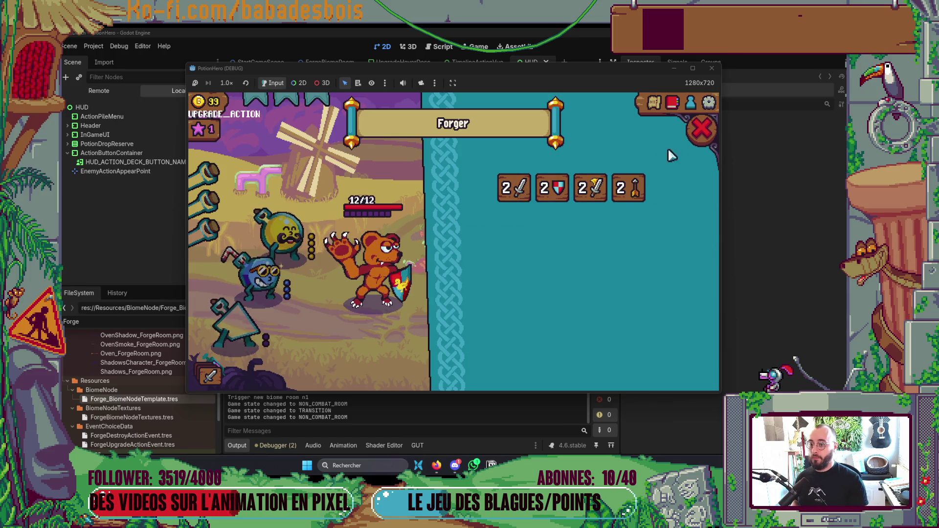
pyautogui.click(702, 126)
# Reopen the Forger list twice, closing it with Escape and then the red X, and stop the game.
pyautogui.click(518, 235)
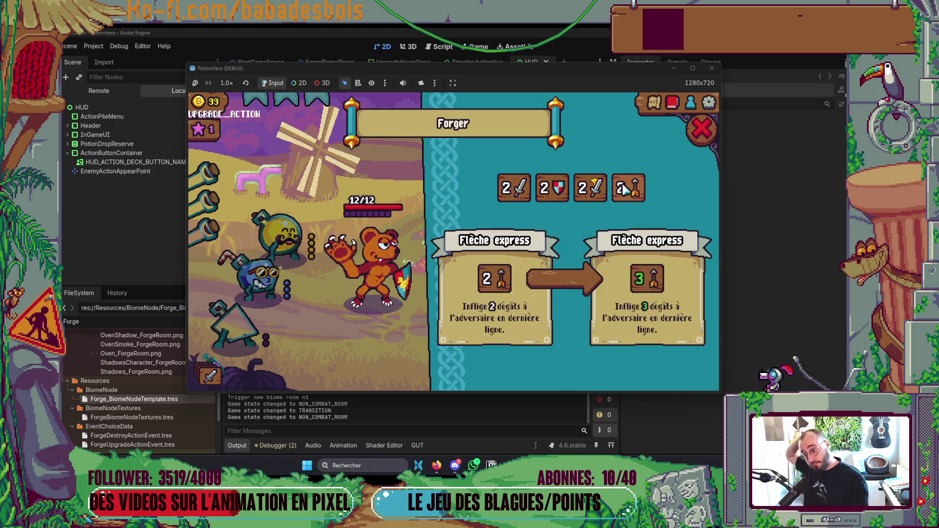
pyautogui.press('Escape')
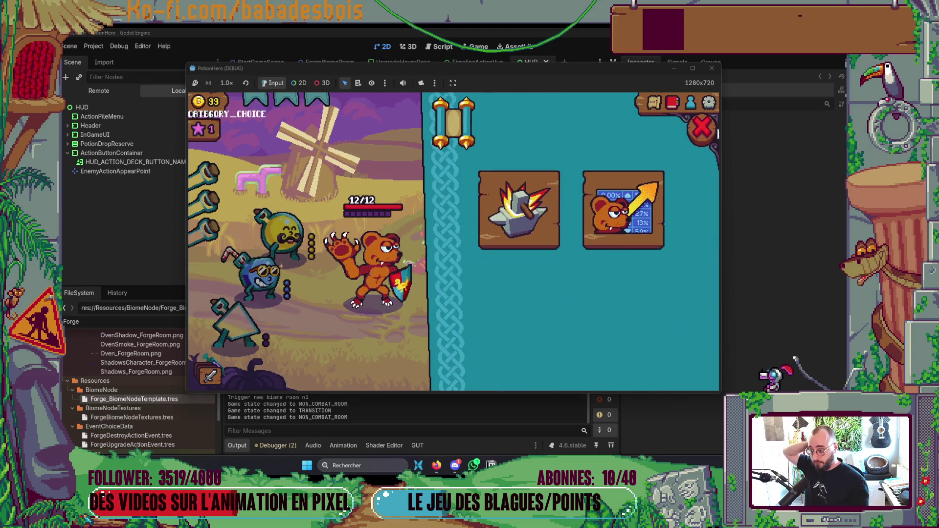
pyautogui.click(576, 267)
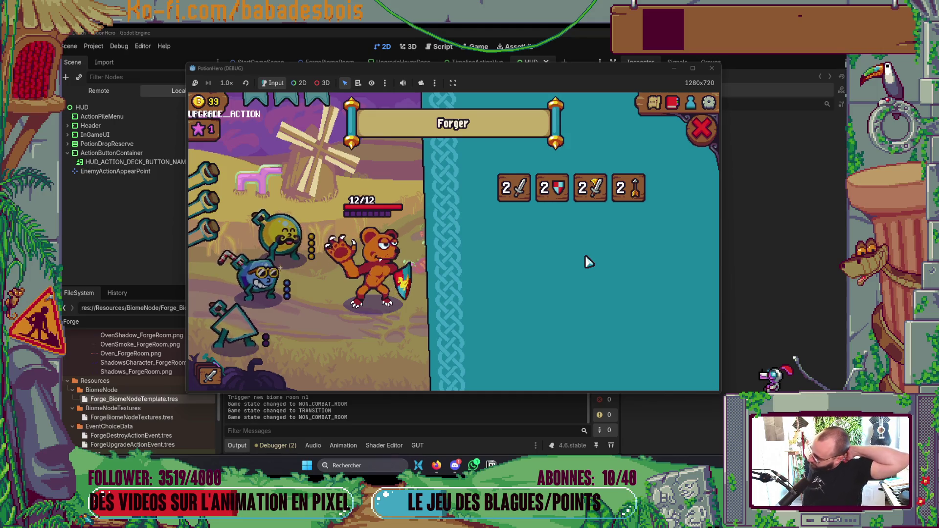
pyautogui.click(699, 132)
pyautogui.click(711, 68)
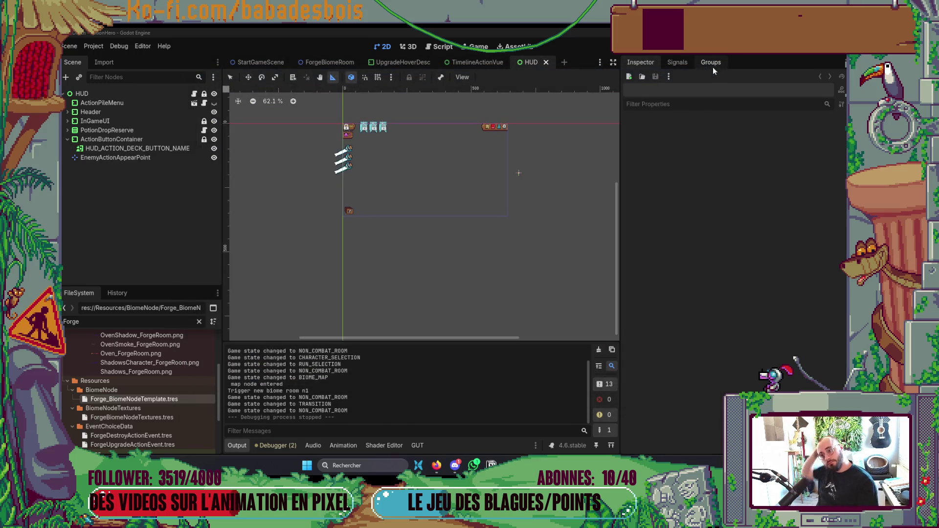
pyautogui.hotkey('alt', 'Tab')
pyautogui.press('Tab')
pyautogui.press('Tab')
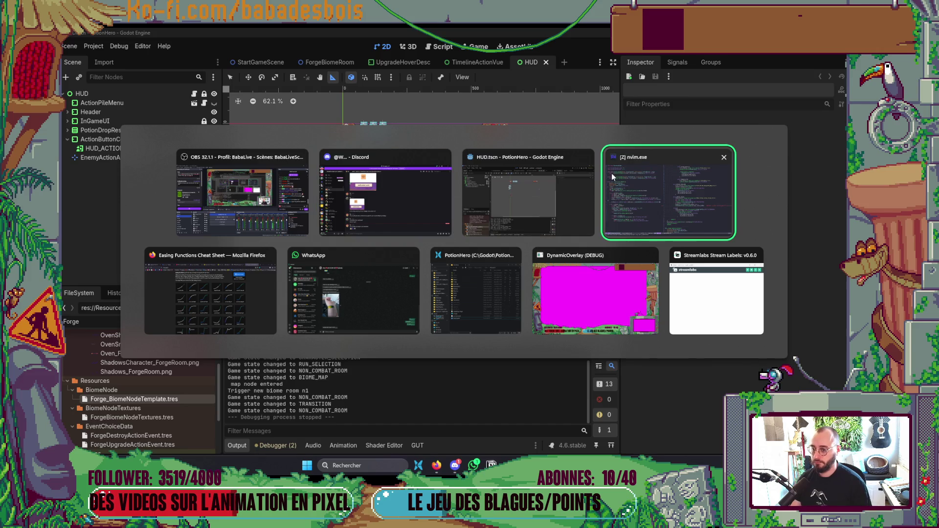
pyautogui.press('Escape')
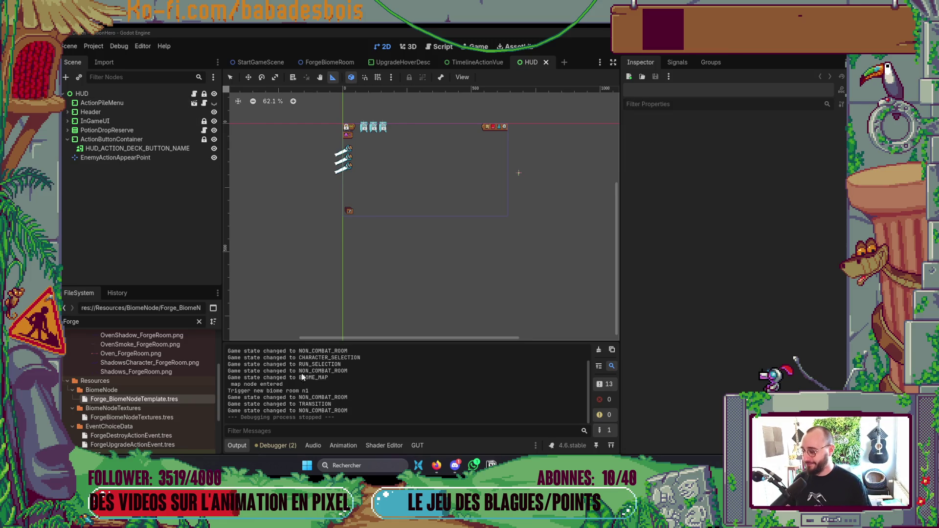
# Enlarge the 2D view by collapsing the Output panel and narrowing the side docks.
pyautogui.click(237, 446)
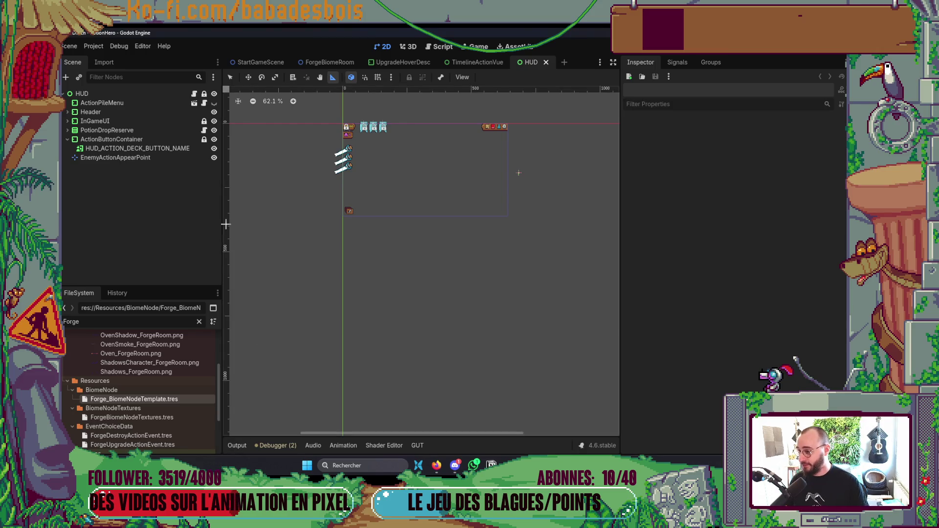
pyautogui.moveTo(223, 226); pyautogui.dragTo(209, 232)
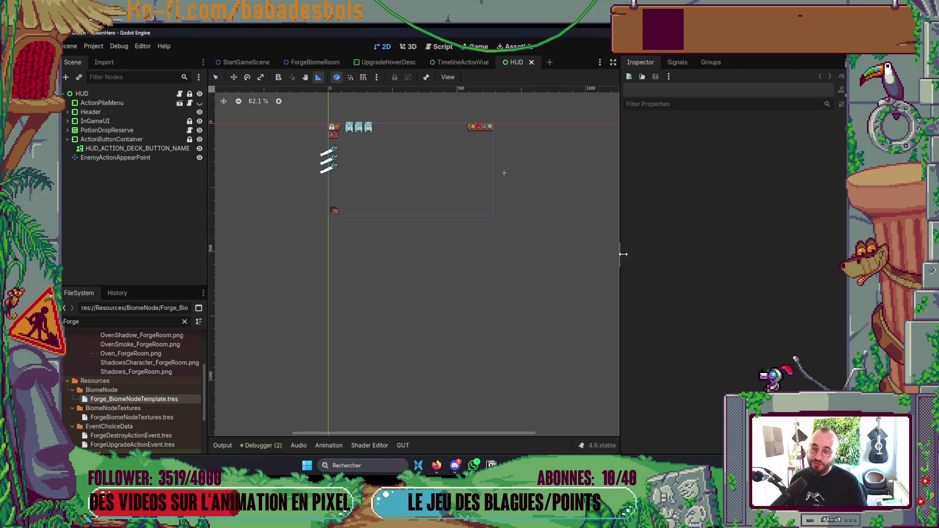
pyautogui.moveTo(623, 255); pyautogui.dragTo(688, 262)
pyautogui.scroll(-1, 622, 256)
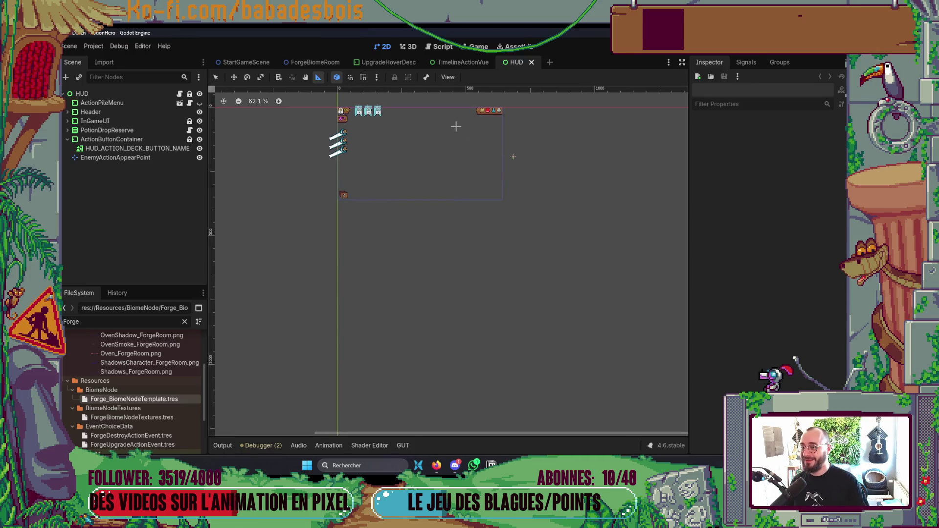
pyautogui.scroll(1, 465, 172)
# Launch the game with F5, confirm the bear hero and adventure, skip the tutorial, and enter the Forge.
pyautogui.press('F5')
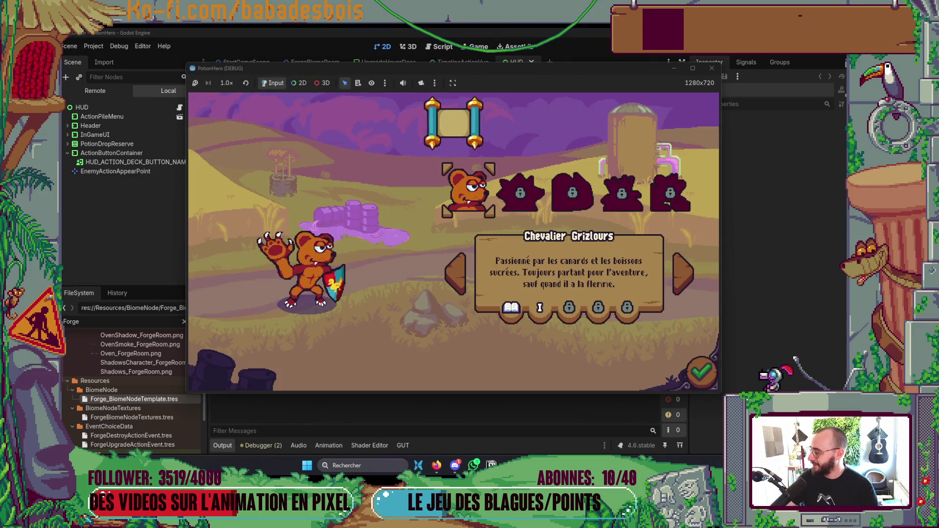
pyautogui.click(710, 382)
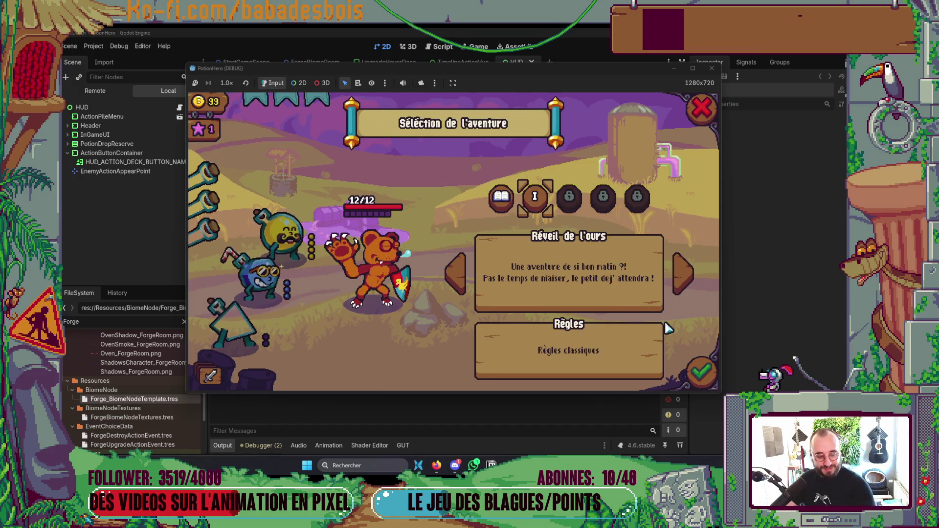
pyautogui.click(701, 368)
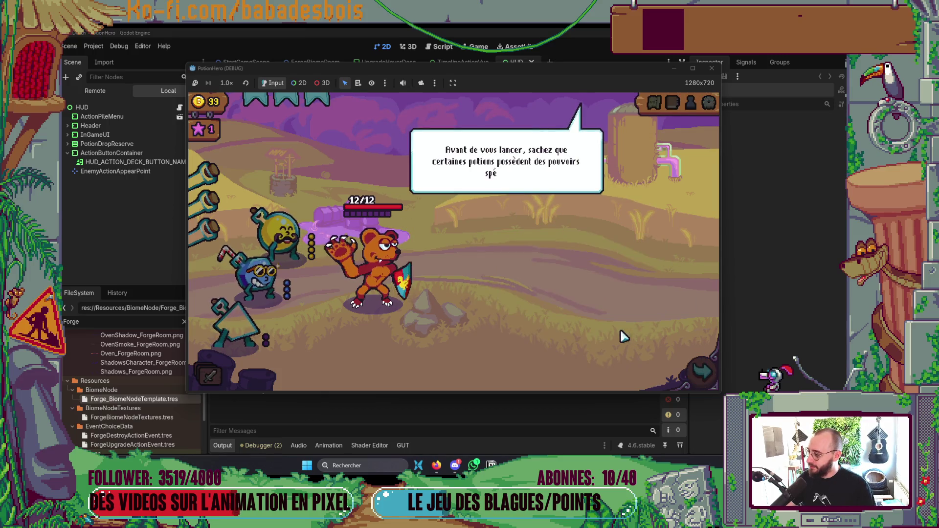
pyautogui.click(632, 316)
pyautogui.click(632, 316)
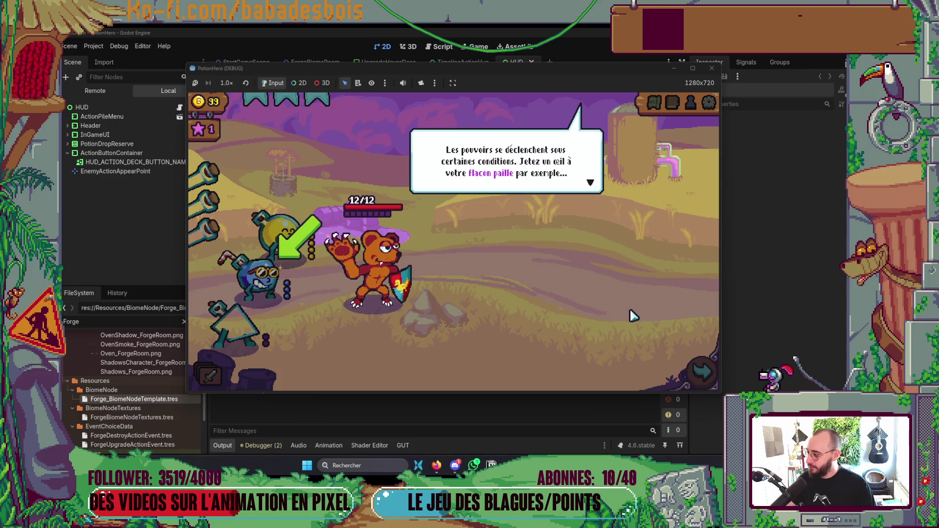
pyautogui.click(630, 315)
pyautogui.click(708, 376)
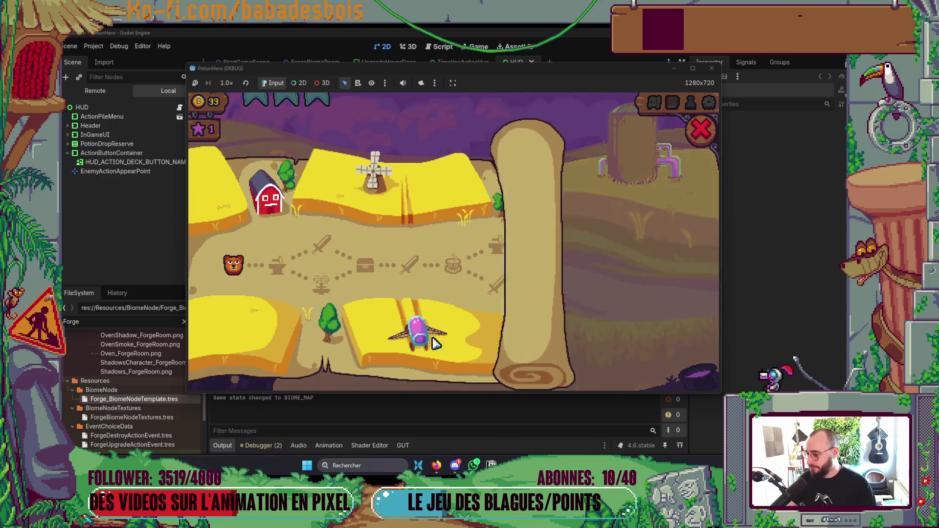
pyautogui.click(285, 268)
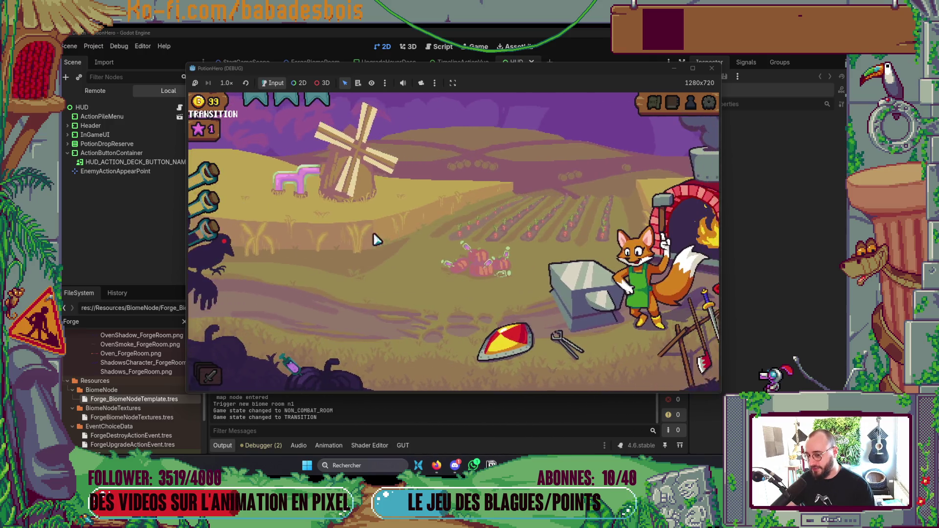
# Open the action upgrade category, close it, stop the game and return to Neovim.
pyautogui.click(564, 191)
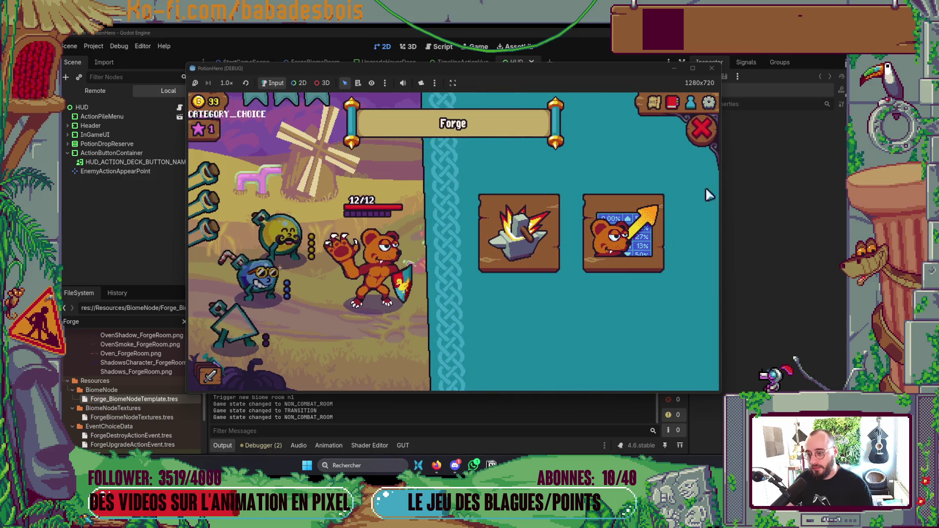
pyautogui.click(541, 247)
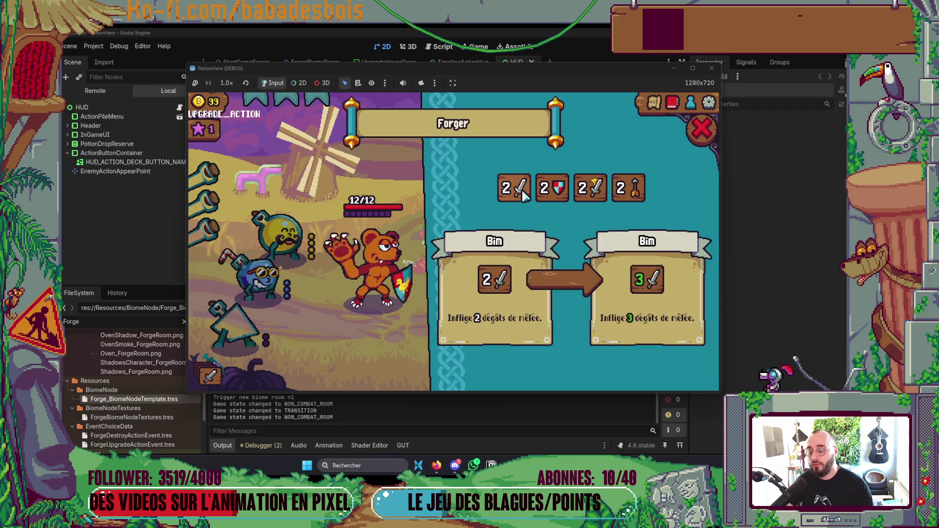
pyautogui.moveTo(518, 191)
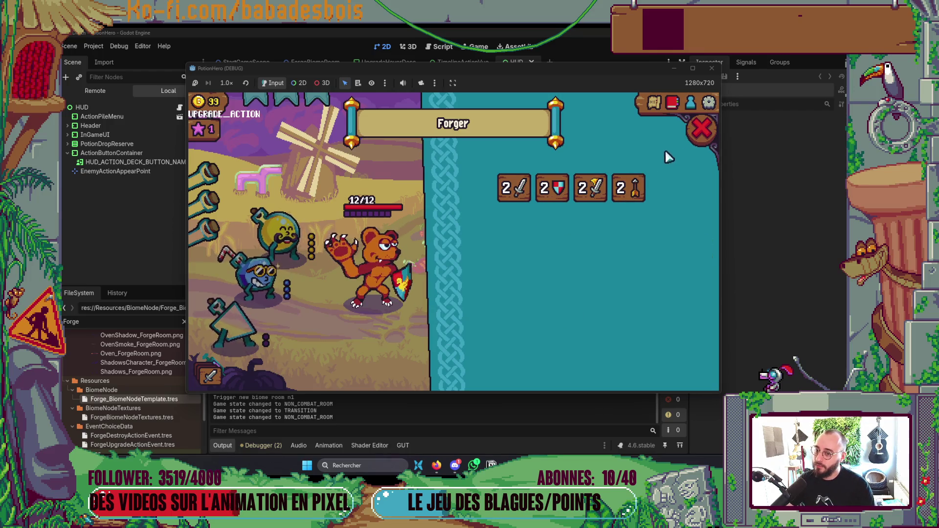
pyautogui.click(692, 141)
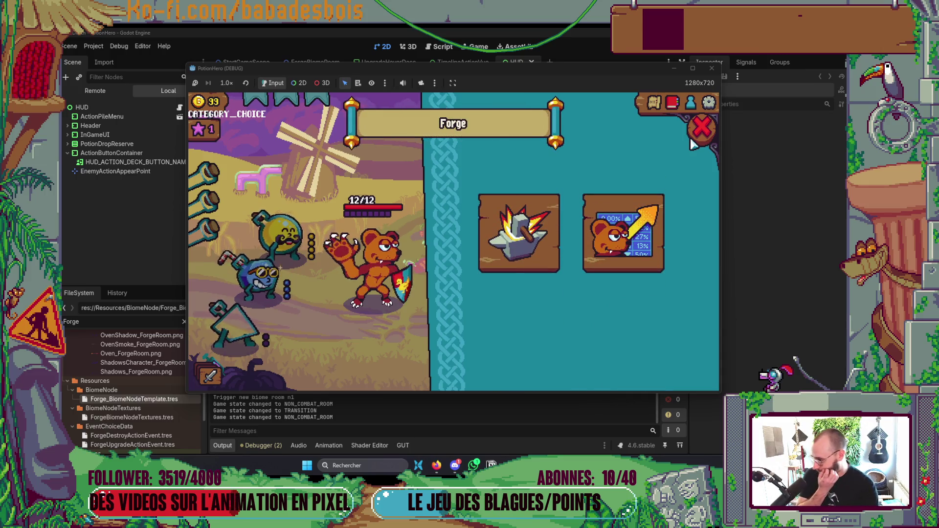
pyautogui.click(711, 68)
pyautogui.hotkey('alt', 'Tab')
pyautogui.press('Tab')
pyautogui.press('Tab')
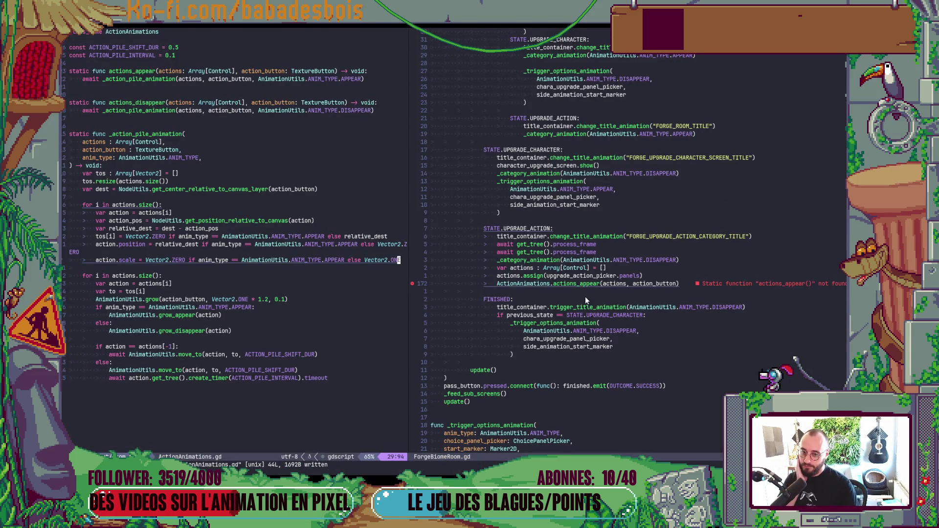
# Add the condition 'if previous_state == STATE.UPGRADE_ACTION:' below var action_button in ForgeBiomeRoom.gd.
pyautogui.click(596, 284)
pyautogui.press('j')
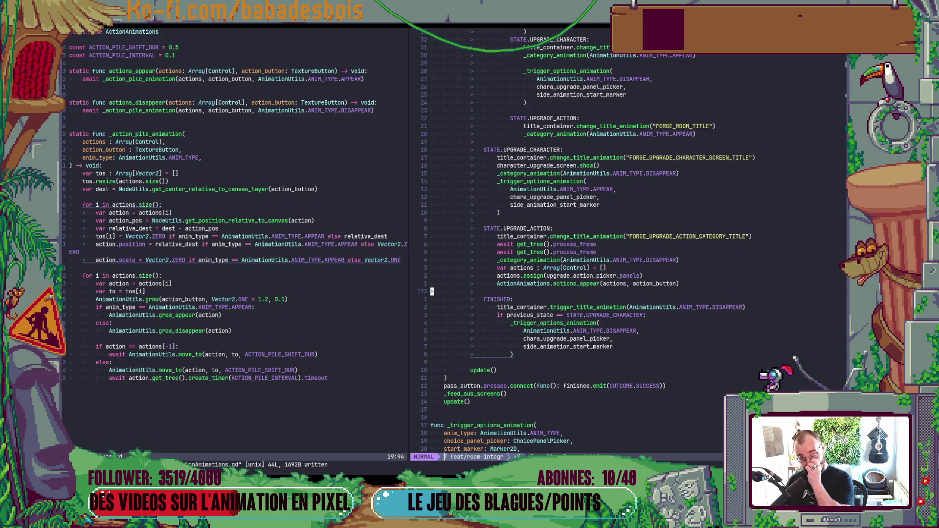
pyautogui.scroll(12, 699, 331)
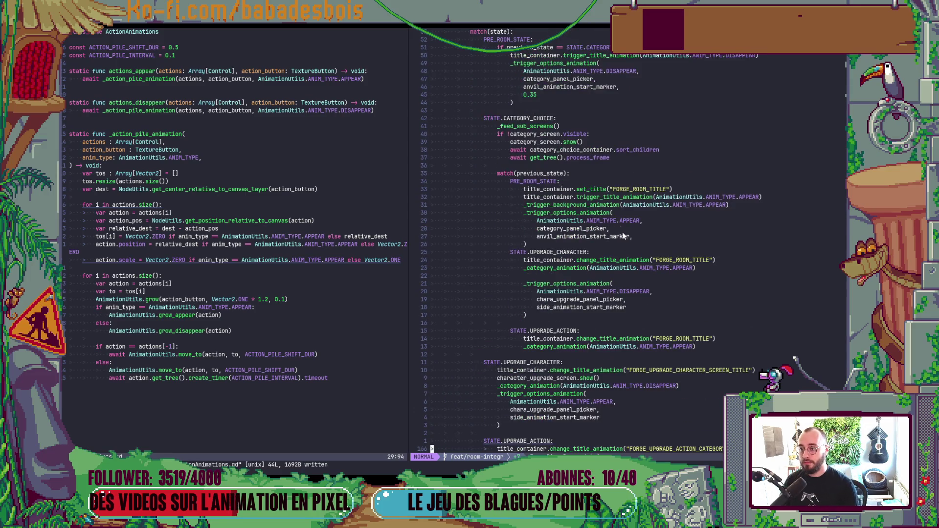
pyautogui.click(551, 91)
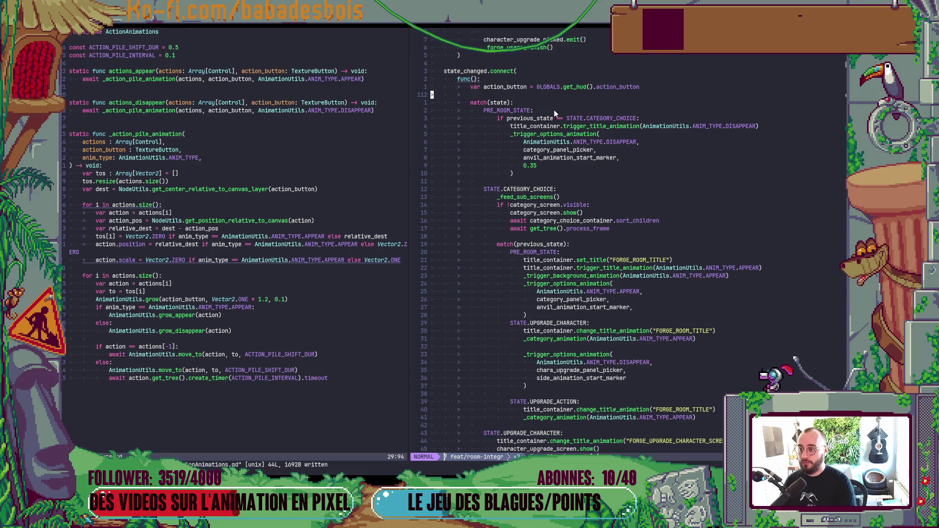
pyautogui.write('S')
pyautogui.write('if previous_state =')
pyautogui.write('= UP')
pyautogui.press('BackSpace')
pyautogui.press('BackSpace')
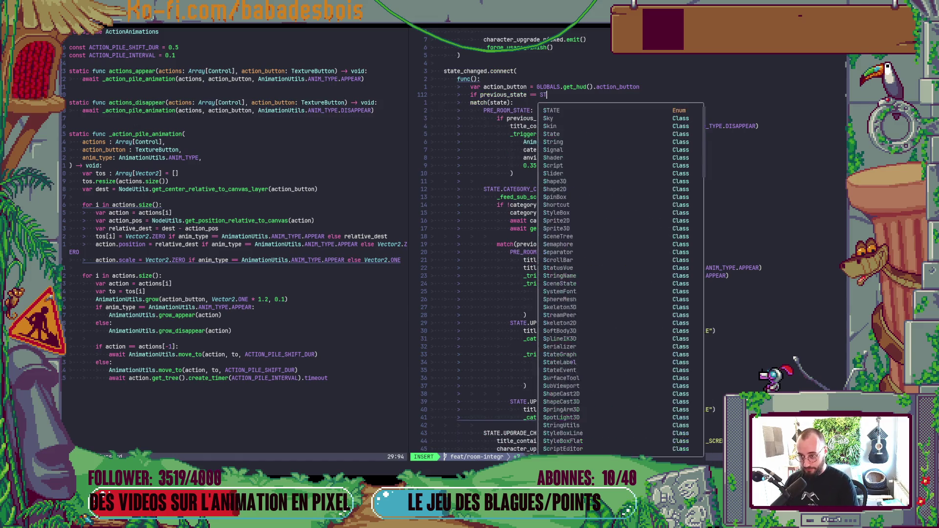
pyautogui.write('STATE.UPGRADE_ACTION:')
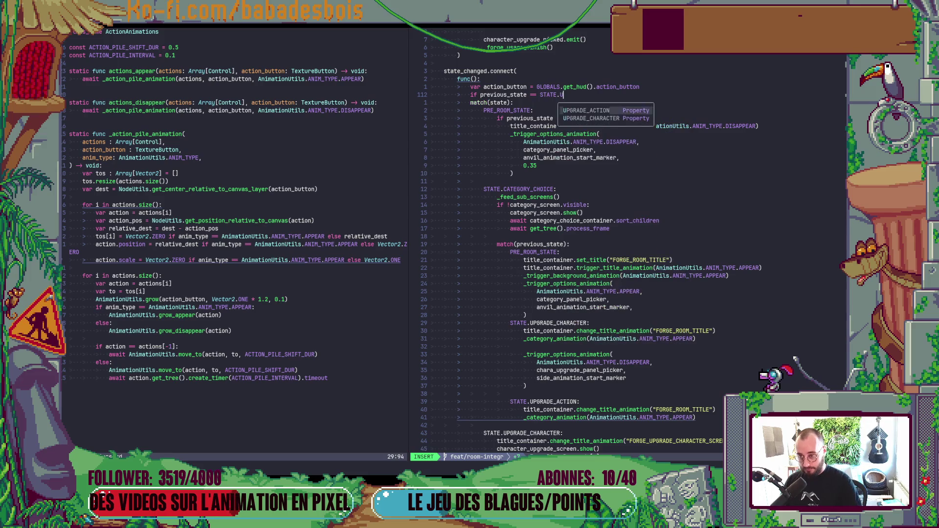
pyautogui.press('Return')
pyautogui.press('Escape')
# Copy the ActionAnimations.actions_appear call line and paste it under the new condition.
pyautogui.scroll(-9, 557, 236)
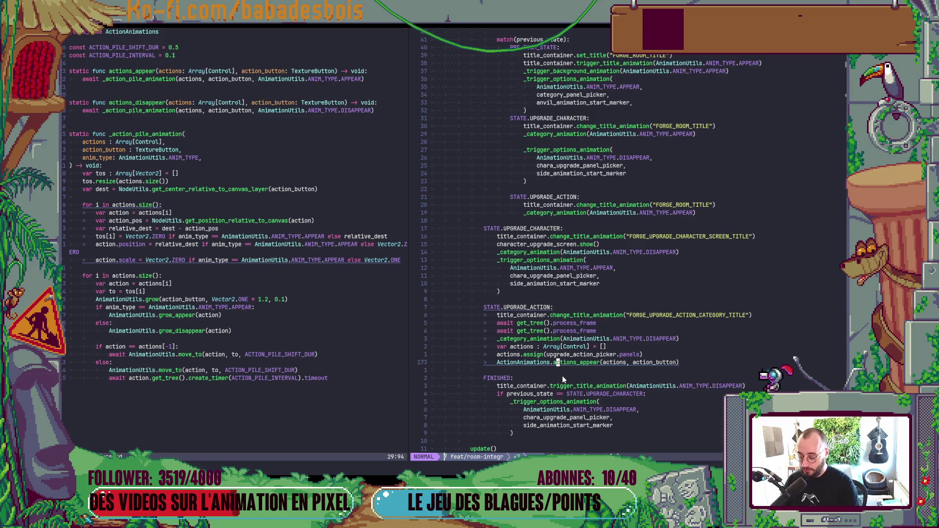
pyautogui.click(562, 372)
pyautogui.scroll(3, 561, 372)
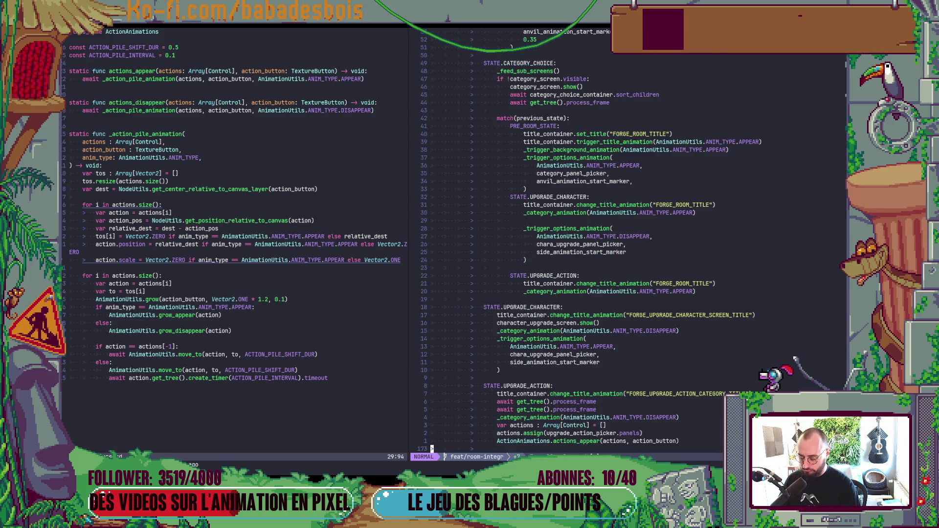
pyautogui.hotkey('ctrl', 'o')
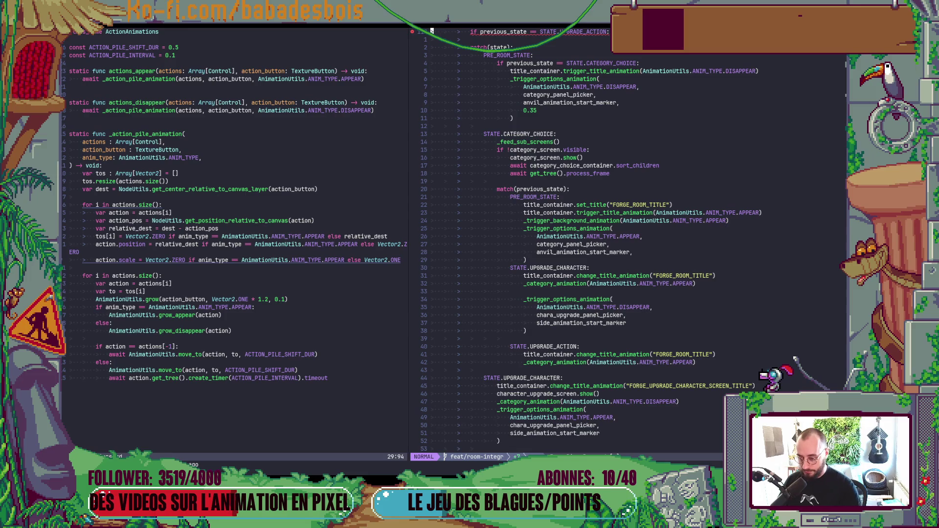
pyautogui.scroll(-4, 614, 436)
pyautogui.scroll(-3, 550, 329)
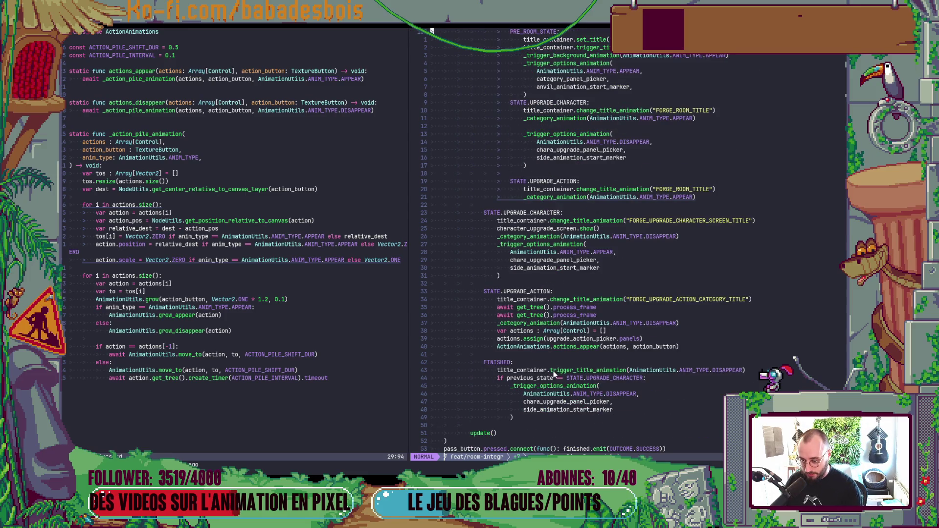
pyautogui.click(567, 347)
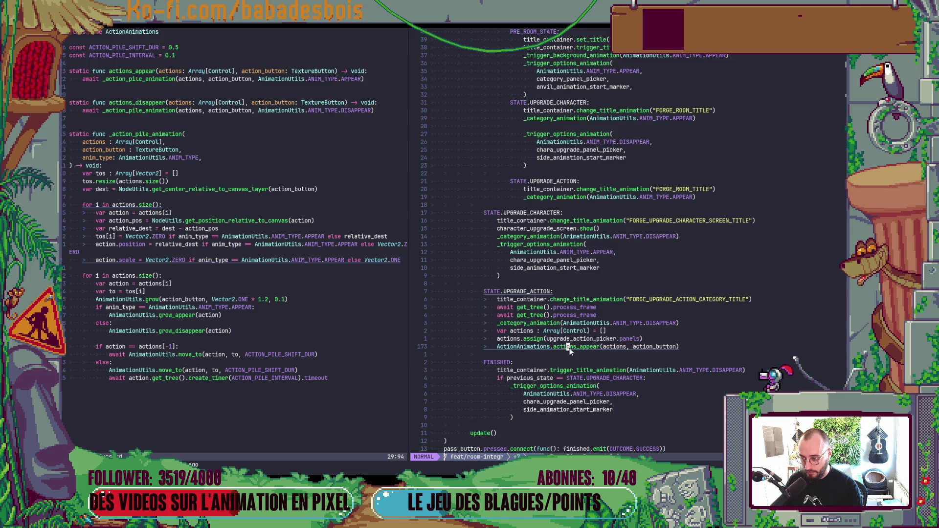
pyautogui.press('yy')
pyautogui.scroll(15, 518, 271)
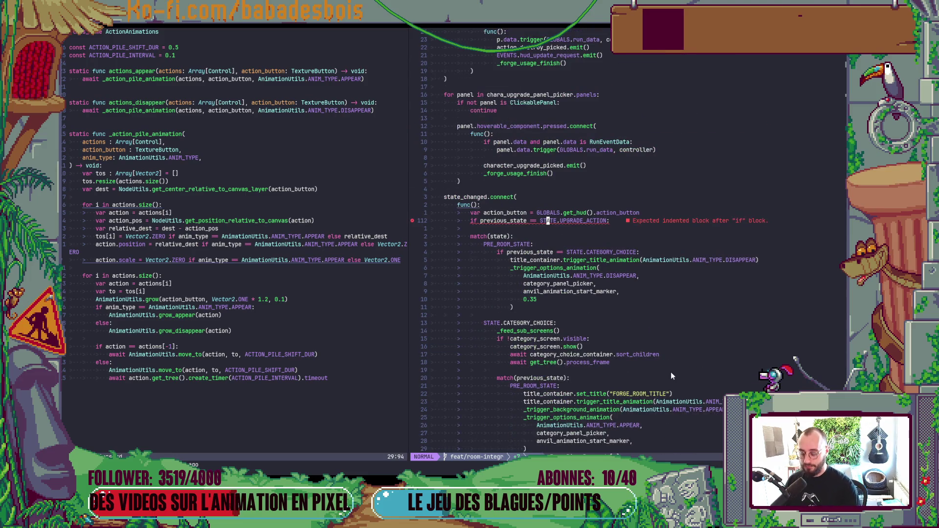
pyautogui.press('p')
# Rename the pasted call to actions_disappear, save with :w, and relaunch the game in Godot with F5.
pyautogui.press(':')
pyautogui.write('w')
pyautogui.press('Return')
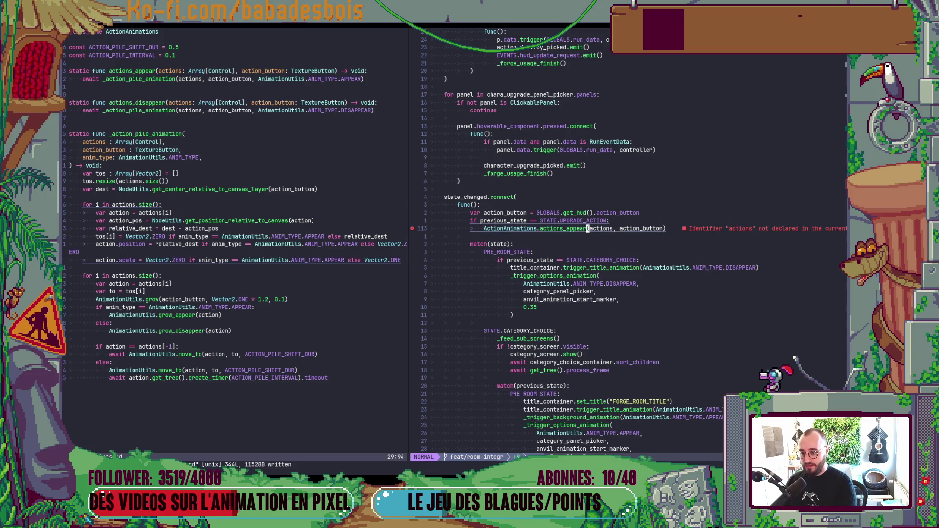
pyautogui.write('ions_dis')
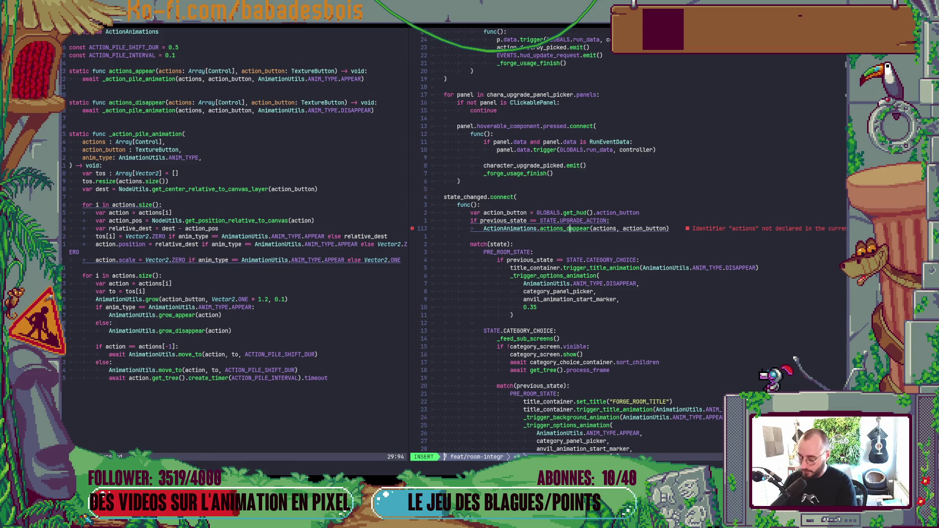
pyautogui.press('Escape')
pyautogui.press(':')
pyautogui.write('w')
pyautogui.press('Return')
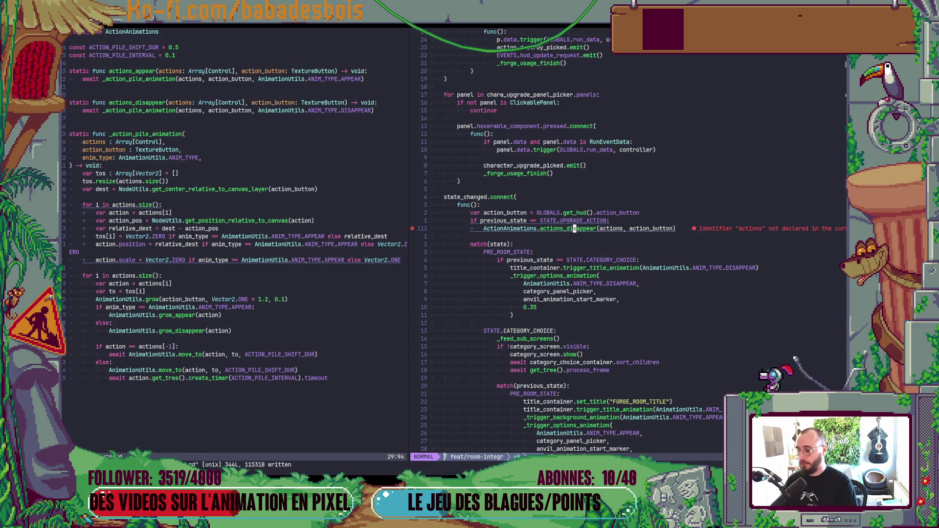
pyautogui.hotkey('alt', 'Tab')
pyautogui.press('F5')
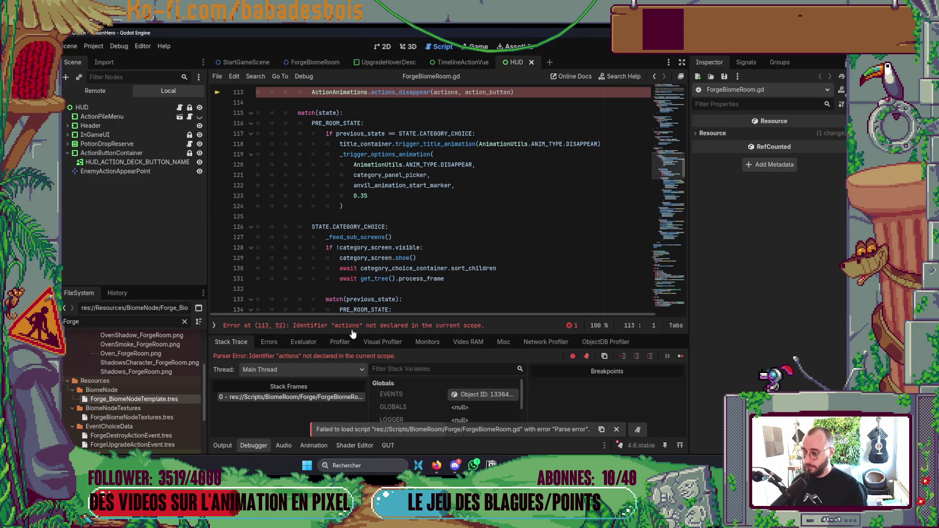
# Cut the 'var actions' declaration and actions.assign lines from lines 172–173.
pyautogui.scroll(3, 418, 177)
pyautogui.scroll(-15, 418, 177)
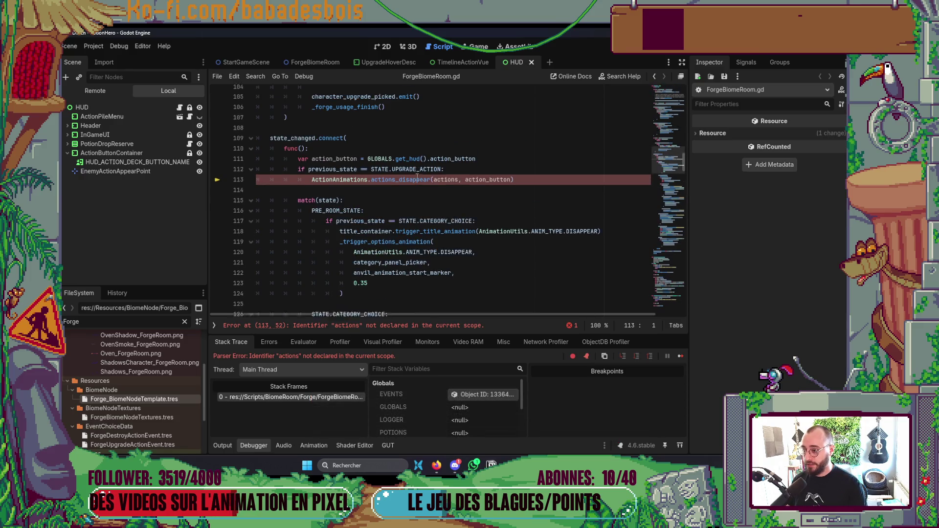
pyautogui.scroll(-4, 417, 178)
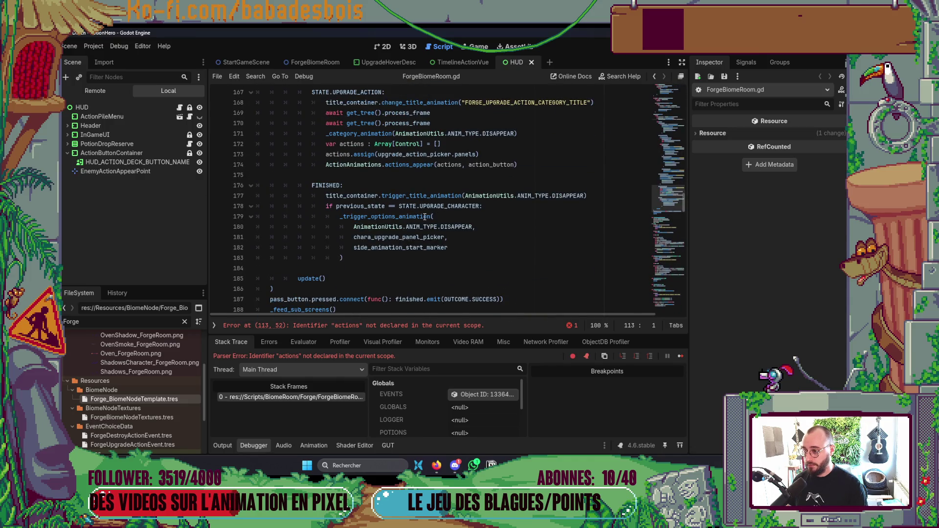
pyautogui.scroll(2, 424, 217)
pyautogui.moveTo(478, 216); pyautogui.dragTo(387, 216)
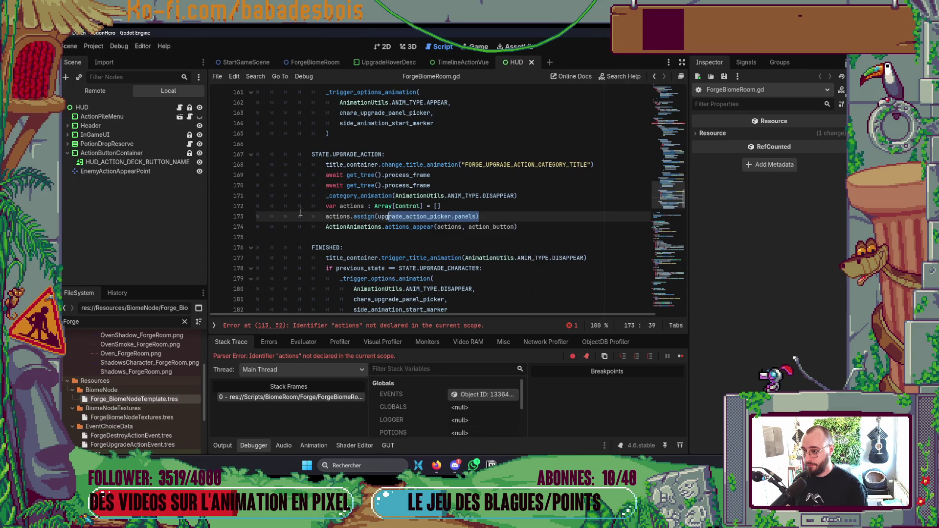
pyautogui.moveTo(300, 212); pyautogui.dragTo(198, 201)
pyautogui.hotkey('ctrl', 'c')
pyautogui.press('BackSpace')
pyautogui.press('BackSpace')
# Paste the actions lines after the action_button line, fix their indentation, and save the script.
pyautogui.scroll(2, 526, 195)
pyautogui.scroll(17, 526, 195)
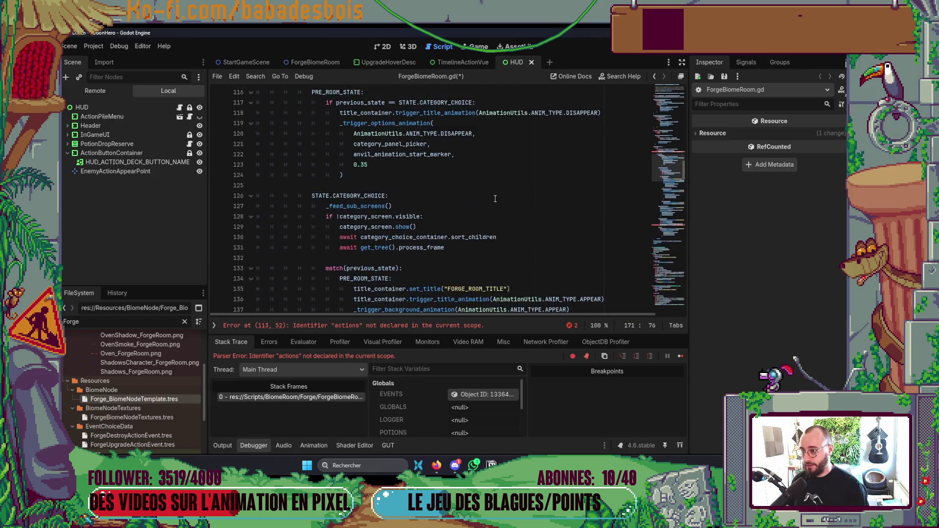
pyautogui.click(497, 167)
pyautogui.hotkey('ctrl', 'v')
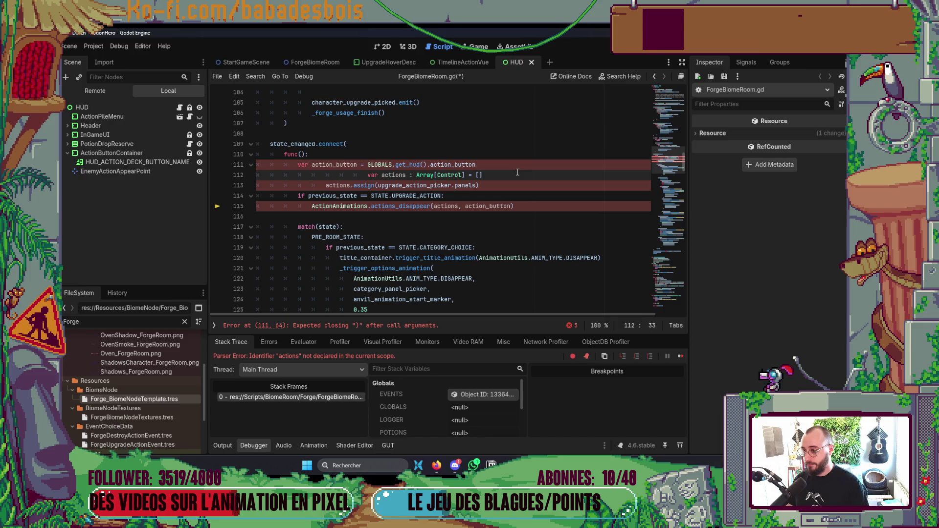
pyautogui.press('Down')
pyautogui.press('Right')
pyautogui.press('BackSpace')
pyautogui.press('BackSpace')
pyautogui.hotkey('ctrl', 's')
# Review the code below the moved lines and launch the game to test the fix.
pyautogui.click(479, 186)
pyautogui.press('Down')
pyautogui.press('Home')
pyautogui.scroll(-15, 537, 200)
pyautogui.scroll(-3, 546, 206)
pyautogui.scroll(4, 517, 167)
pyautogui.click(382, 48)
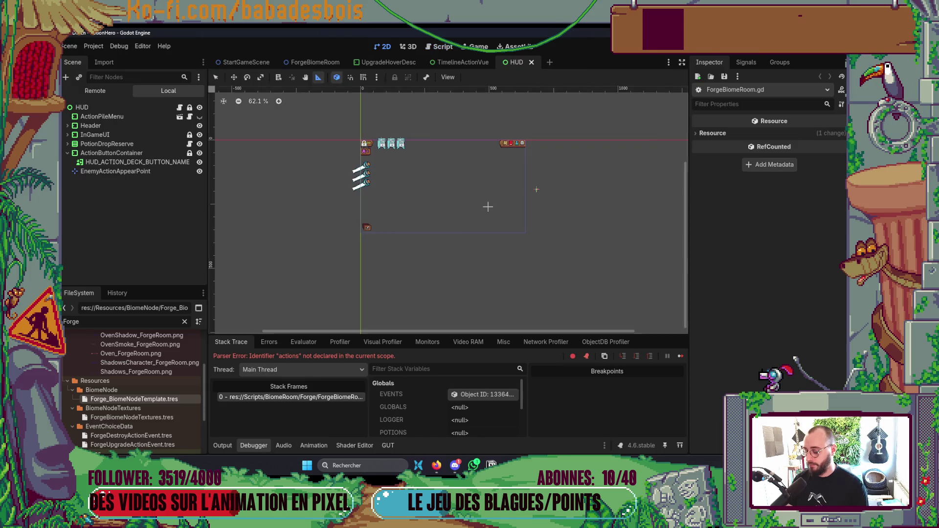
# Run the game, confirm the hero, start Réveil de l'ours, skip the tutorial, and reach the biome map.
pyautogui.press('F5')
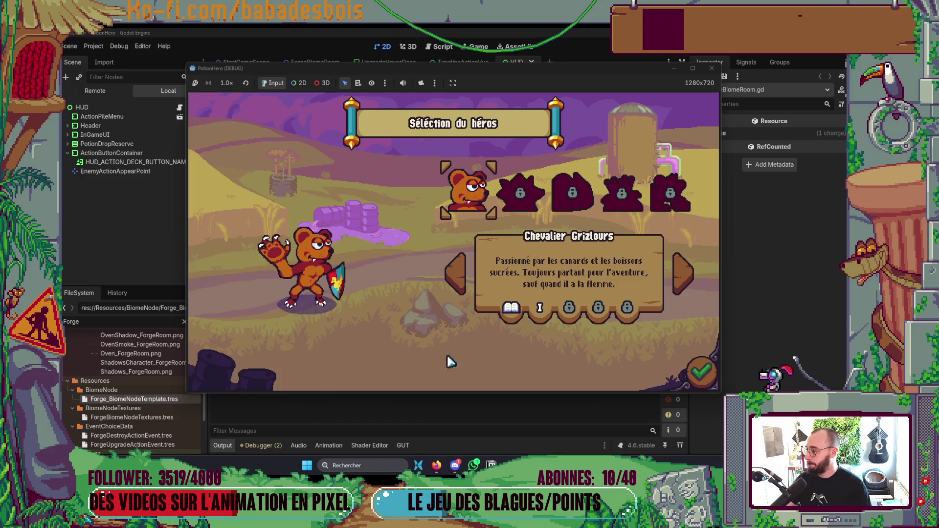
pyautogui.click(701, 371)
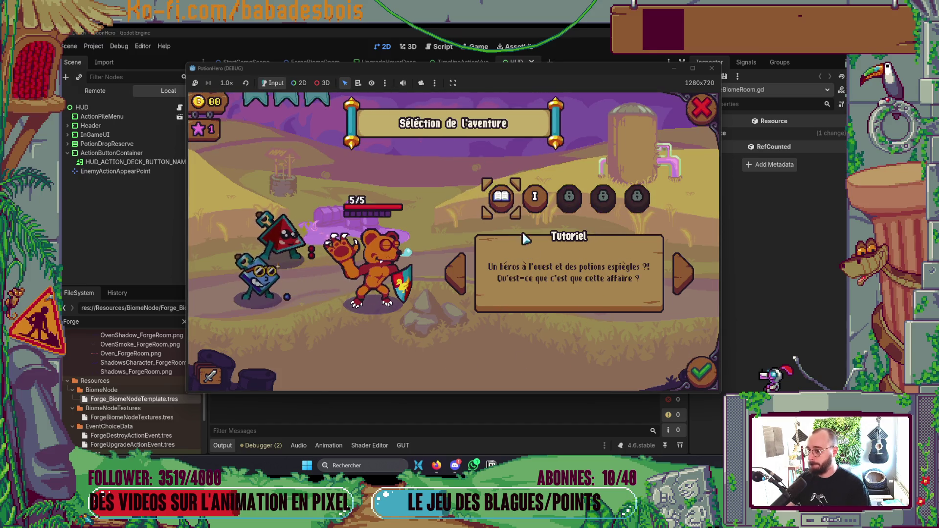
pyautogui.click(683, 274)
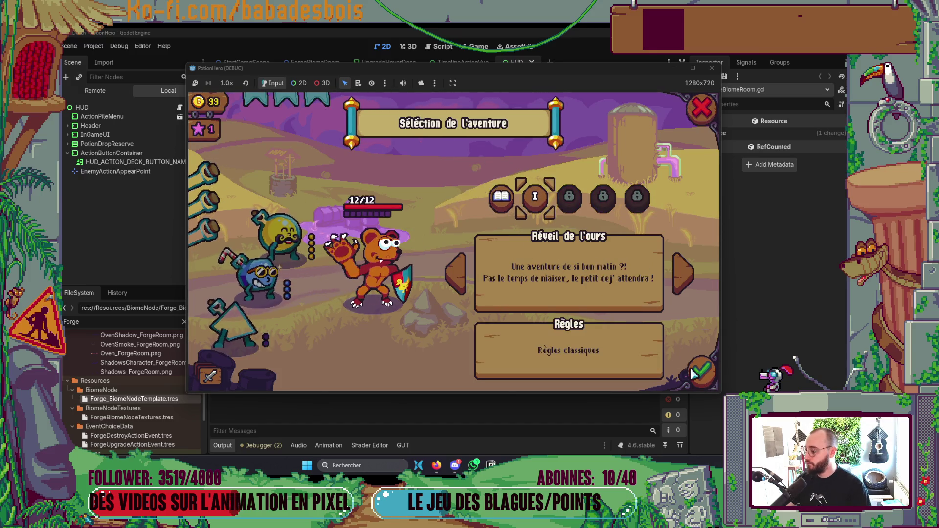
pyautogui.click(694, 373)
pyautogui.click(593, 296)
pyautogui.click(593, 295)
pyautogui.click(594, 295)
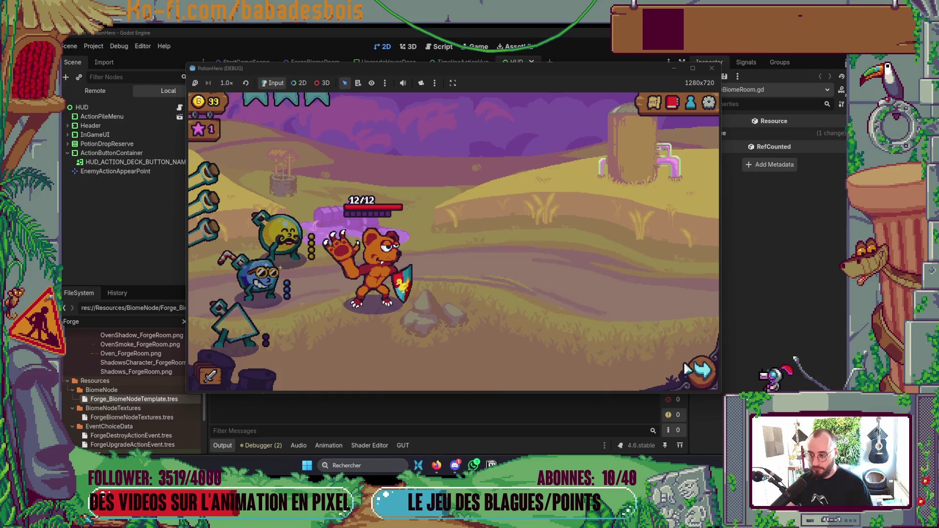
pyautogui.click(689, 369)
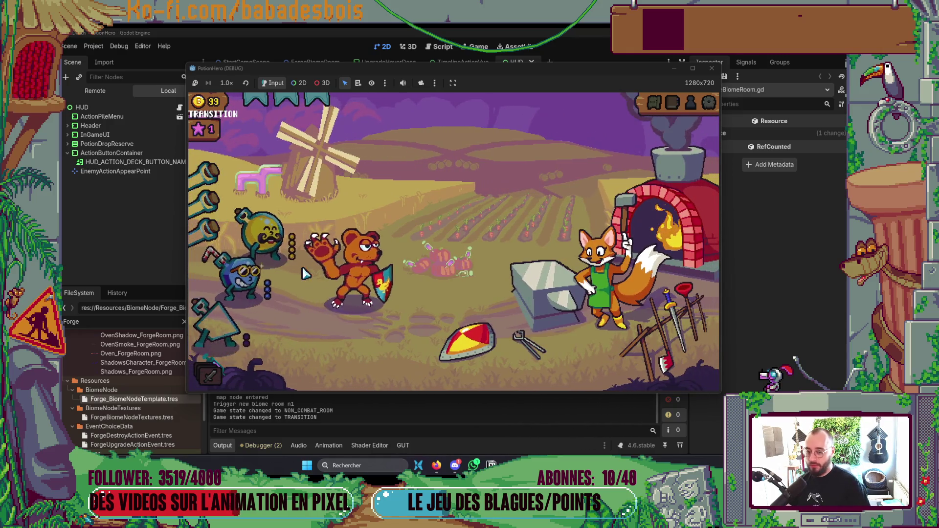
# Open the forge's Forger upgrade-action screen and close it to test the disappear animation.
pyautogui.click(550, 293)
pyautogui.click(523, 267)
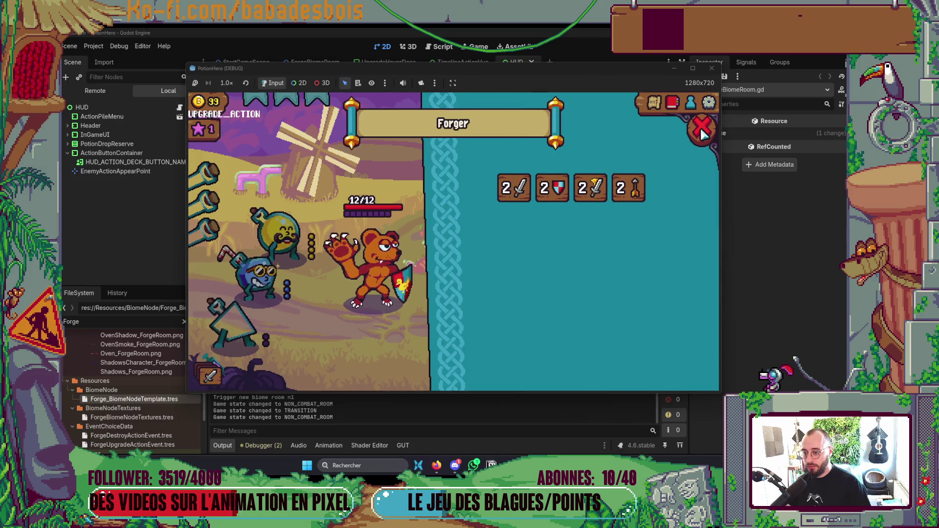
pyautogui.click(702, 130)
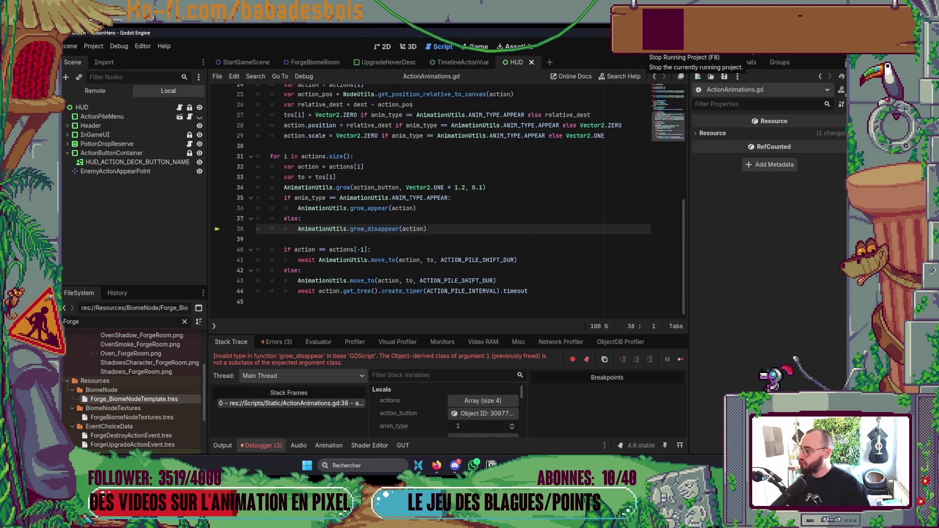
# Stop the running project and switch to the Neovim window.
pyautogui.click(648, 49)
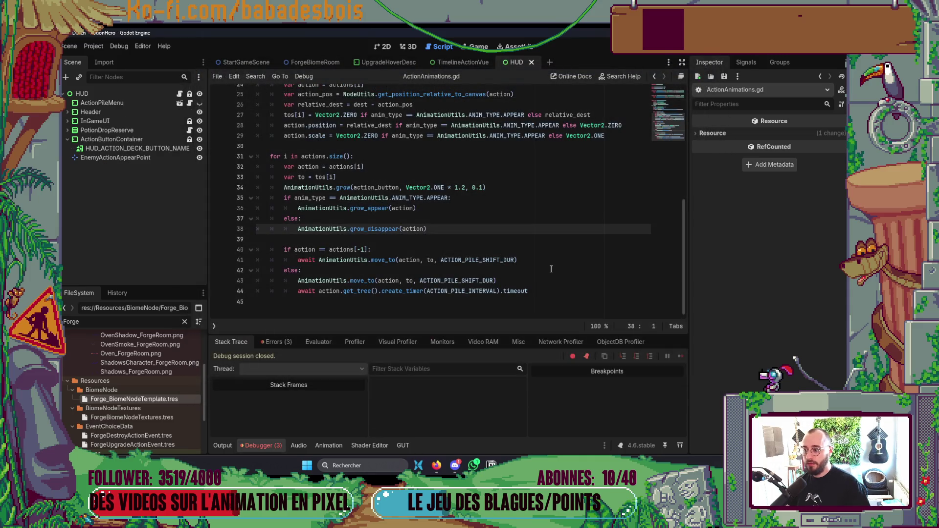
pyautogui.hotkey('alt', 'Tab')
pyautogui.press('Tab')
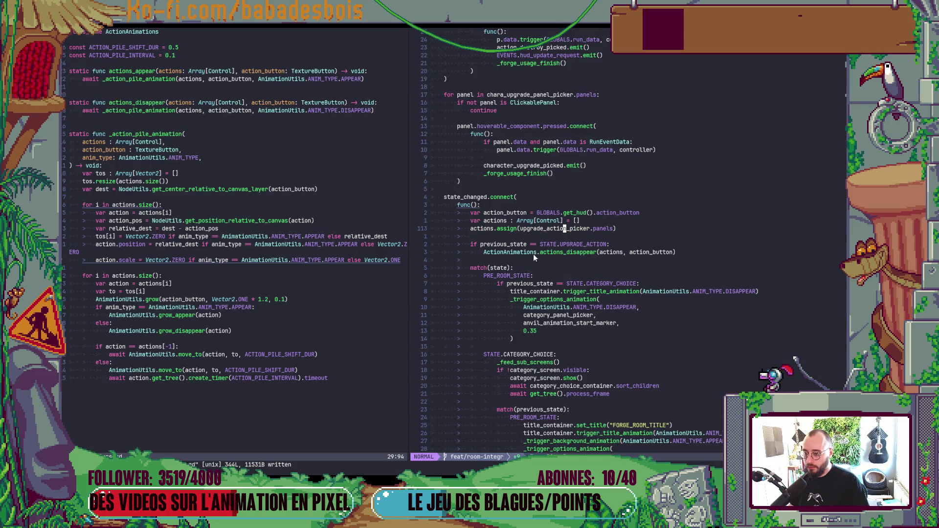
# Scroll through the forge room script down to the disabled assignment in update.
pyautogui.scroll(-3, 537, 250)
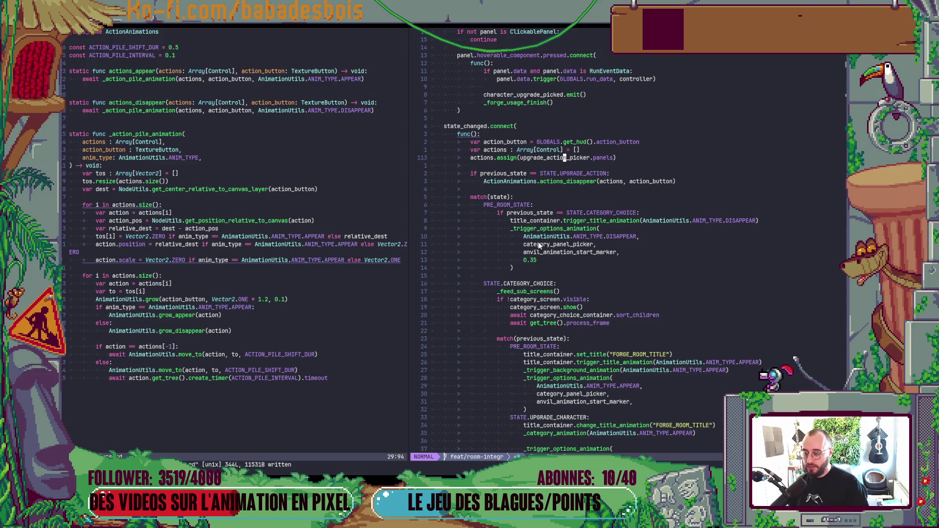
pyautogui.scroll(-15, 539, 245)
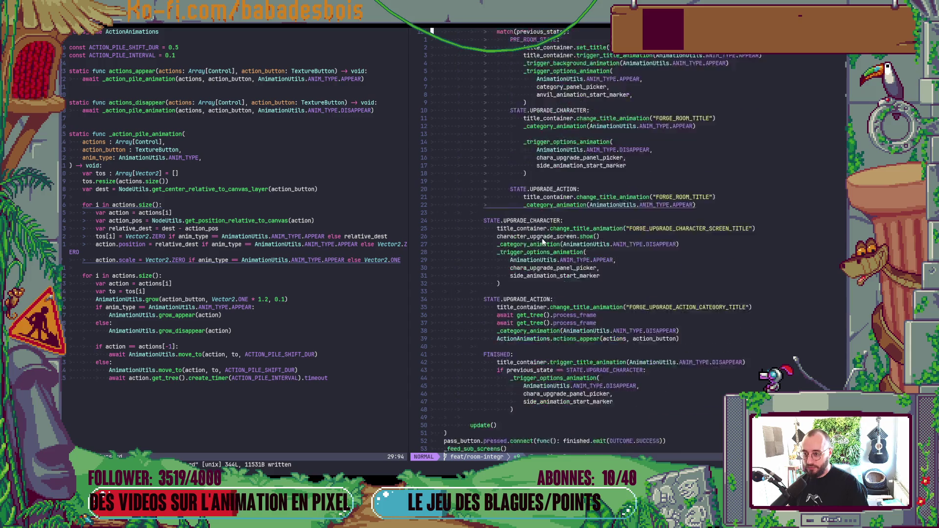
pyautogui.scroll(-15, 543, 259)
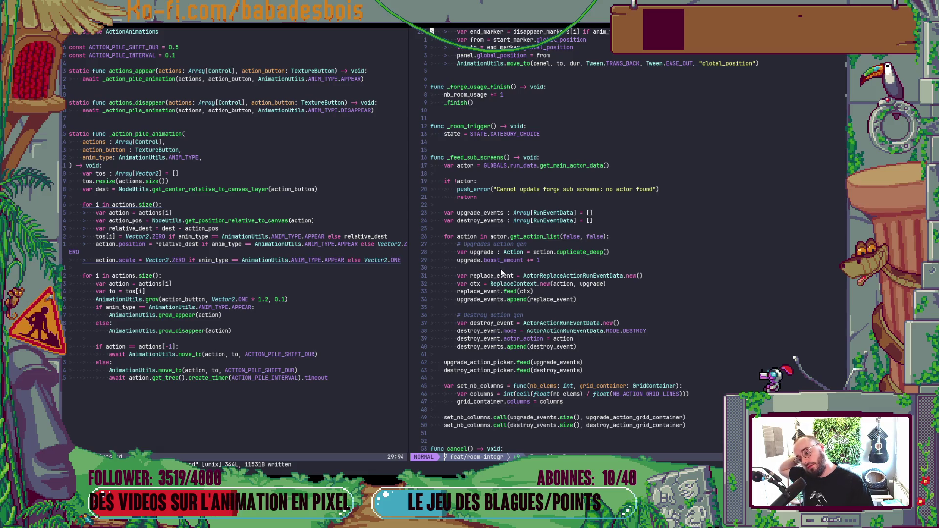
pyautogui.scroll(-4, 500, 268)
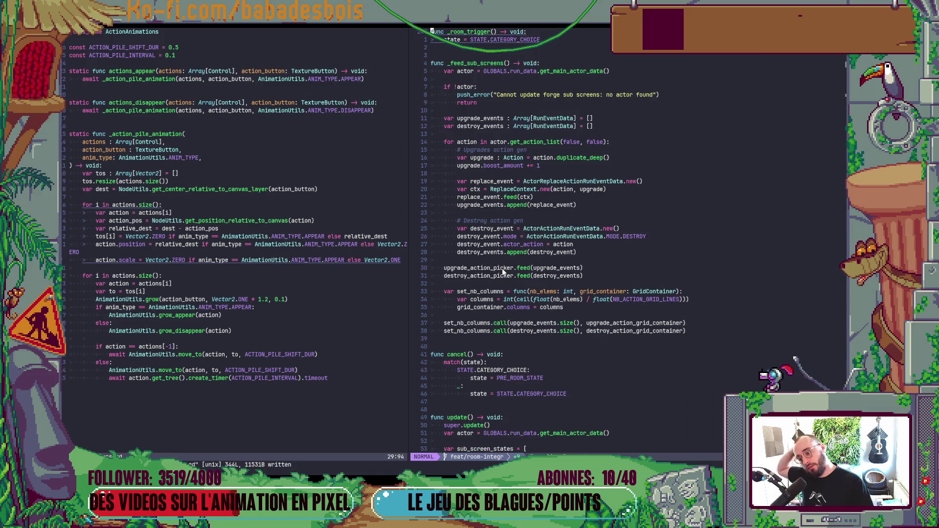
pyautogui.scroll(4, 503, 274)
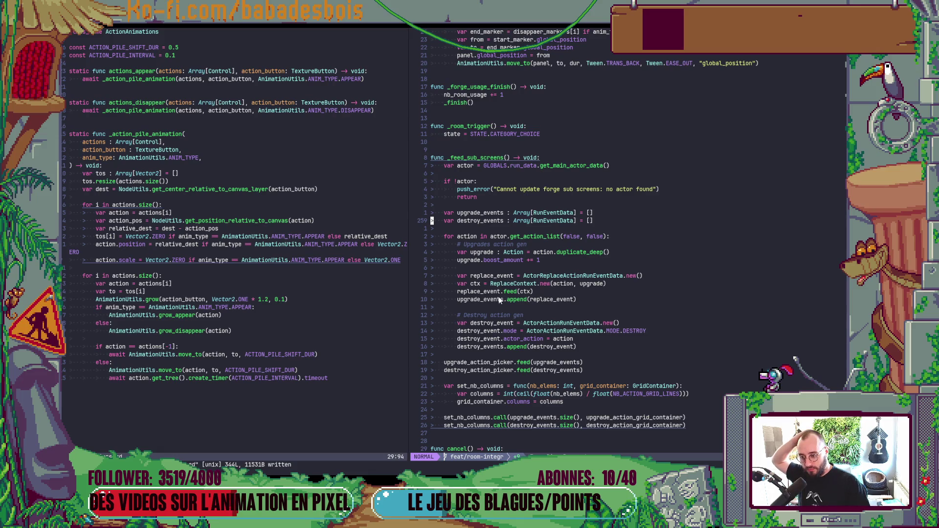
pyautogui.scroll(-15, 497, 300)
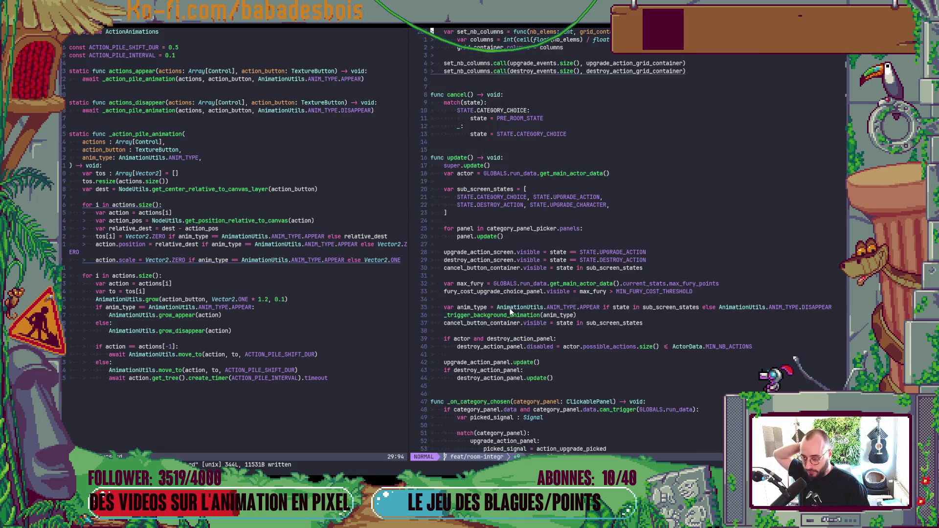
pyautogui.scroll(-3, 508, 299)
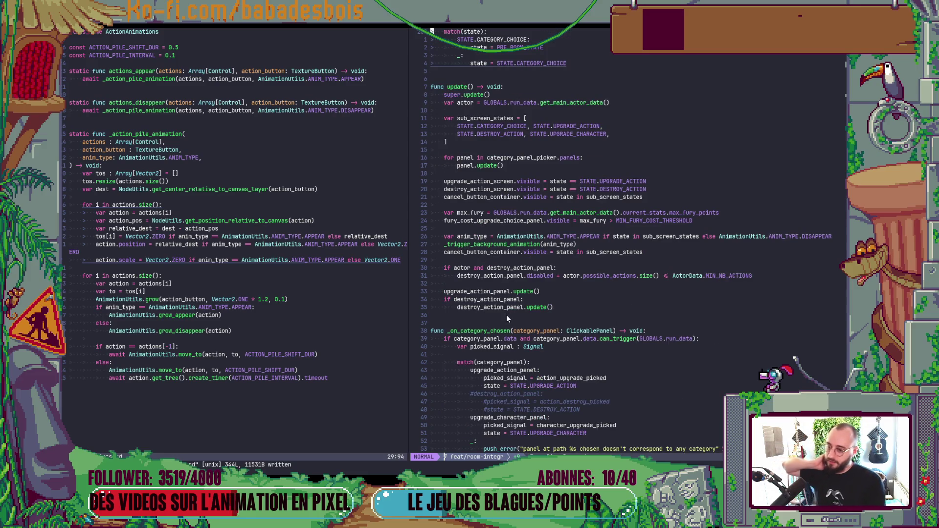
pyautogui.click(546, 276)
pyautogui.press(':')
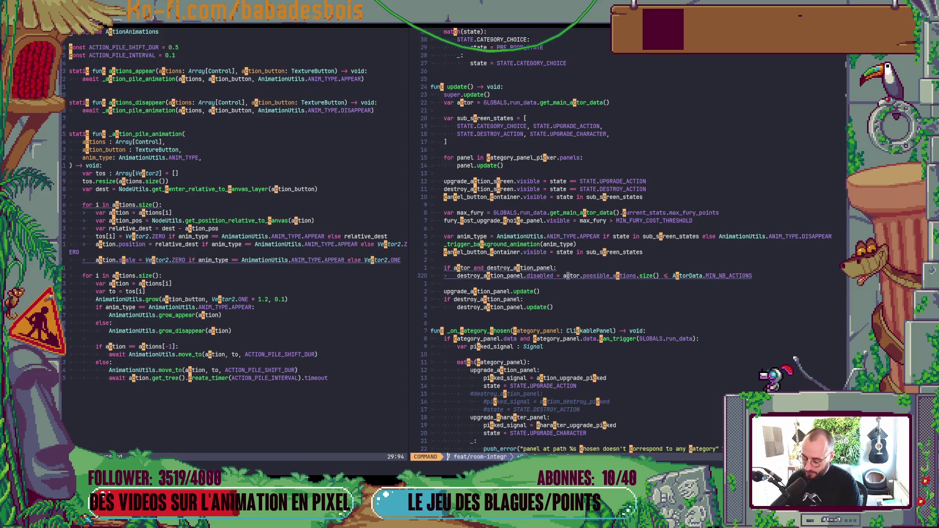
pyautogui.press('Escape')
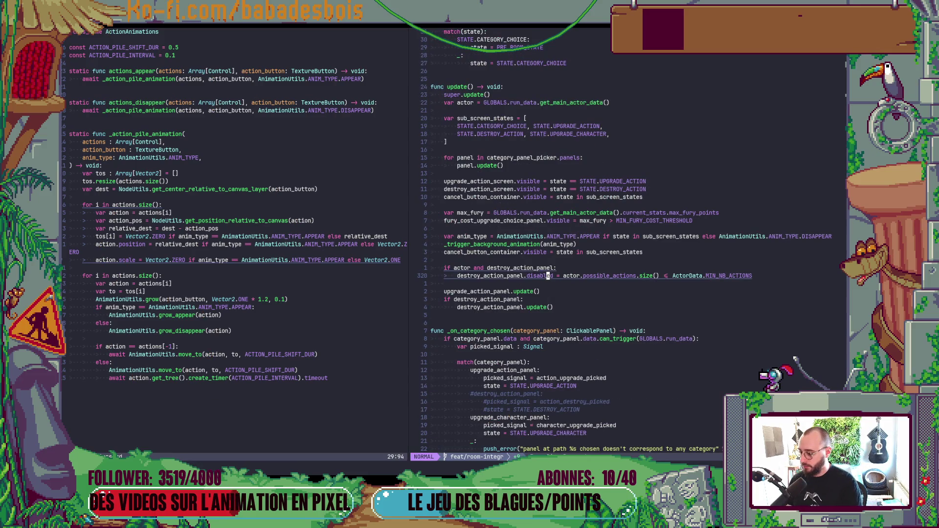
# Jump from the _forge_usage_finish call to its definition with gd, then back with Ctrl-o.
pyautogui.scroll(-6, 563, 286)
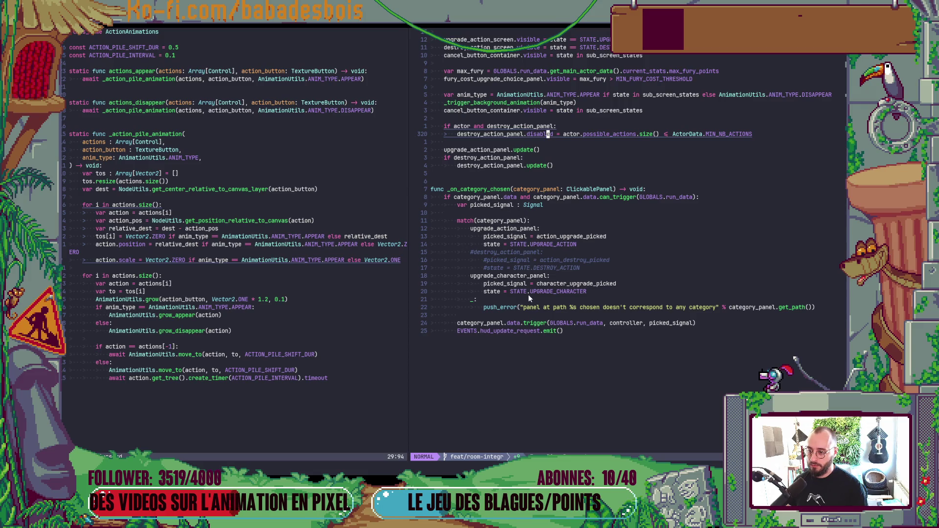
pyautogui.scroll(13, 529, 293)
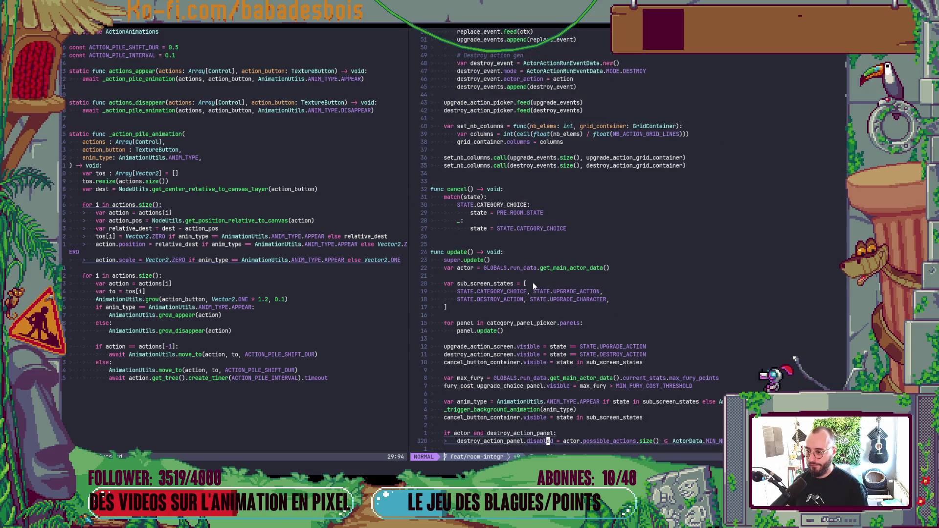
pyautogui.scroll(17, 528, 274)
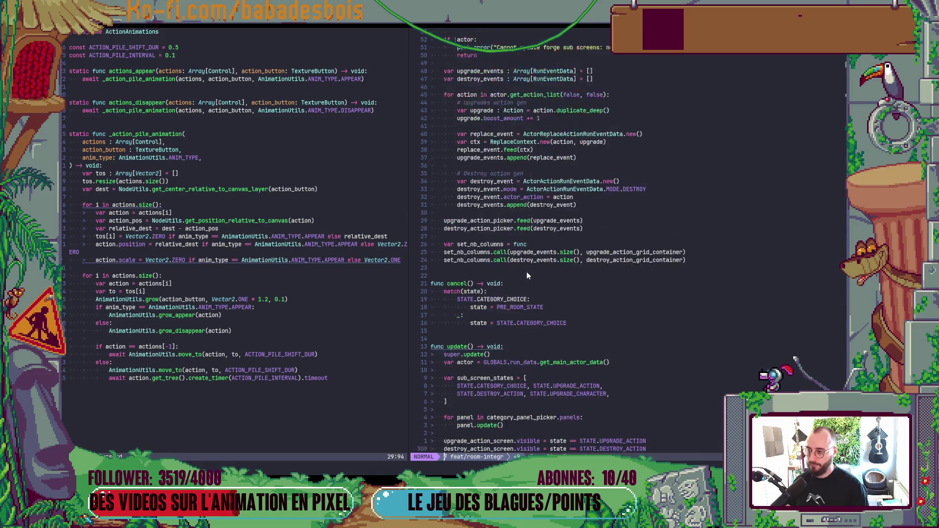
pyautogui.scroll(20, 526, 269)
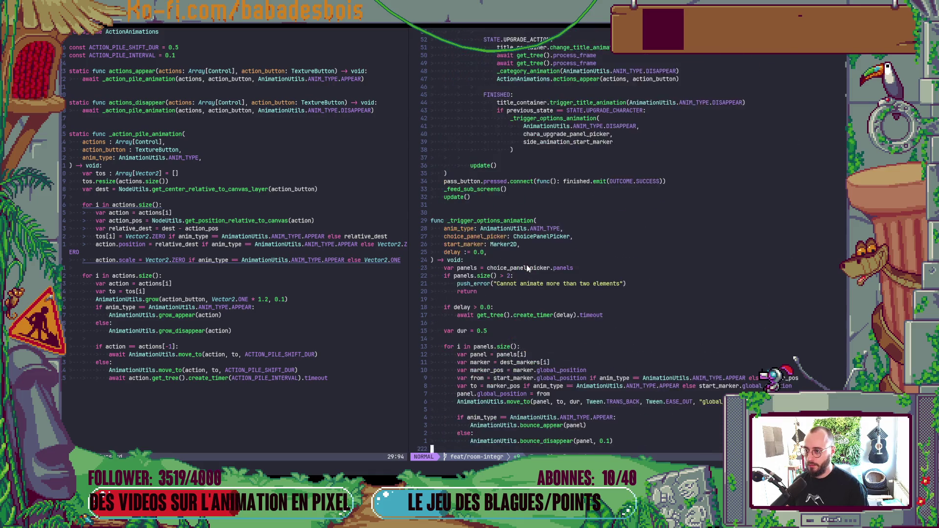
pyautogui.scroll(8, 538, 259)
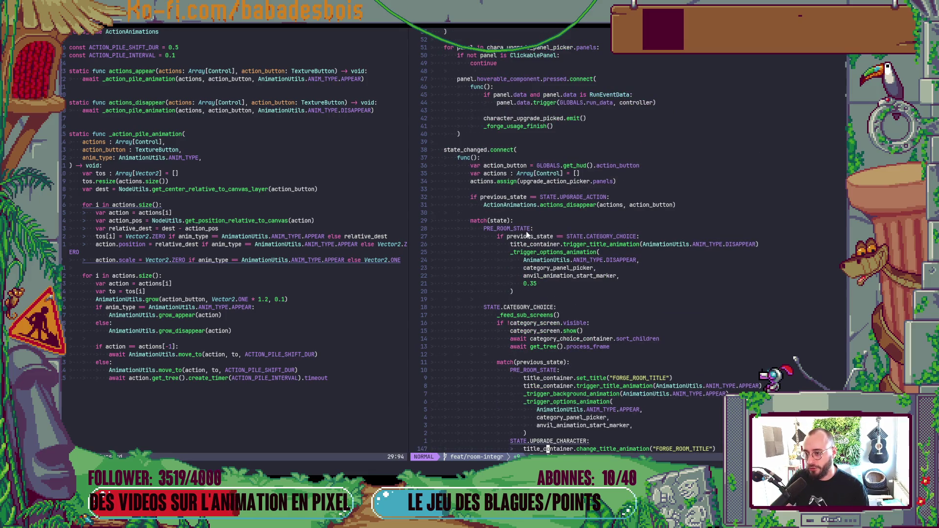
pyautogui.click(514, 127)
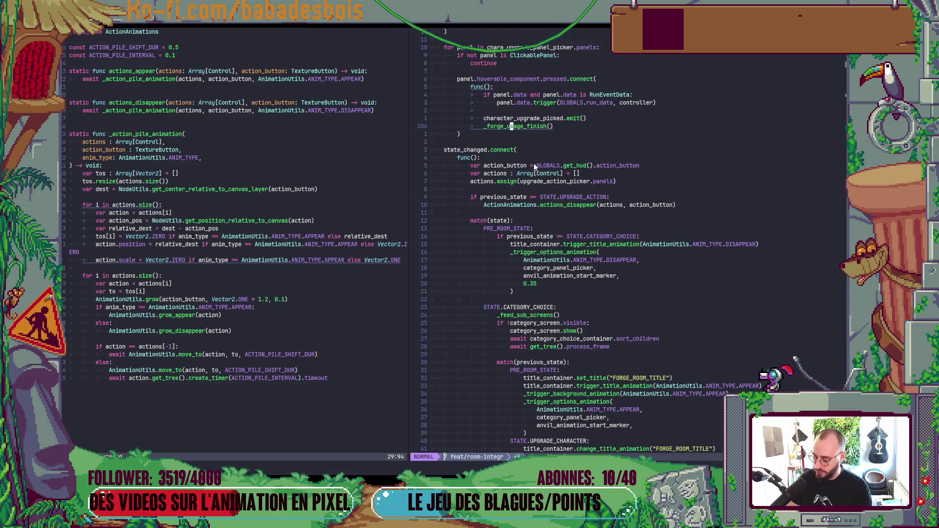
pyautogui.press('g')
pyautogui.press('d')
pyautogui.hotkey('ctrl', 'o')
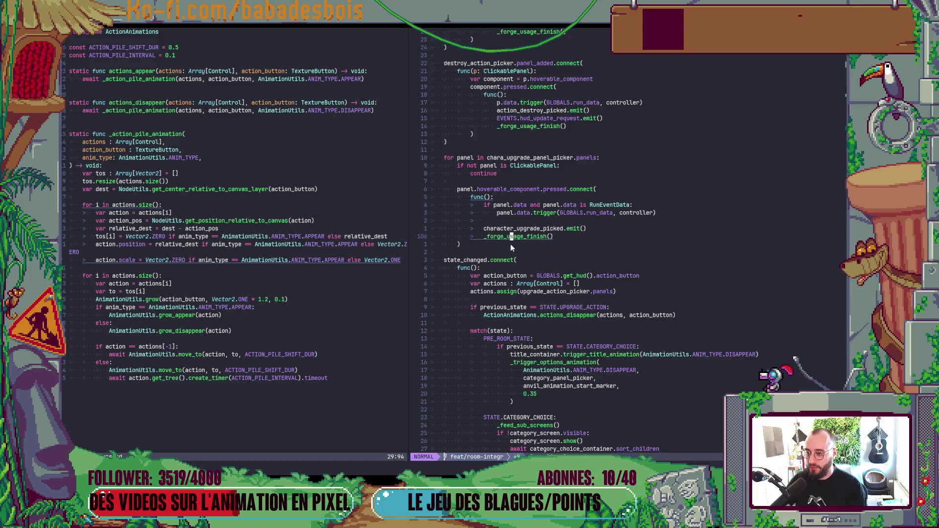
pyautogui.scroll(2, 510, 243)
pyautogui.scroll(2, 507, 244)
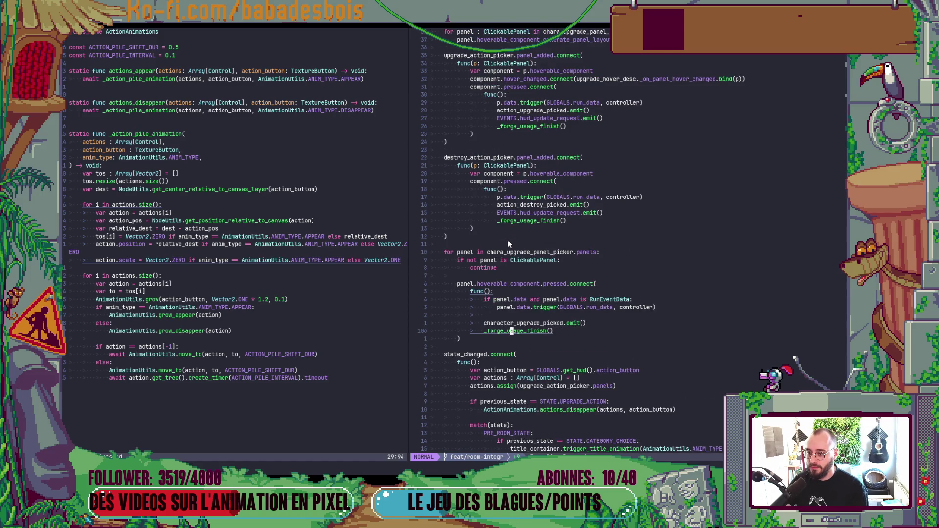
pyautogui.doubleClick(527, 206)
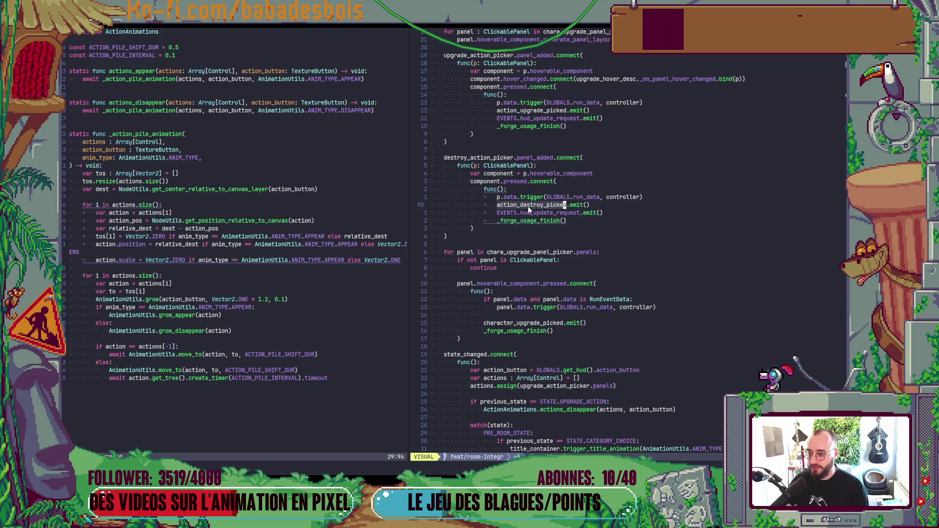
pyautogui.scroll(3, 512, 259)
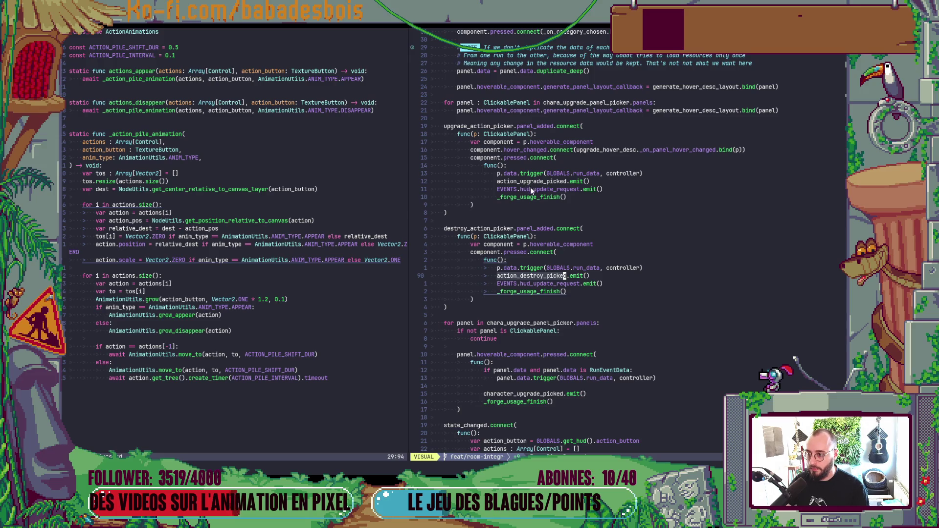
pyautogui.scroll(2, 489, 170)
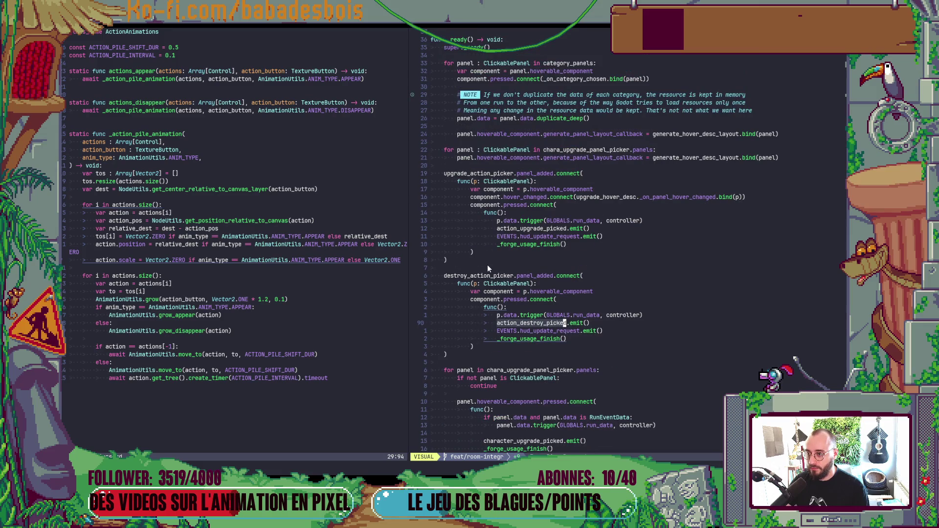
pyautogui.scroll(-13, 486, 265)
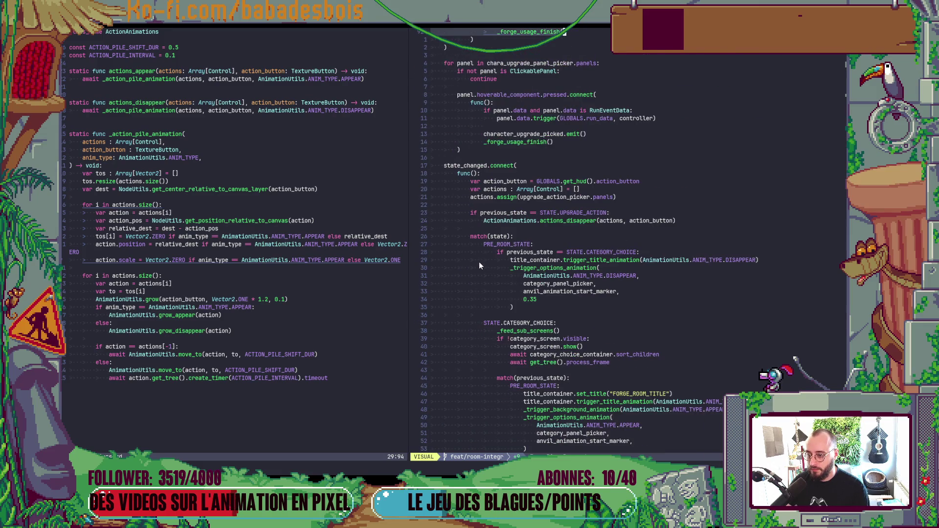
pyautogui.scroll(-9, 480, 249)
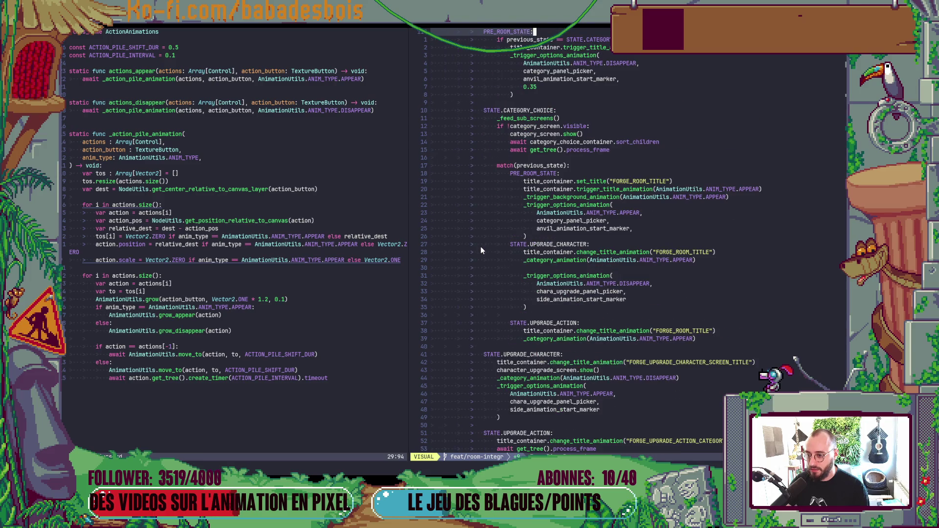
pyautogui.scroll(-9, 481, 250)
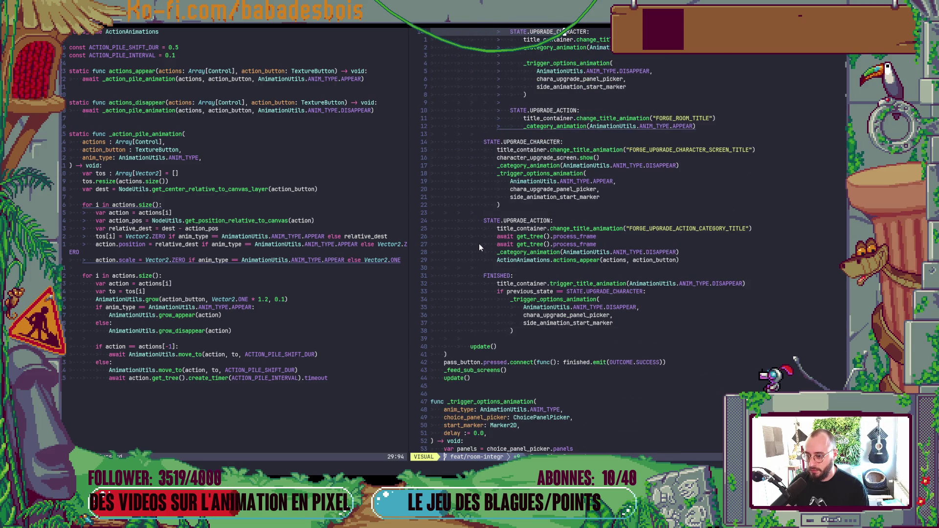
pyautogui.scroll(-6, 479, 243)
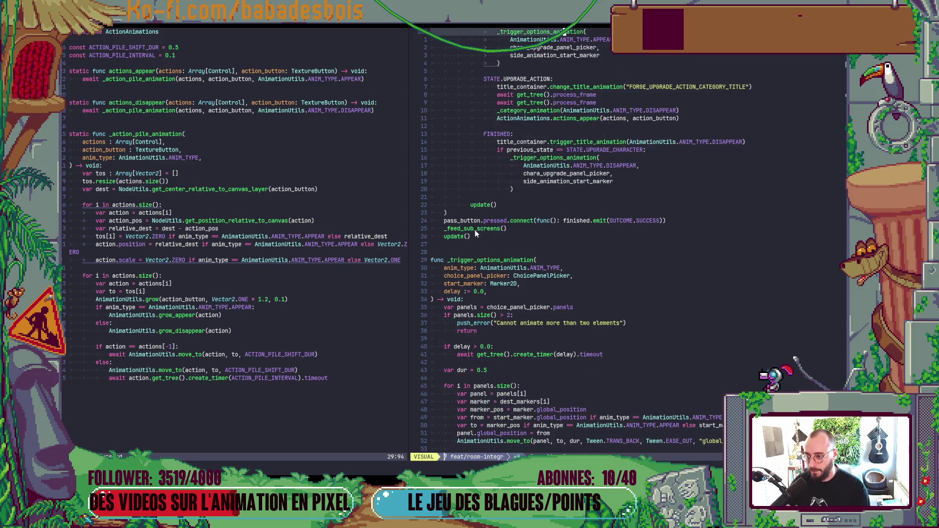
pyautogui.scroll(10, 478, 228)
pyautogui.press('Escape')
pyautogui.scroll(7, 505, 209)
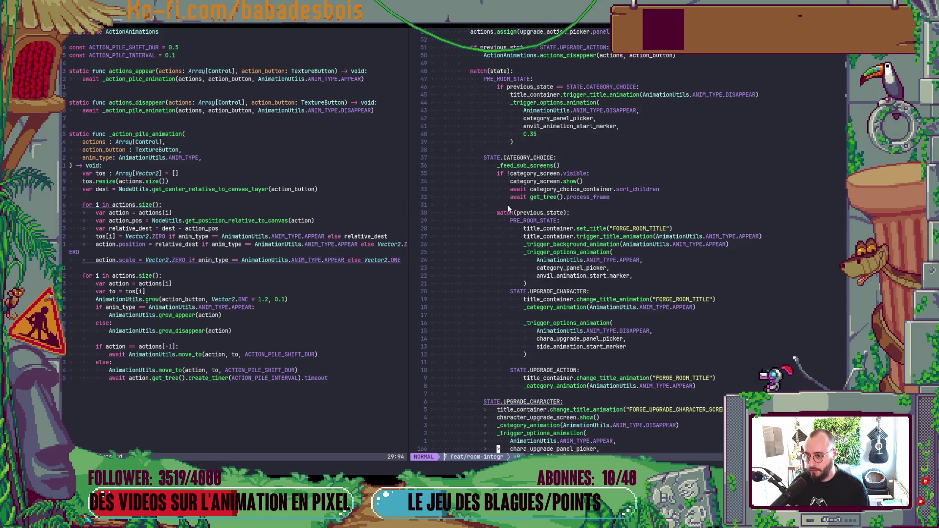
pyautogui.click(529, 166)
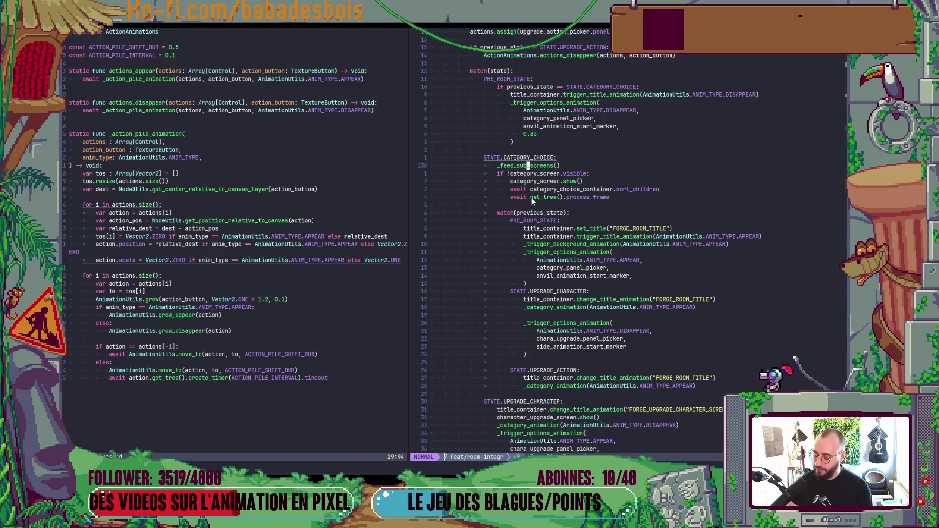
pyautogui.press('g')
pyautogui.press('d')
pyautogui.scroll(-5, 527, 213)
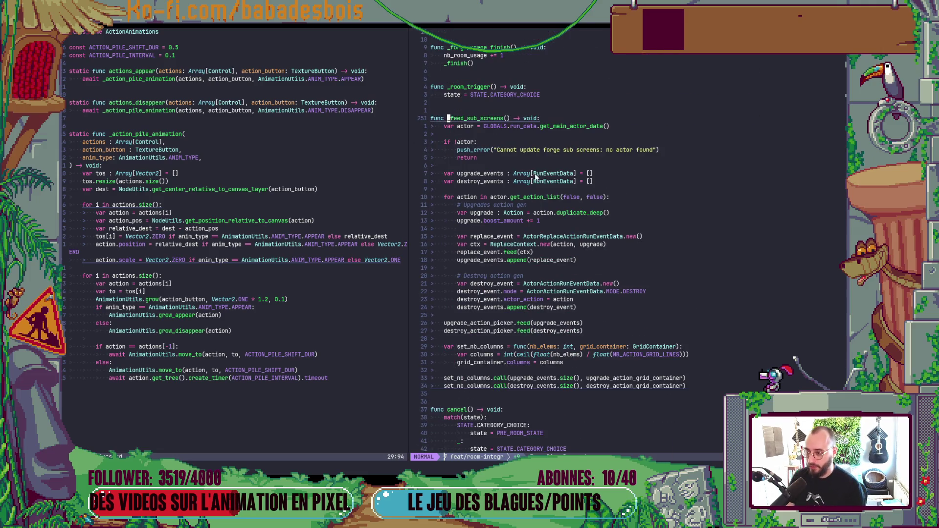
pyautogui.scroll(20, 501, 187)
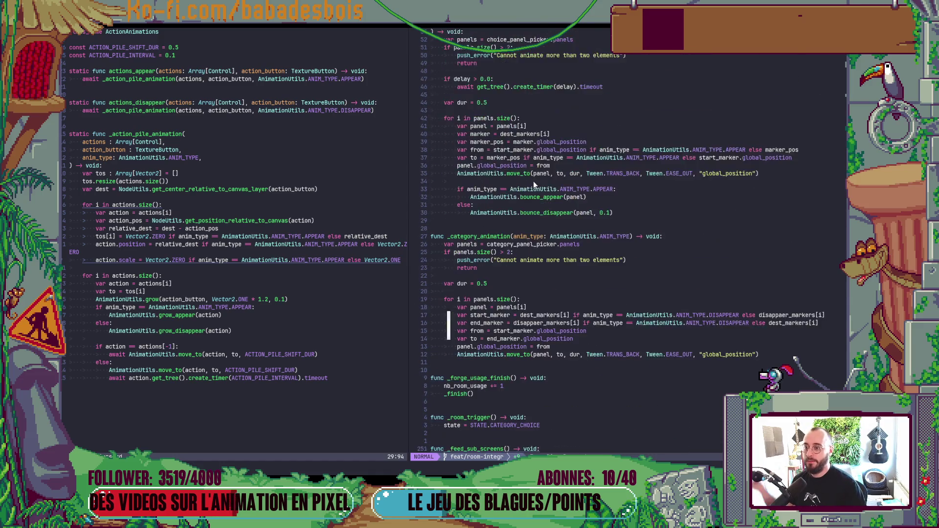
pyautogui.scroll(10, 580, 224)
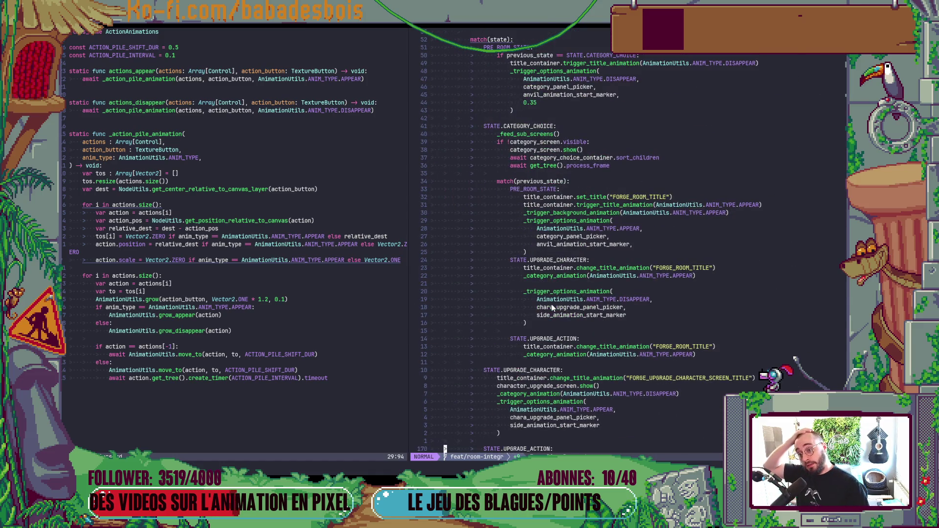
pyautogui.scroll(-2, 557, 292)
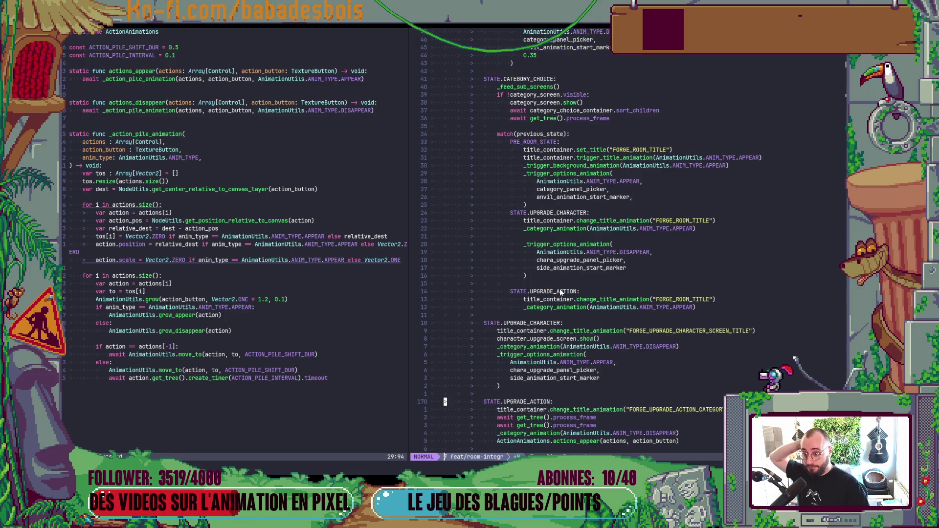
pyautogui.scroll(4, 561, 204)
pyautogui.click(549, 183)
# Comment out the _feed_sub_screens call and save the script.
pyautogui.press('g')
pyautogui.press('c')
pyautogui.press('c')
pyautogui.write(':w')
pyautogui.press('Return')
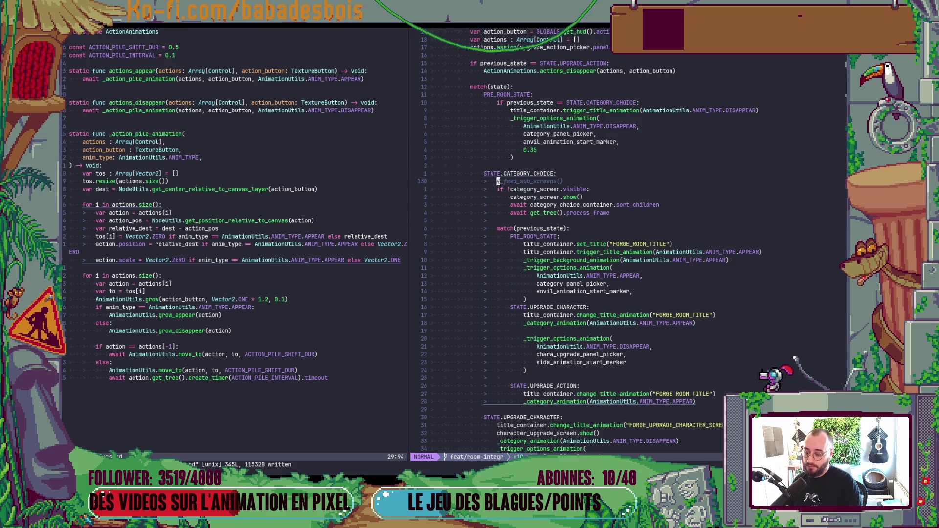
# Add a NOTE comment above it: 'I remove this to avoid adding complexity for the demo'.
pyautogui.hotkey('shift', 'o')
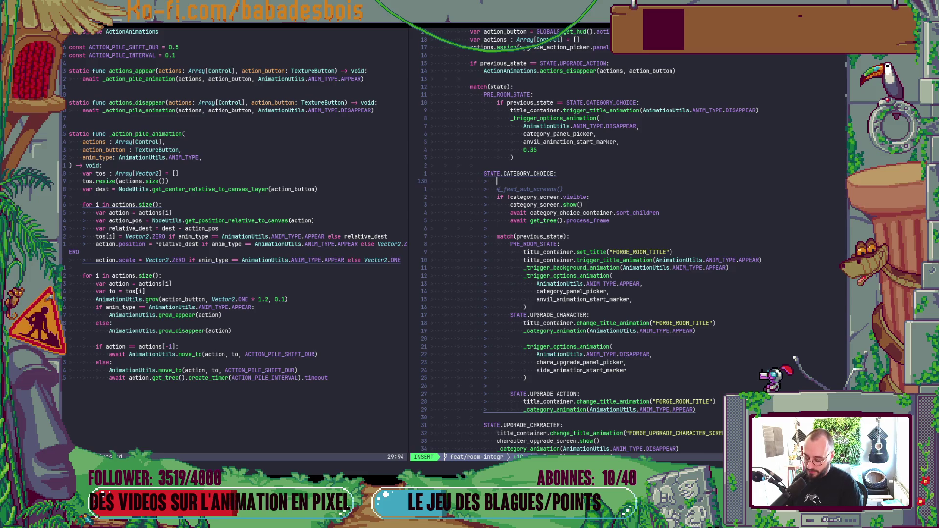
pyautogui.write('# NOTE: ')
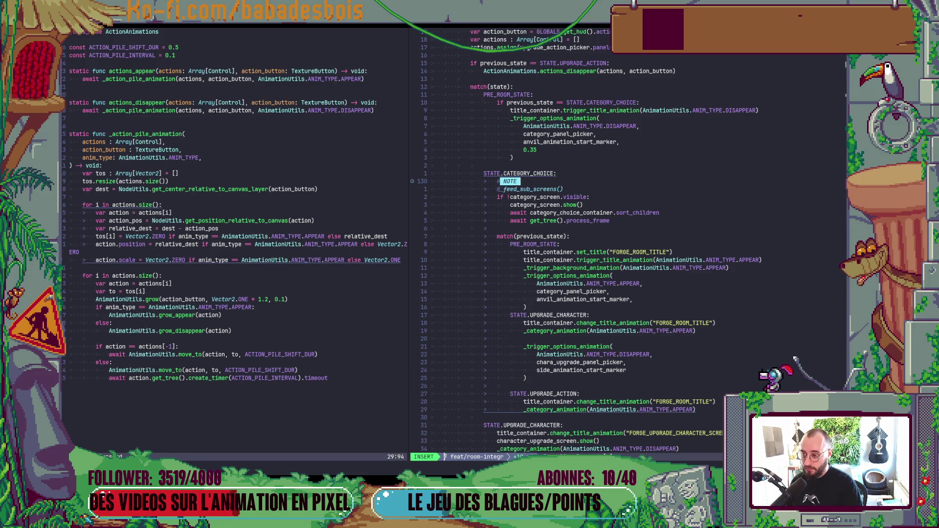
pyautogui.write('Thi')
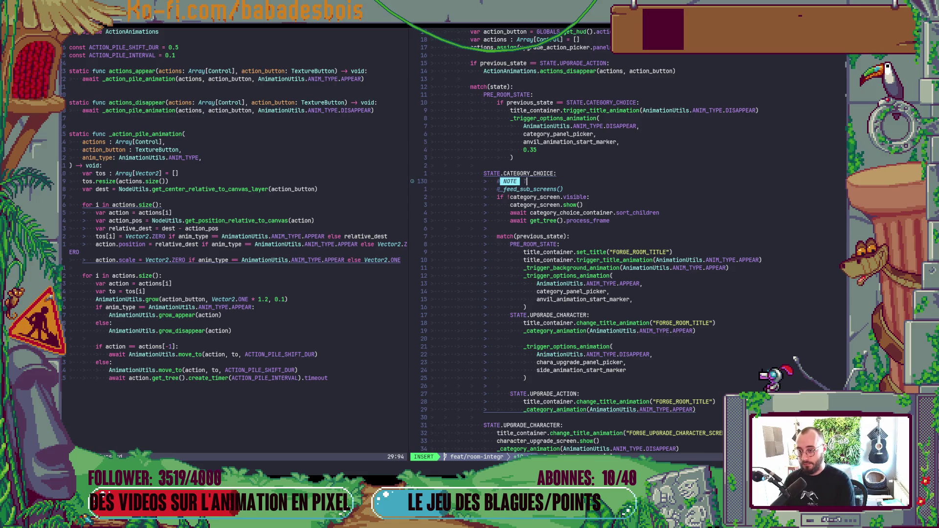
pyautogui.press('BackSpace')
pyautogui.press('BackSpace')
pyautogui.press('BackSpace')
pyautogui.write('I remove this to a')
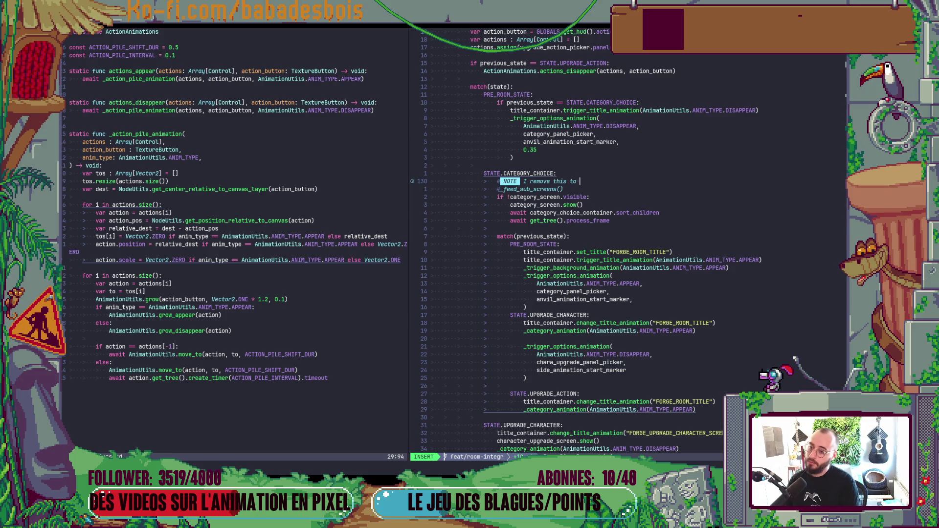
pyautogui.write('void ')
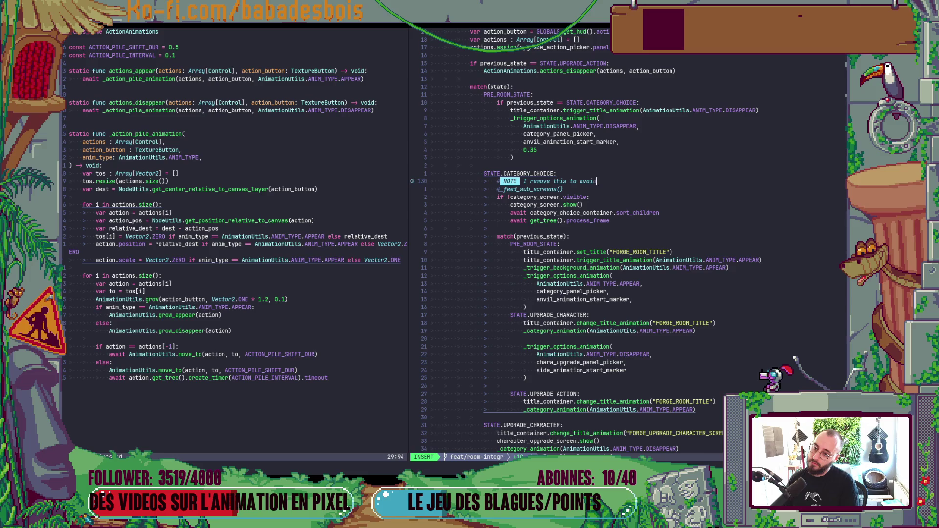
pyautogui.write('adding complexc')
pyautogui.press('BackSpace')
pyautogui.press('BackSpace')
pyautogui.write('ity for the demo')
# Reword the NOTE to say the call is temporarily removed.
pyautogui.press('Escape')
pyautogui.press('b')
pyautogui.press('b')
pyautogui.press('b')
pyautogui.write('is temporarily')
pyautogui.press('Escape')
pyautogui.write('ii')
pyautogui.press('Escape')
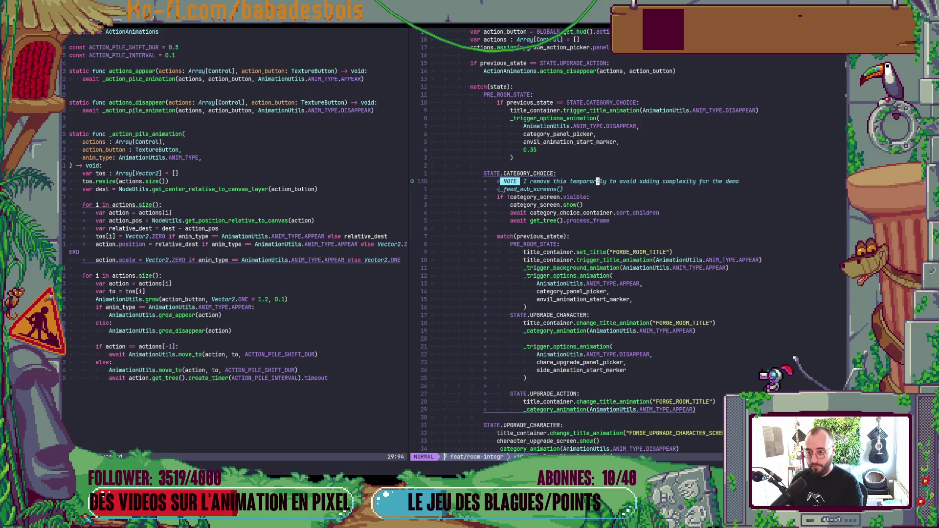
pyautogui.press('$')
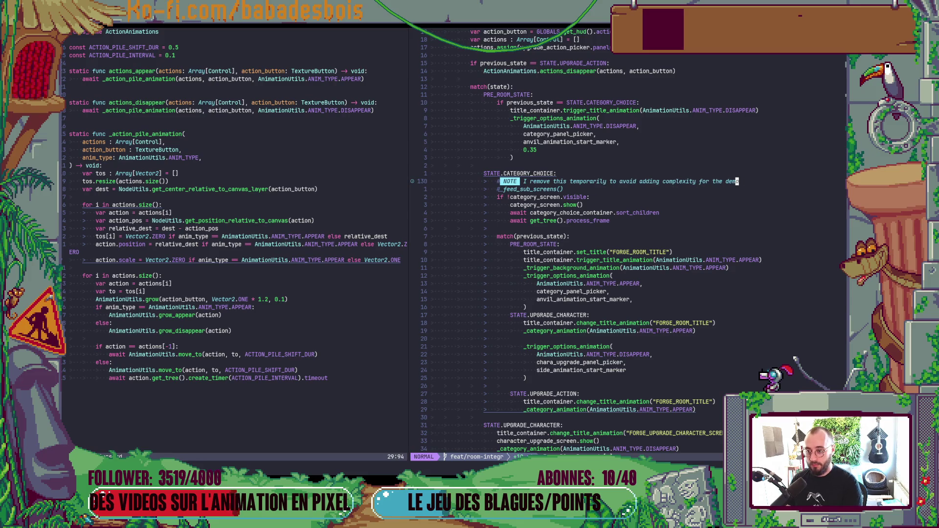
# Add a second comment line: the forge can be used multiple times and will need it.
pyautogui.write('o')
pyautogui.write('# But t')
pyautogui.press('BackSpace')
pyautogui.write('since the ')
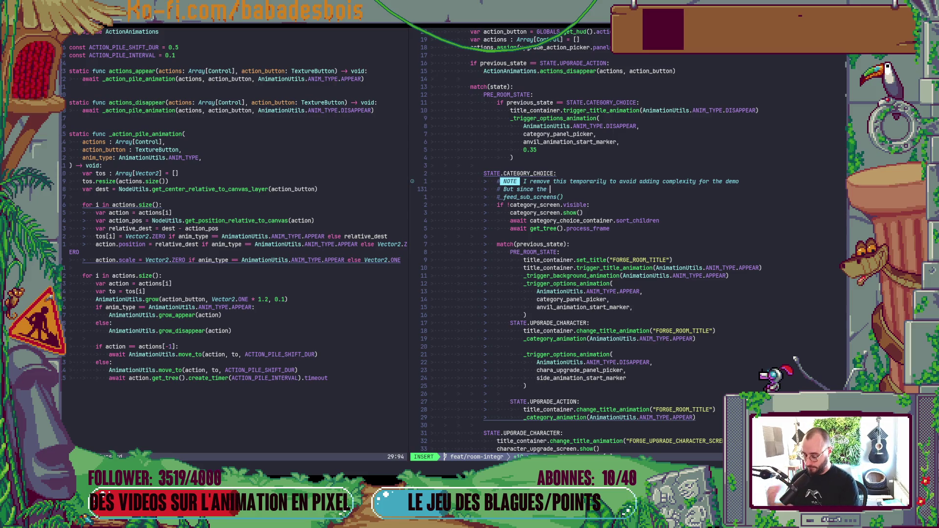
pyautogui.write('forge ')
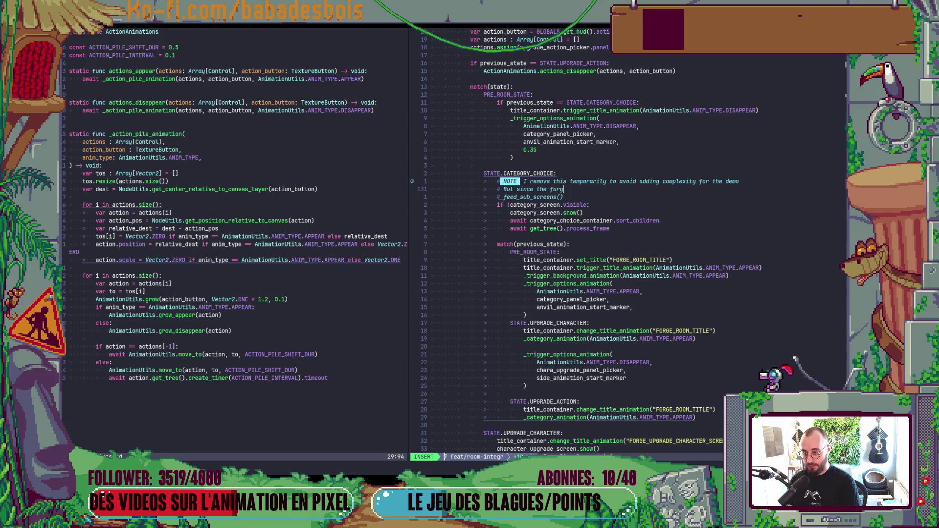
pyautogui.write('will be')
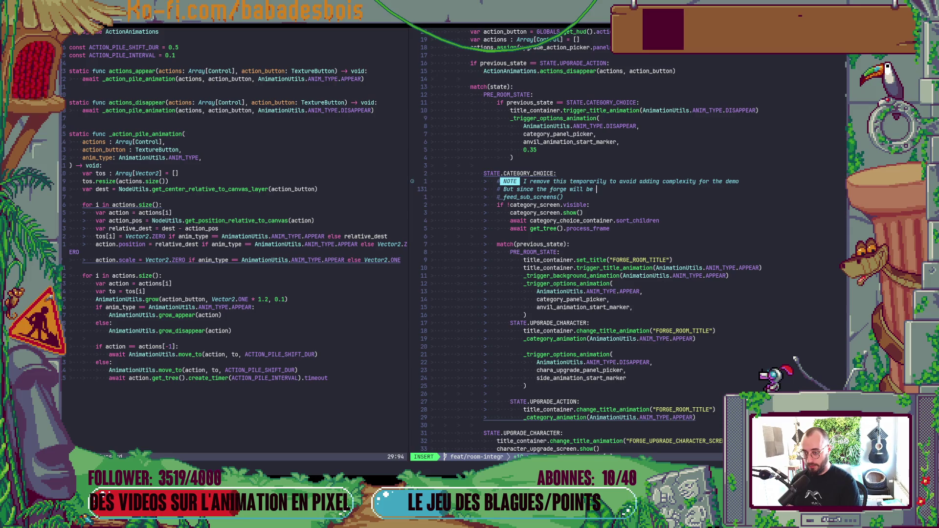
pyautogui.press('BackSpace')
pyautogui.press('BackSpace')
pyautogui.press('BackSpace')
pyautogui.write('can ')
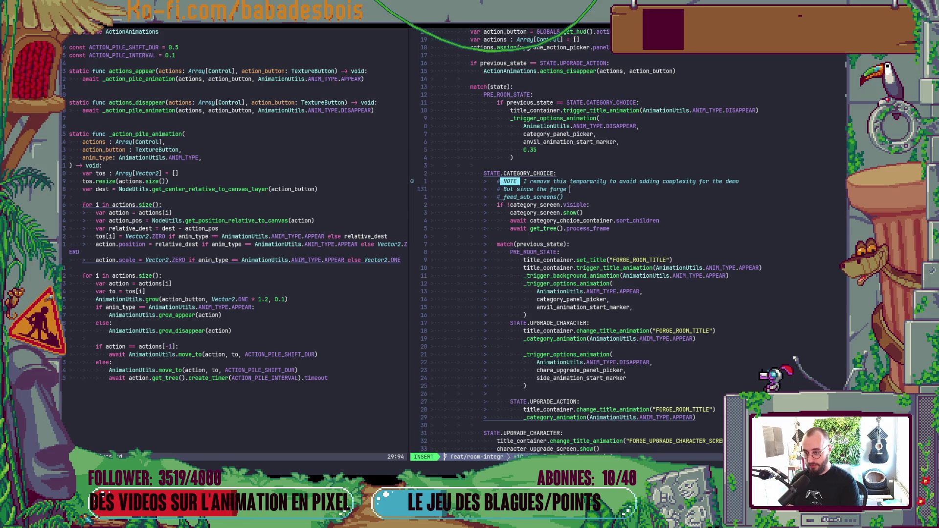
pyautogui.write('be used m')
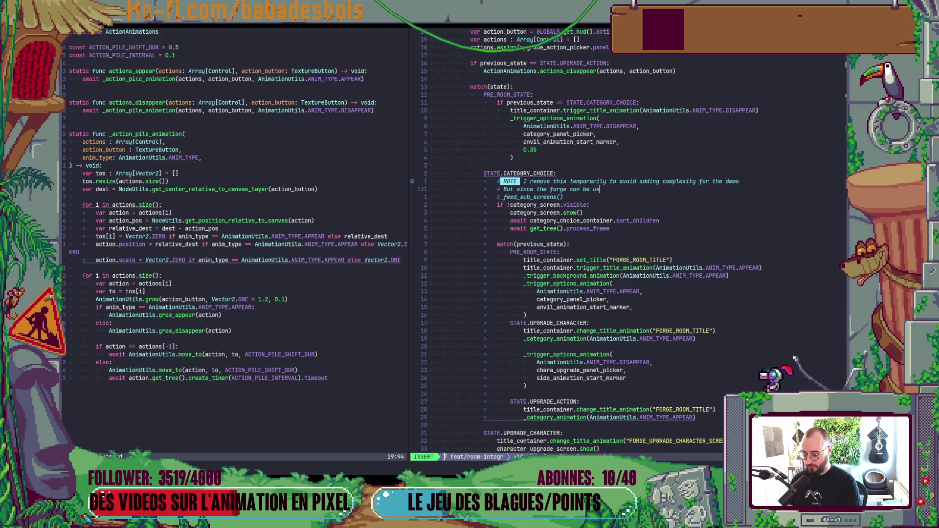
pyautogui.write('ultiple times in the final game we will need')
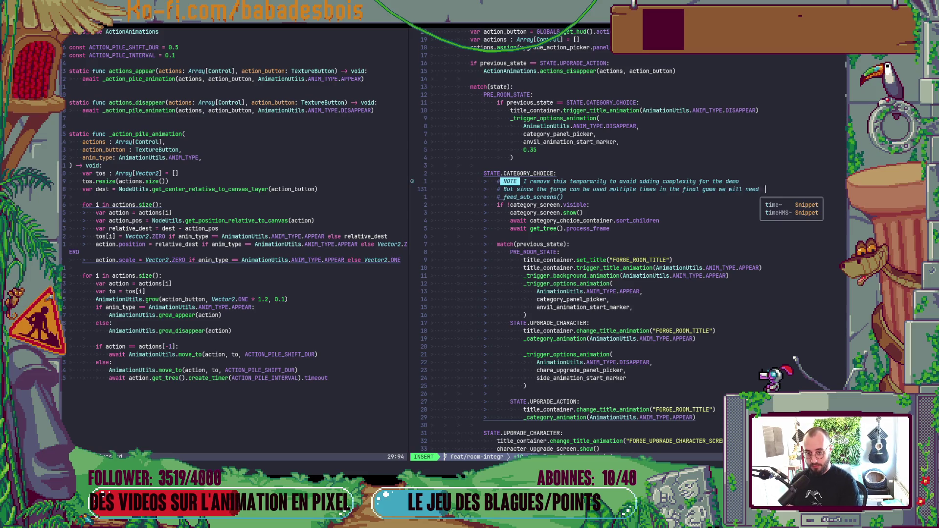
pyautogui.press('BackSpace')
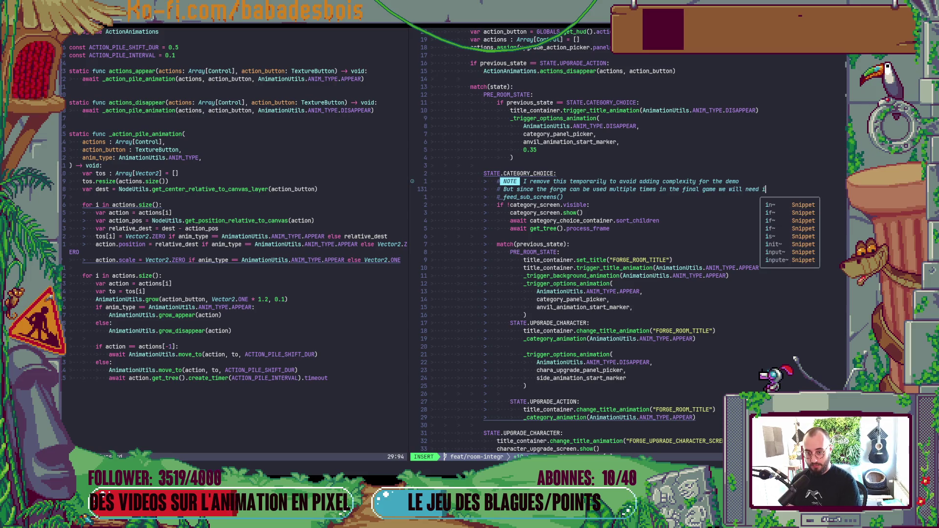
pyautogui.write('t')
pyautogui.press('Escape')
pyautogui.press(':')
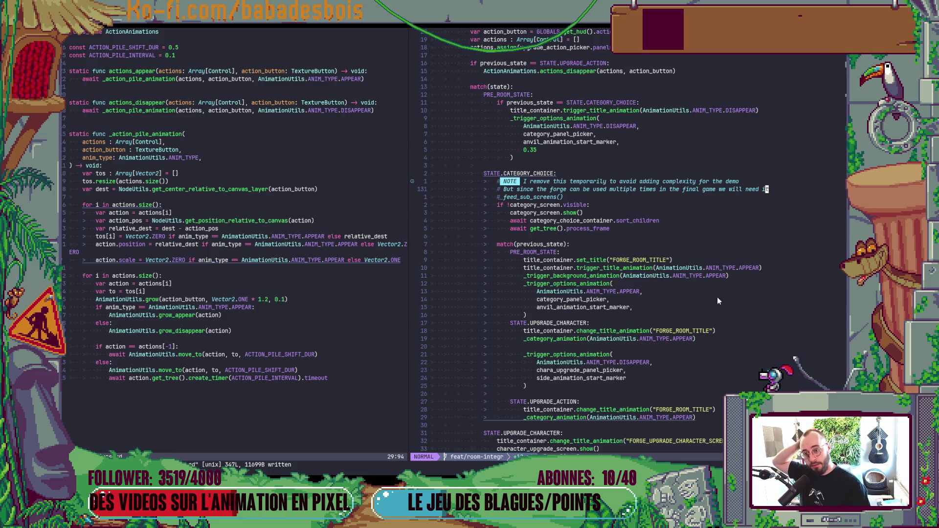
# Place the cursor in the upgrade code, then launch the game from Godot with F5.
pyautogui.scroll(3, 725, 258)
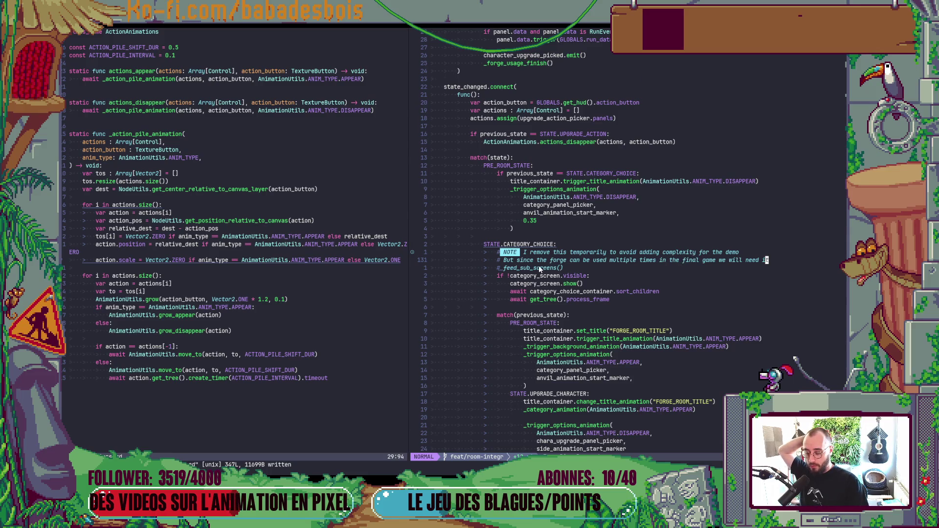
pyautogui.scroll(-8, 538, 266)
pyautogui.click(591, 252)
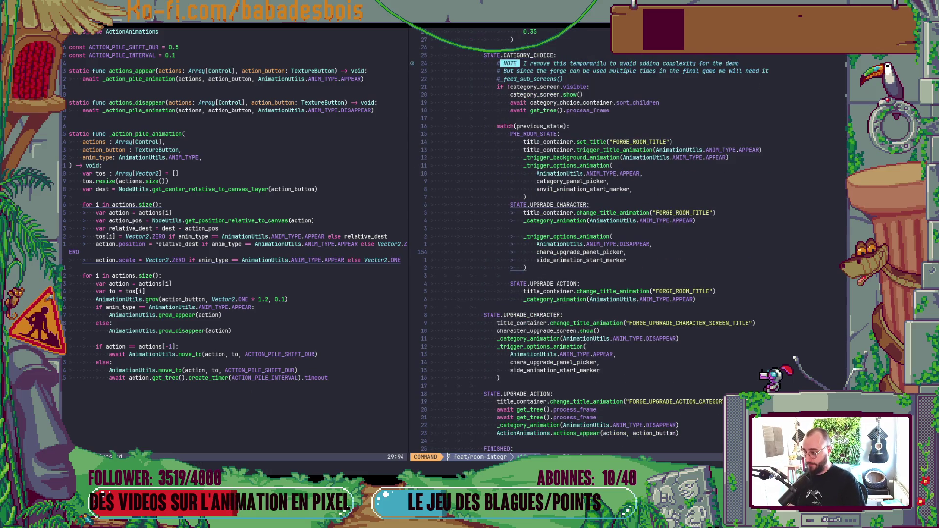
pyautogui.hotkey('alt', 'Tab')
pyautogui.press('F5')
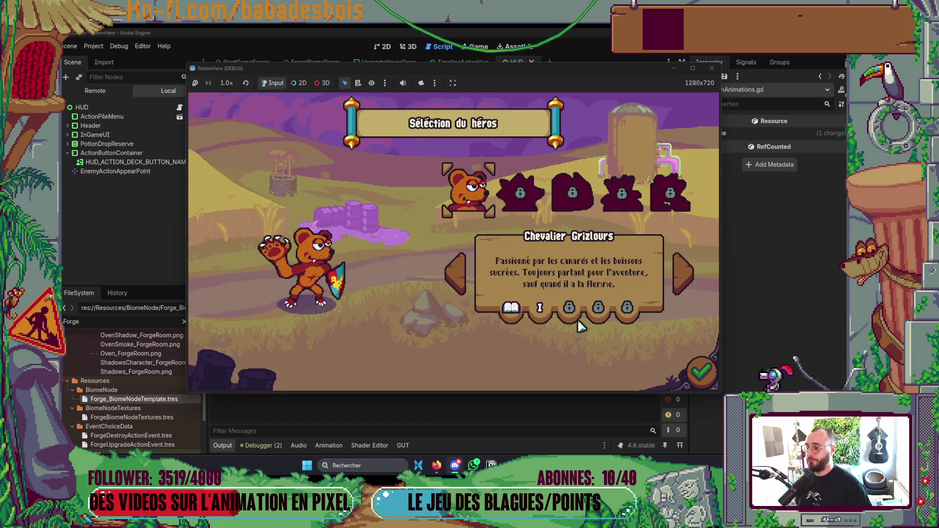
# Confirm the hero, get through the intro dialogue and travel to the Forge room.
pyautogui.click(706, 382)
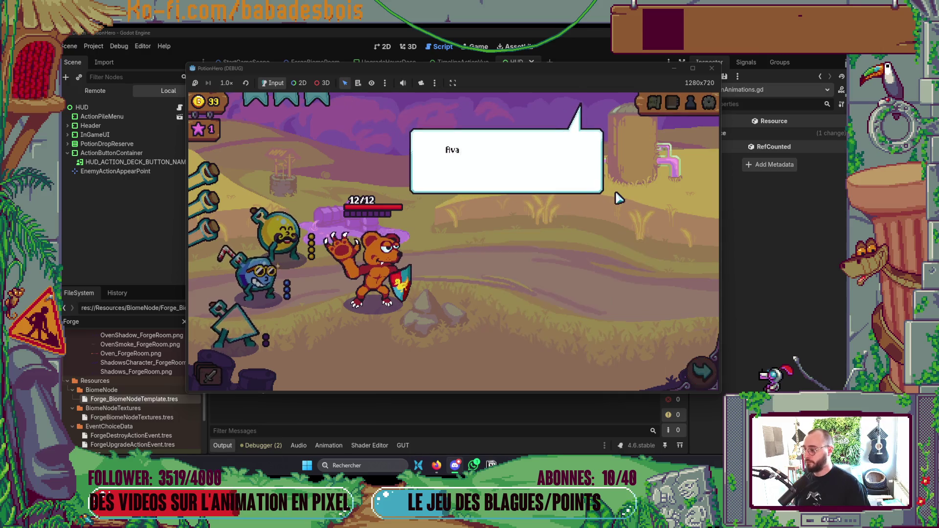
pyautogui.click(614, 255)
pyautogui.click(707, 375)
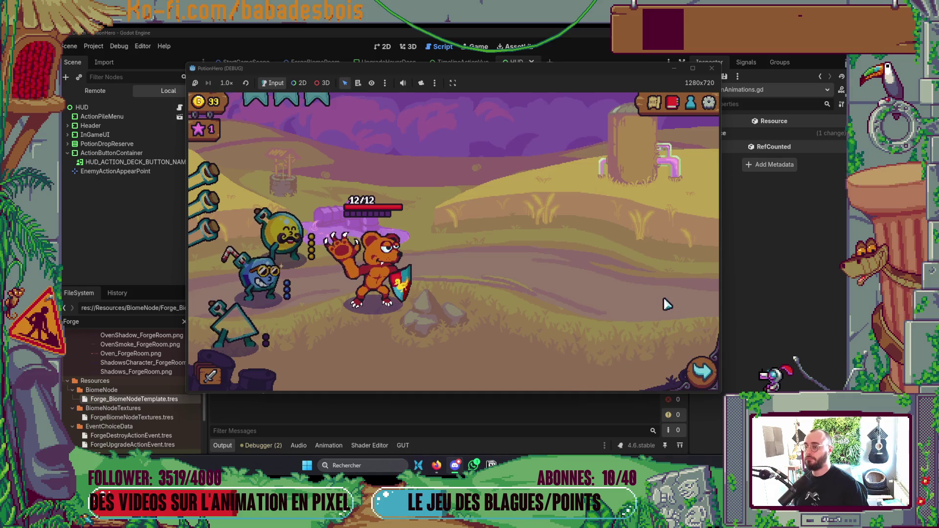
pyautogui.click(273, 265)
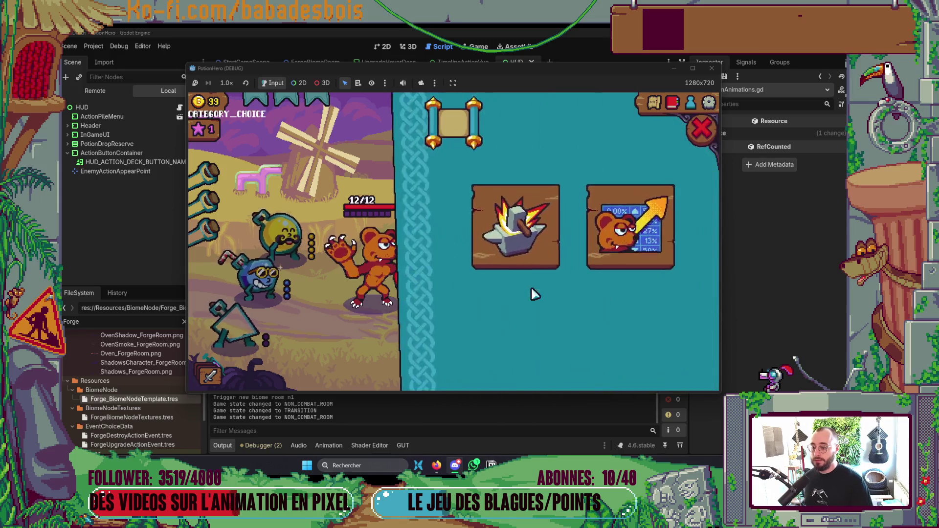
# Open and close the Forge upgrade choices six times to watch the pile animations.
pyautogui.click(534, 249)
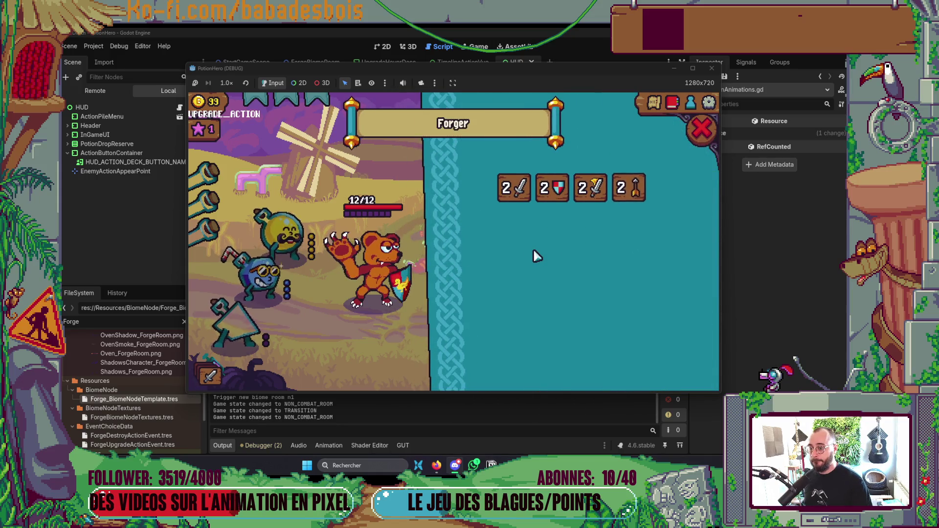
pyautogui.click(691, 131)
pyautogui.click(535, 239)
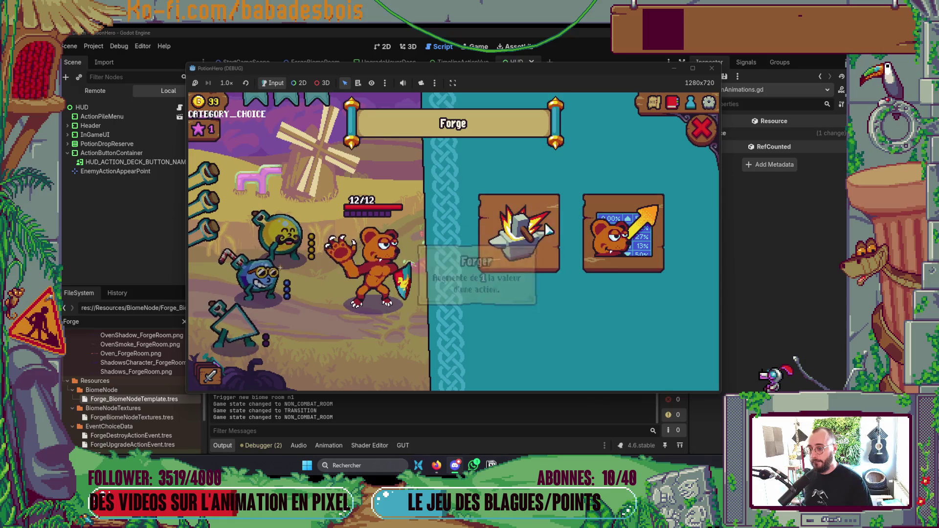
pyautogui.click(700, 139)
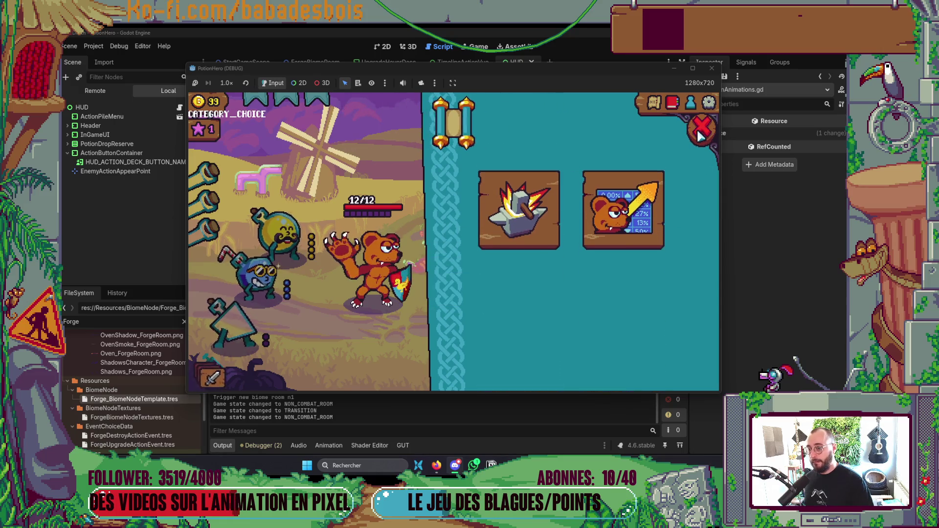
pyautogui.click(528, 230)
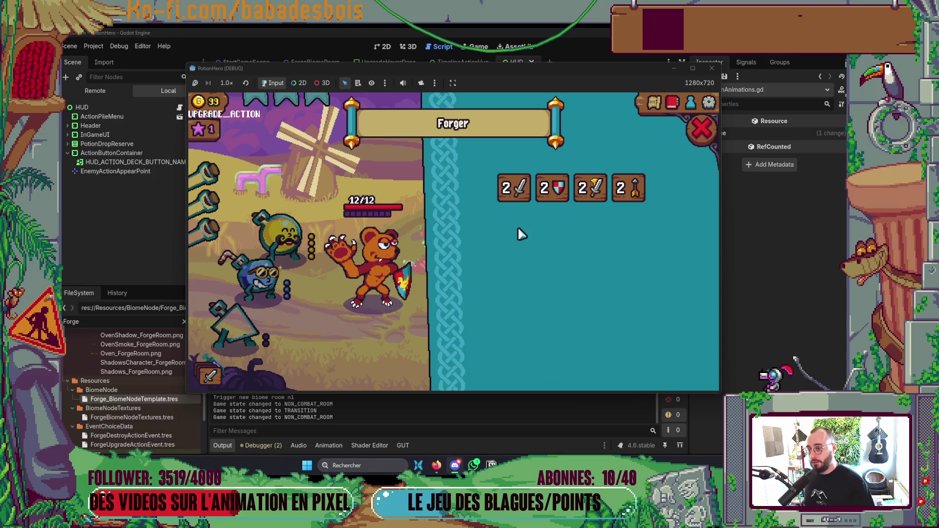
pyautogui.click(706, 135)
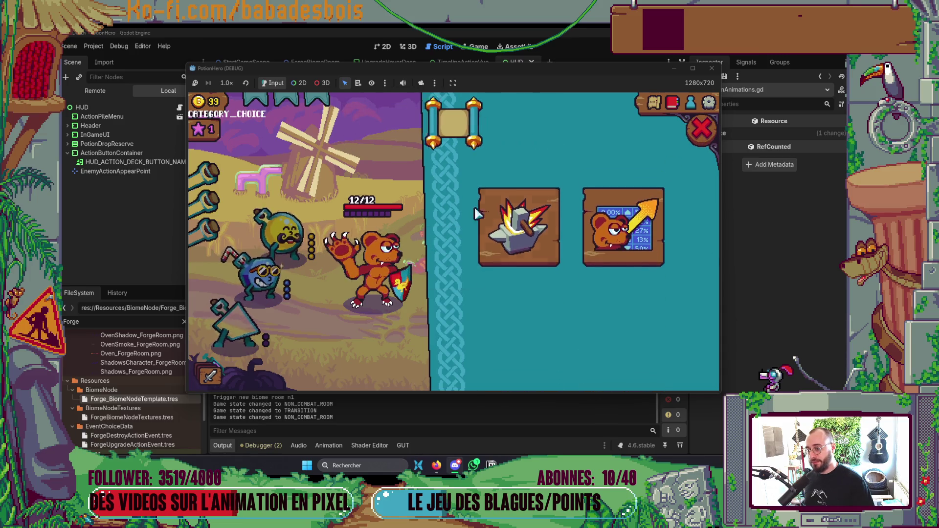
pyautogui.click(489, 235)
pyautogui.moveTo(539, 198)
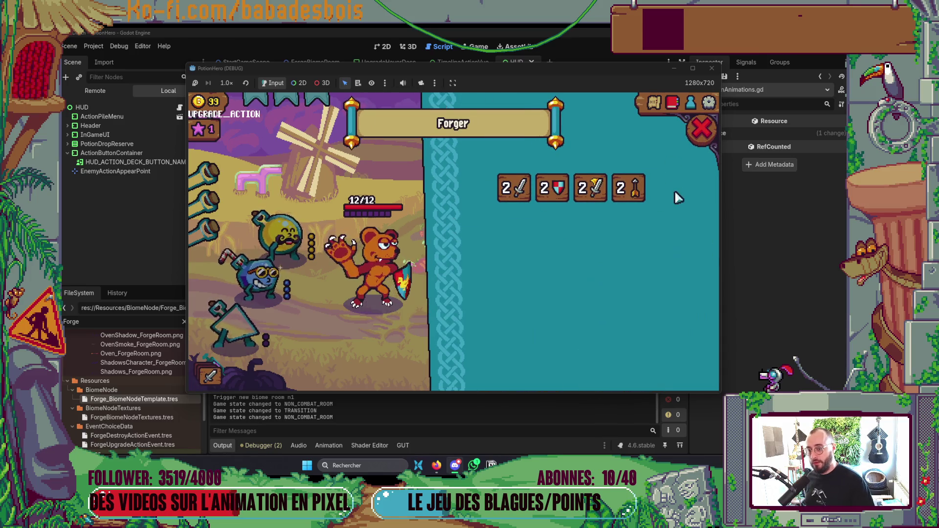
pyautogui.click(708, 139)
pyautogui.click(524, 237)
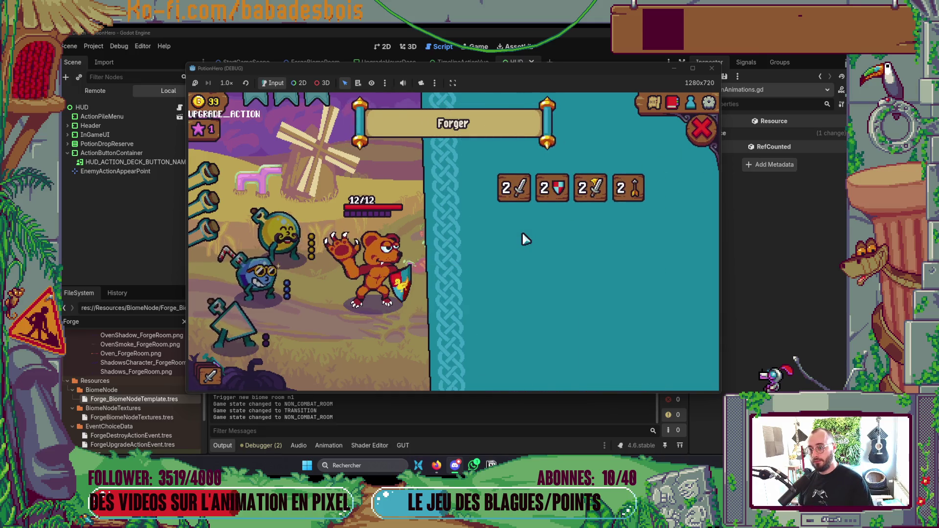
pyautogui.moveTo(576, 198)
pyautogui.click(698, 138)
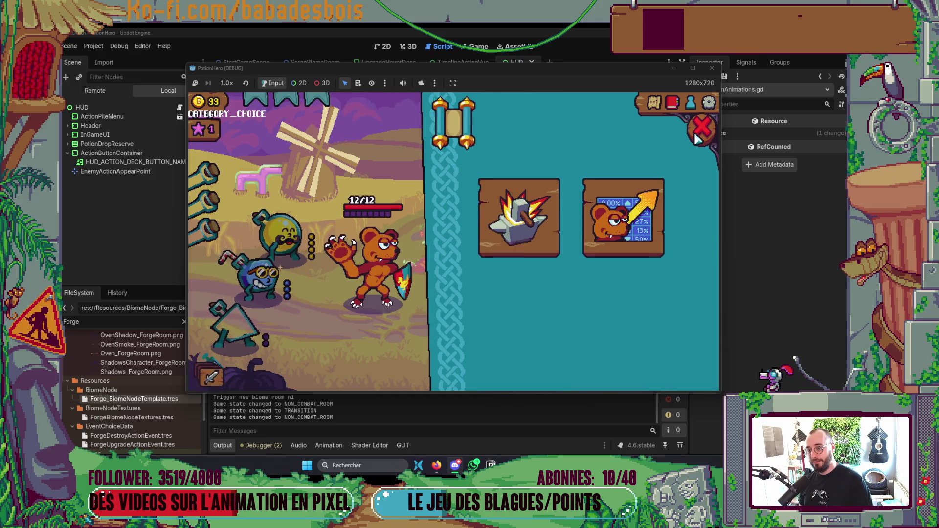
pyautogui.click(542, 225)
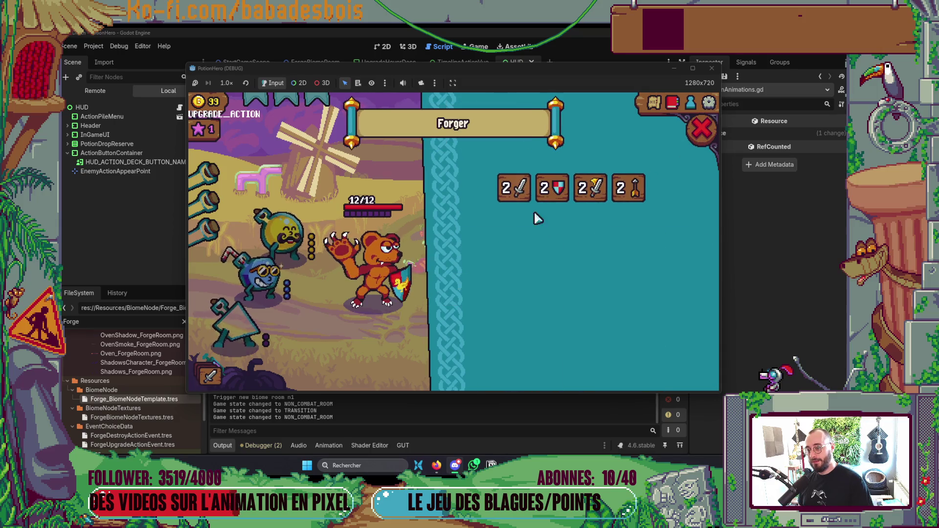
pyautogui.click(698, 131)
# Check the S'entrainer and Forge choices once more, then close the game and return to Neovim.
pyautogui.click(630, 220)
pyautogui.click(700, 130)
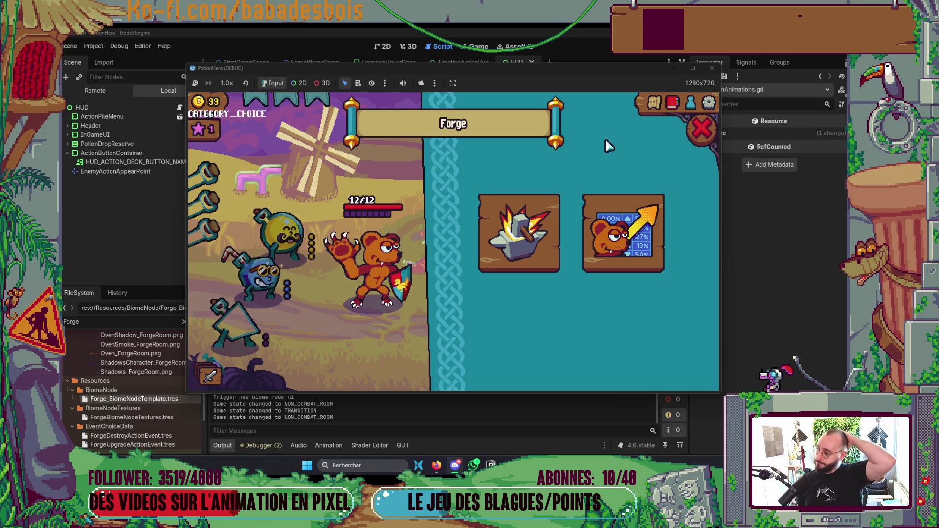
pyautogui.click(528, 232)
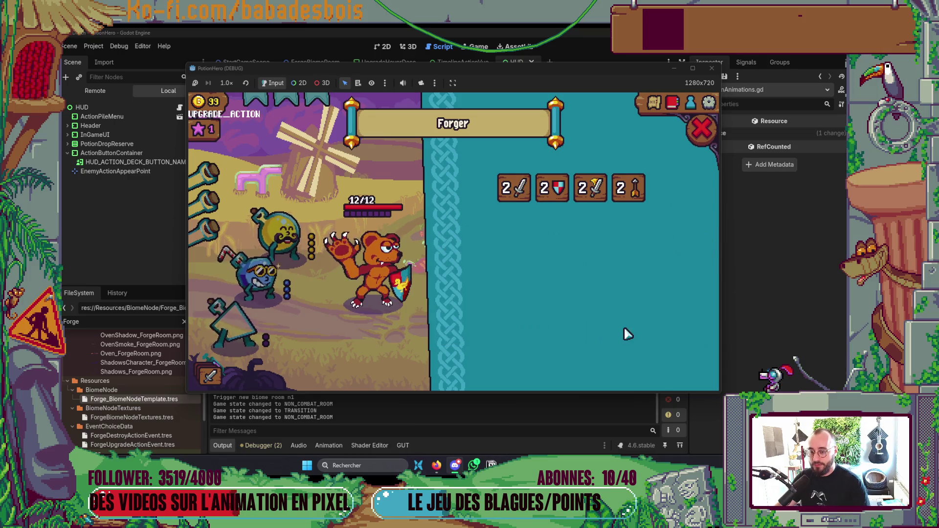
pyautogui.click(693, 126)
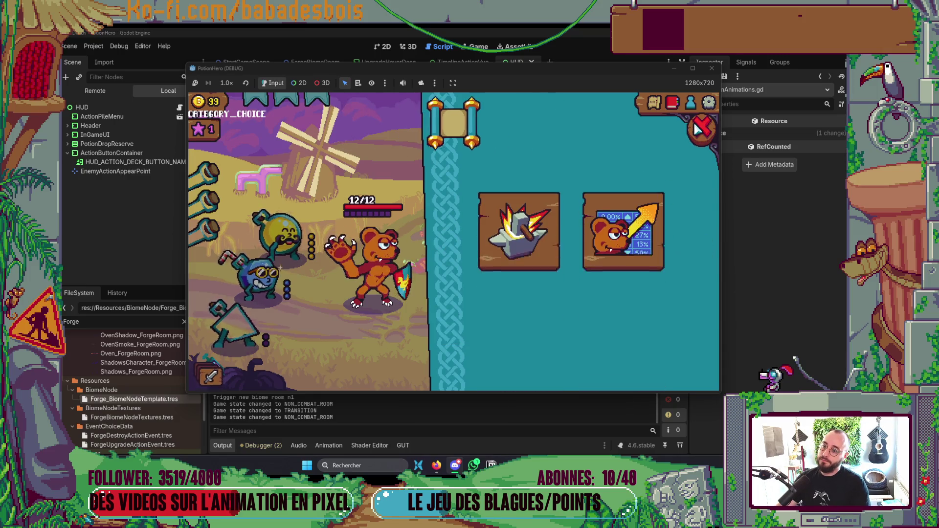
pyautogui.click(711, 70)
pyautogui.hotkey('alt', 'Tab')
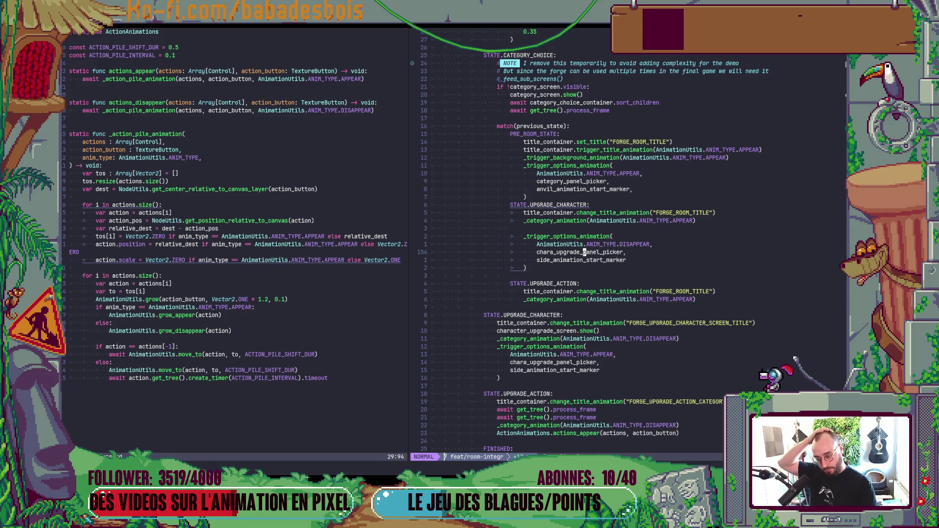
# Find the existing upgrade_action_screen visibility line further down the script.
pyautogui.scroll(-20, 747, 286)
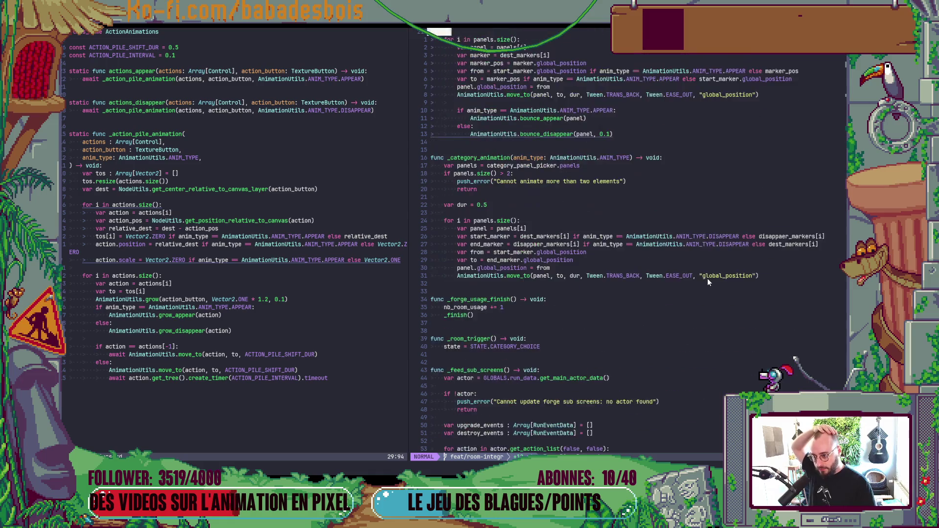
pyautogui.scroll(-14, 684, 280)
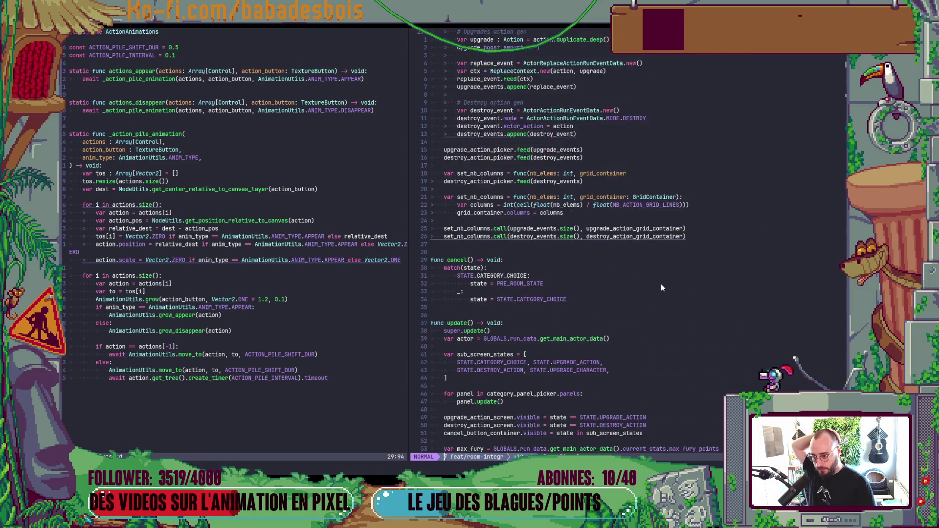
pyautogui.scroll(-3, 656, 289)
pyautogui.click(477, 254)
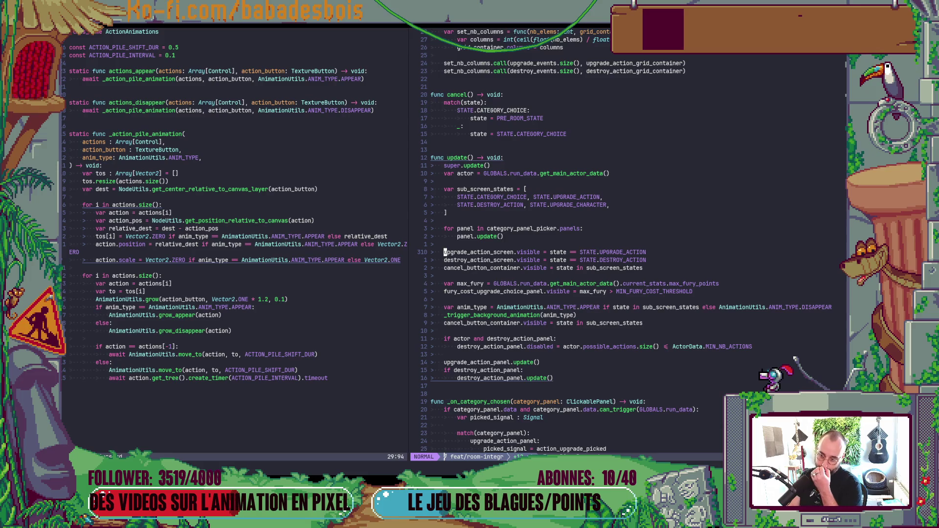
pyautogui.press('d')
pyautogui.press('d')
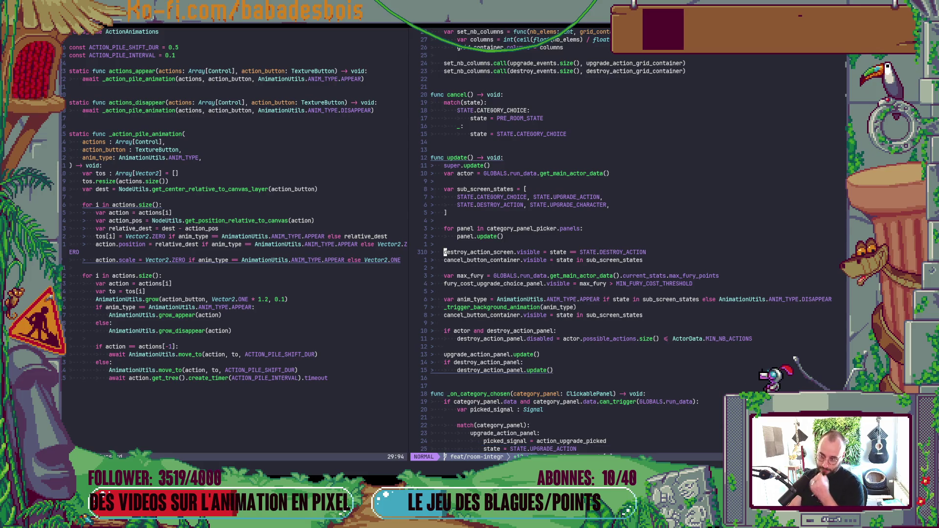
pyautogui.hotkey('alt', 'Tab')
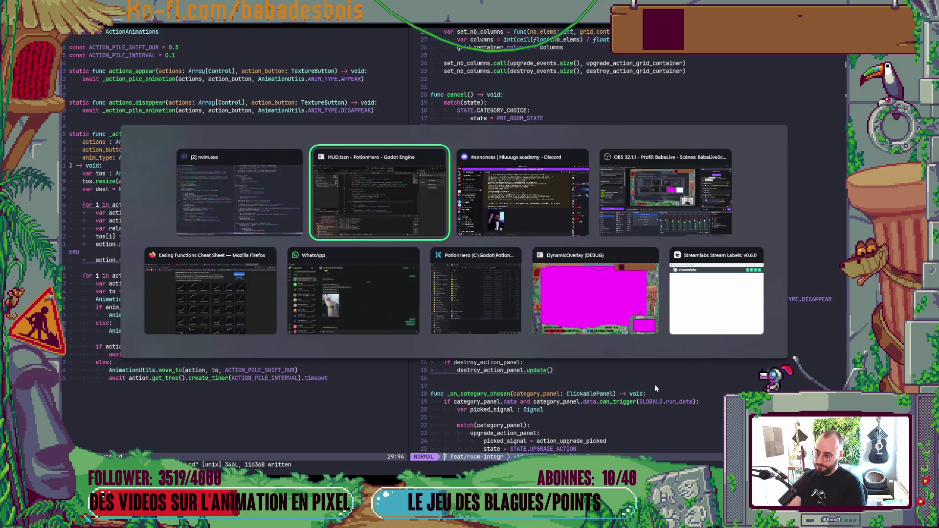
pyautogui.hotkey('alt', 'Tab')
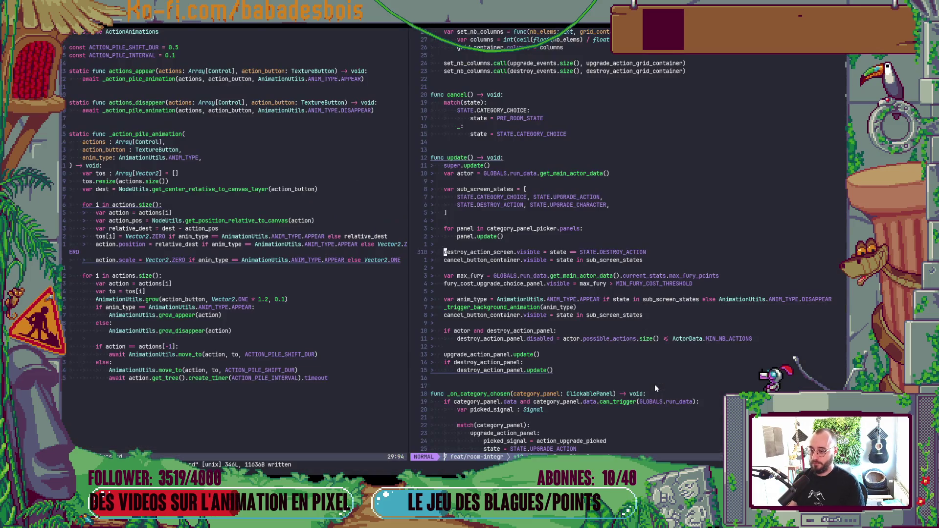
pyautogui.scroll(20, 641, 298)
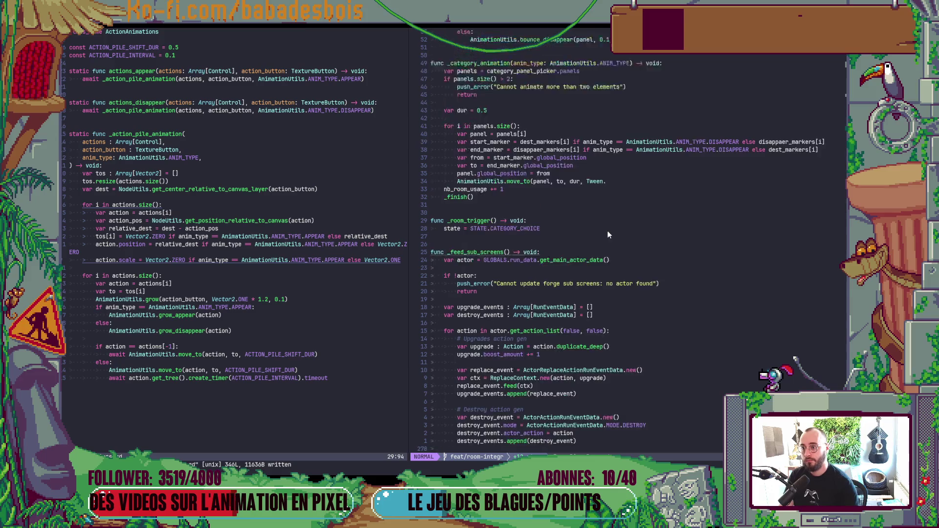
pyautogui.scroll(15, 609, 234)
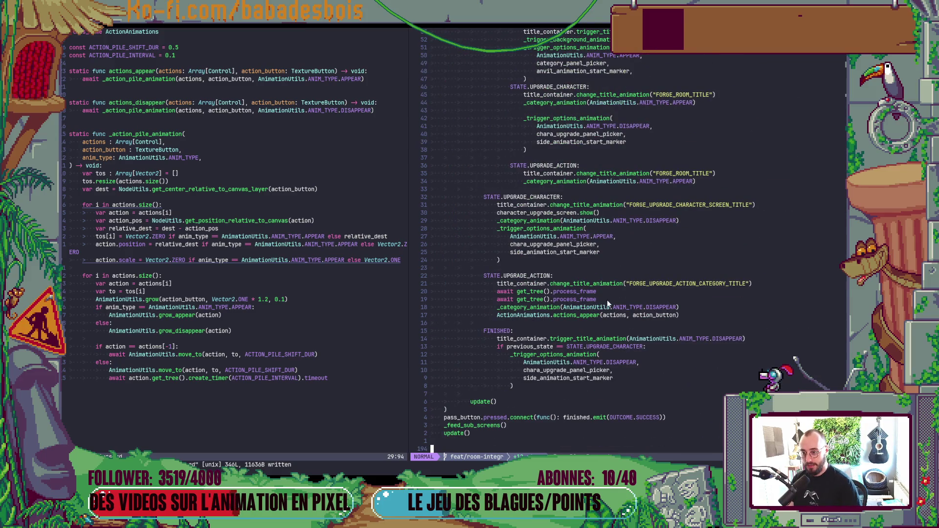
# Insert 'upgrade_action_screen.visible = true' above line 173 and save the script.
pyautogui.write('O')
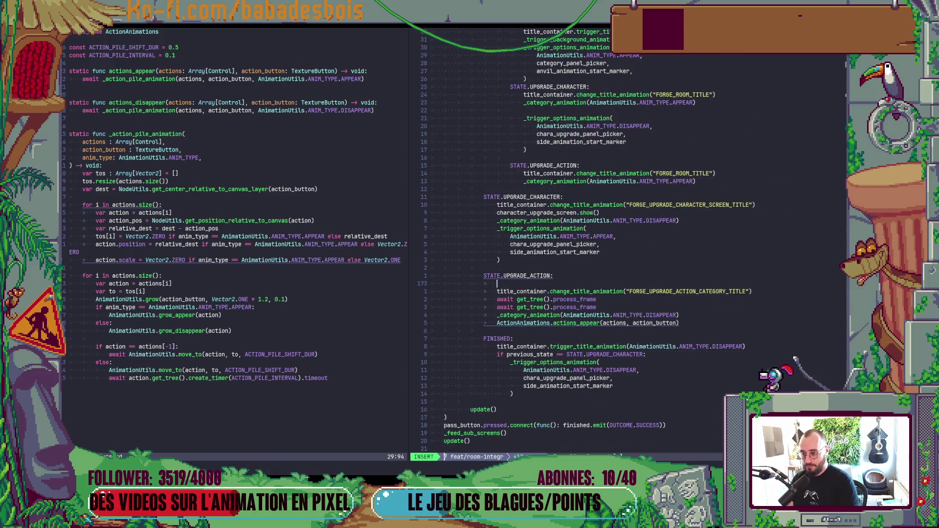
pyautogui.write('up')
pyautogui.press('Down')
pyautogui.press('Down')
pyautogui.press('Down')
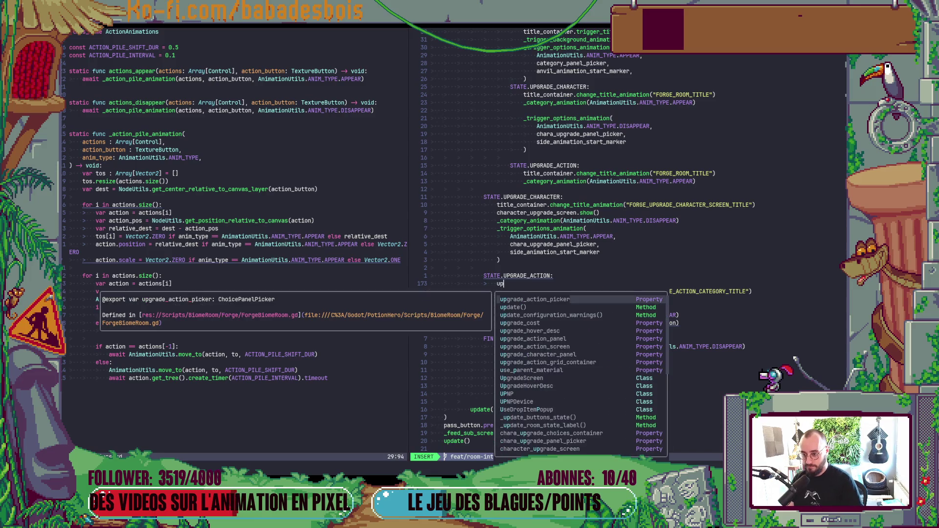
pyautogui.press('Return')
pyautogui.write('.vi')
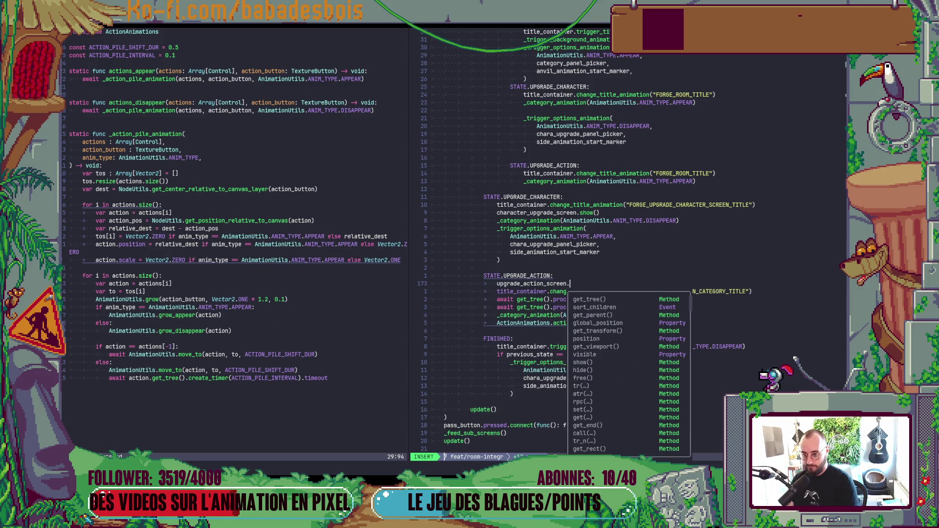
pyautogui.press('Return')
pyautogui.press('Escape')
pyautogui.press(':')
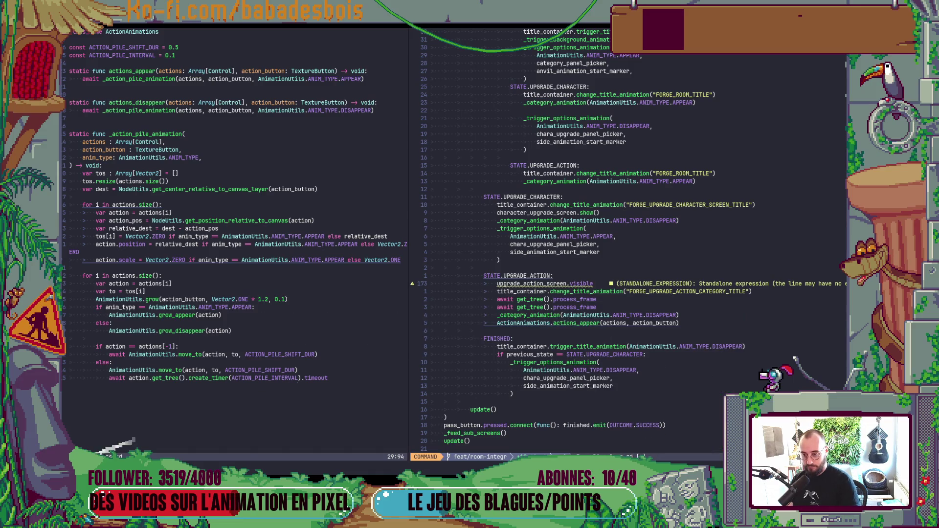
pyautogui.write('true')
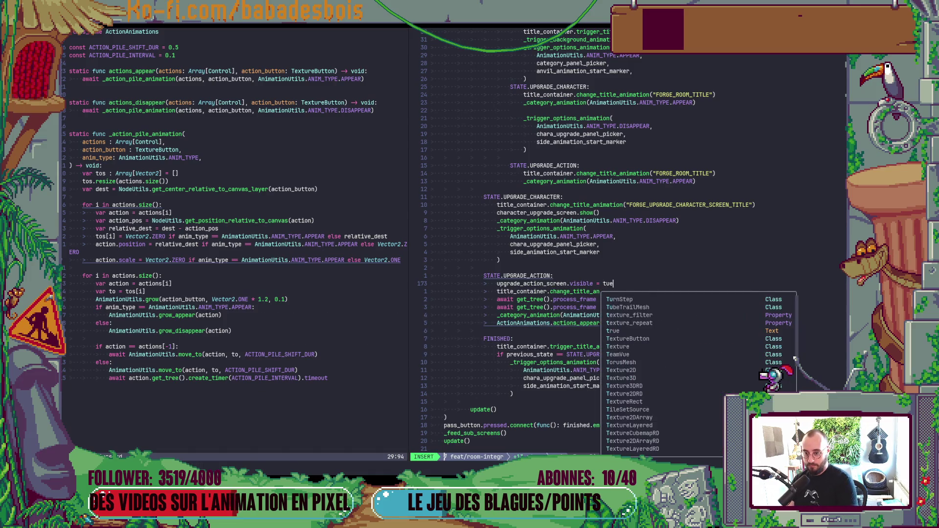
pyautogui.press('Escape')
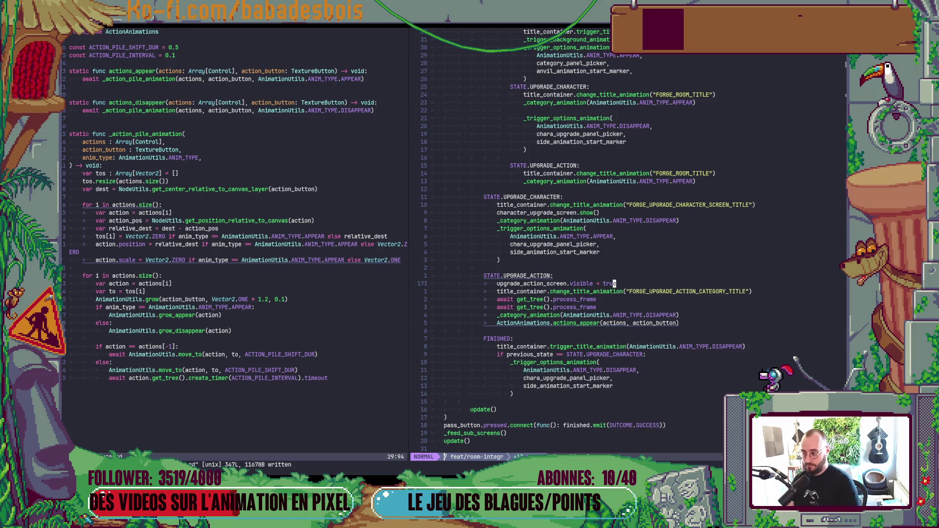
pyautogui.scroll(9, 604, 139)
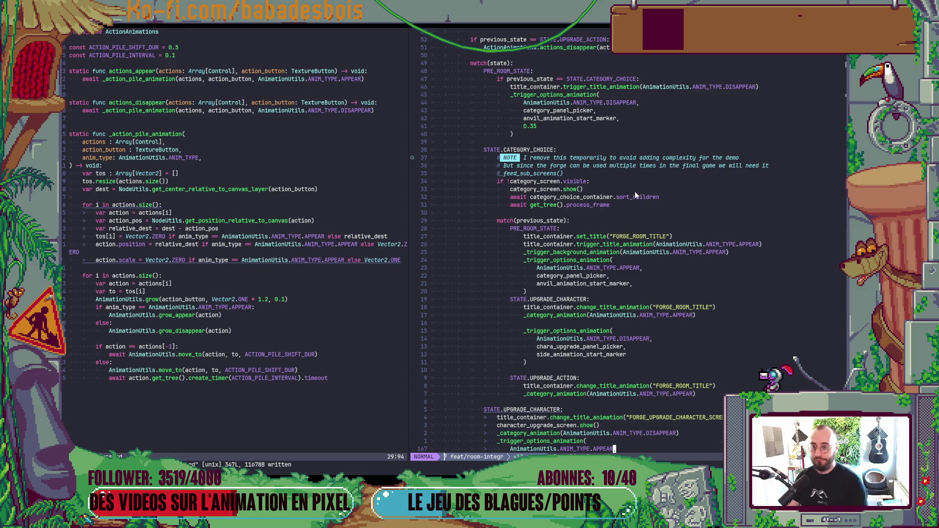
pyautogui.hotkey('alt', 'Tab')
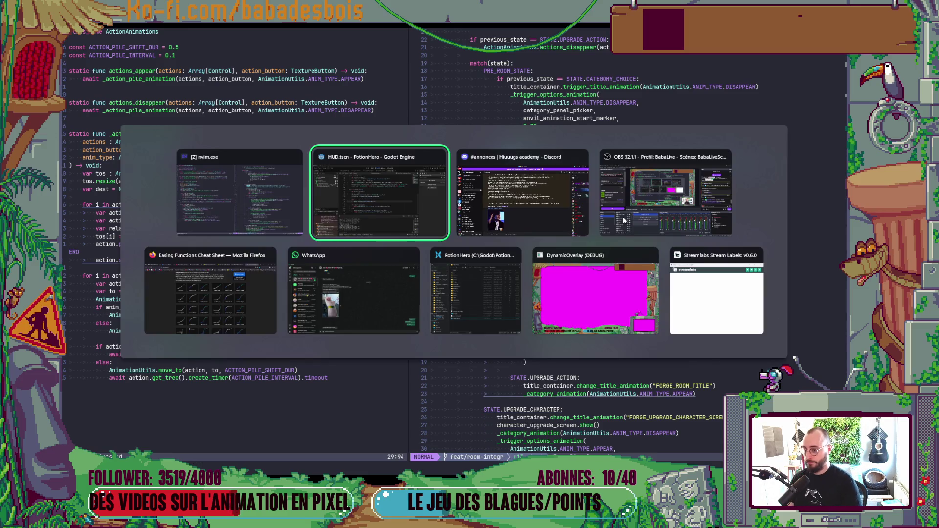
# Run the game through hero, adventure and tutorial, enter the Forge room, then stop it with F8.
pyautogui.press('F5')
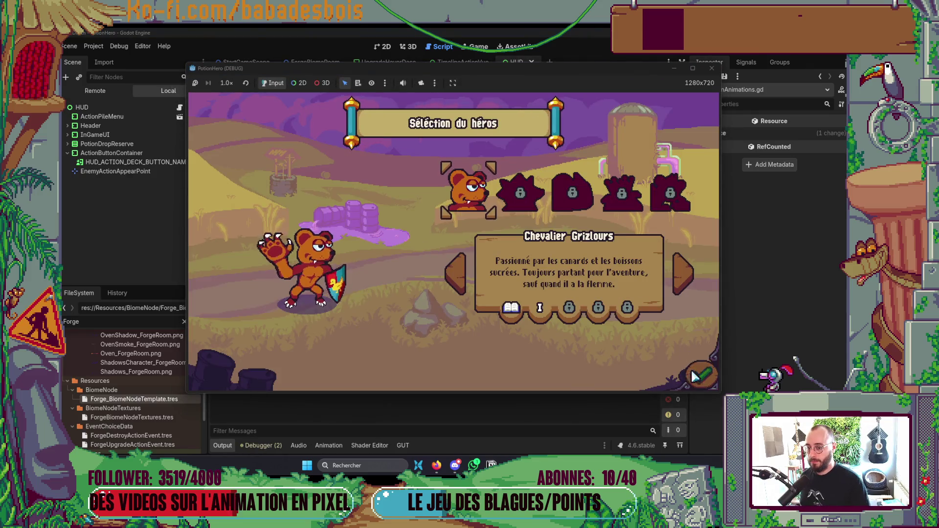
pyautogui.click(696, 374)
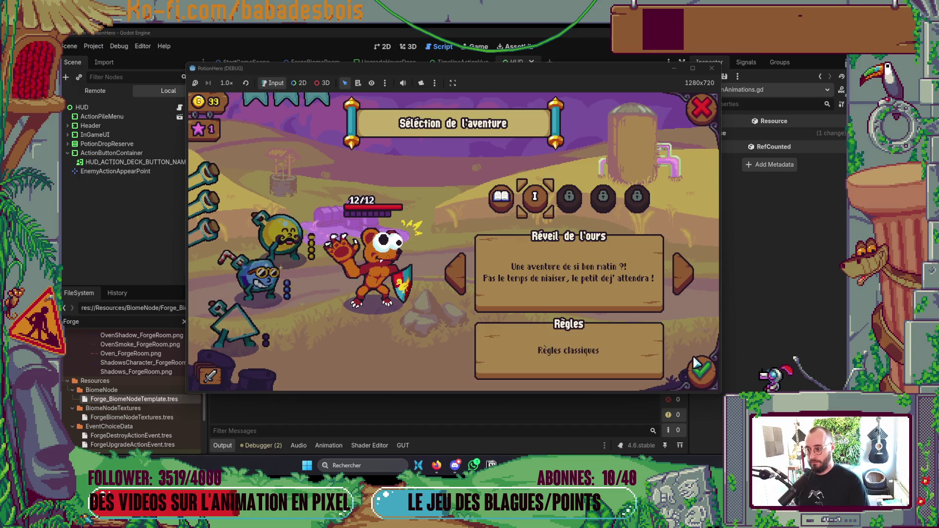
pyautogui.click(697, 365)
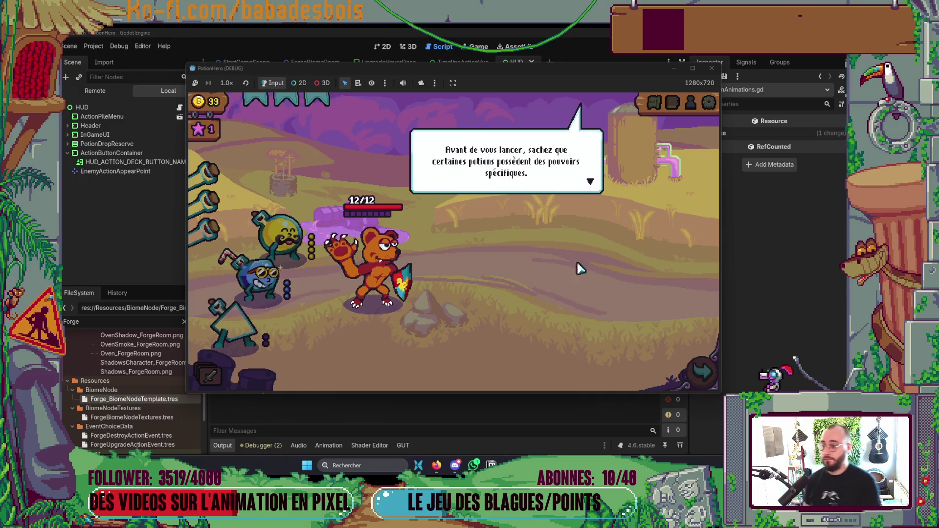
pyautogui.click(509, 347)
pyautogui.click(513, 241)
pyautogui.click(621, 147)
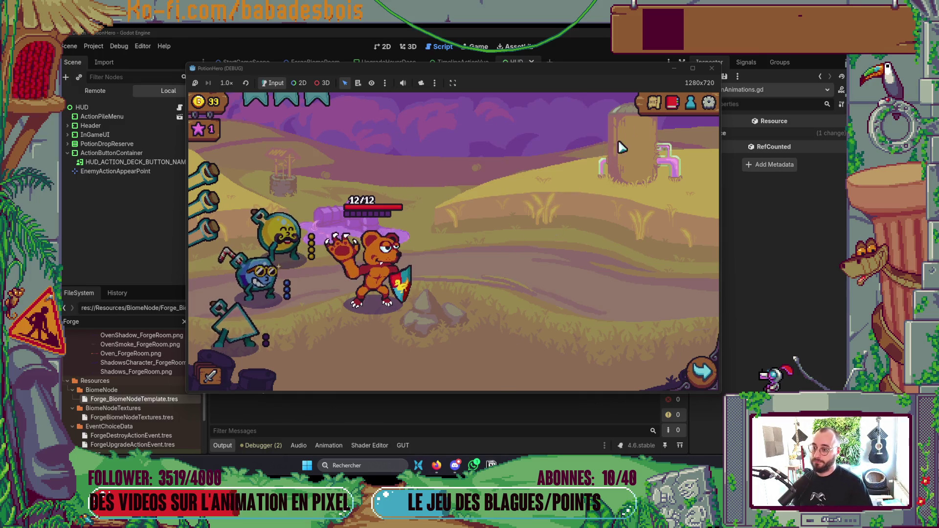
pyautogui.click(654, 102)
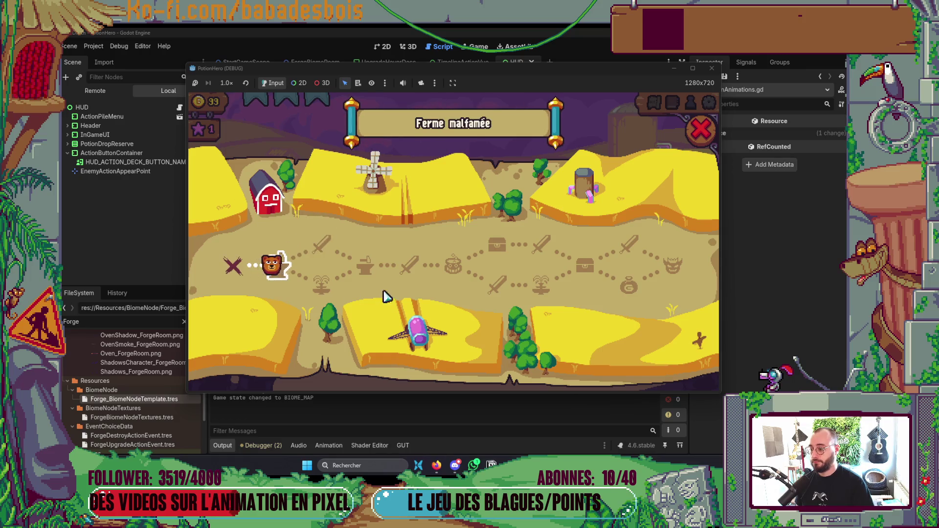
pyautogui.click(384, 296)
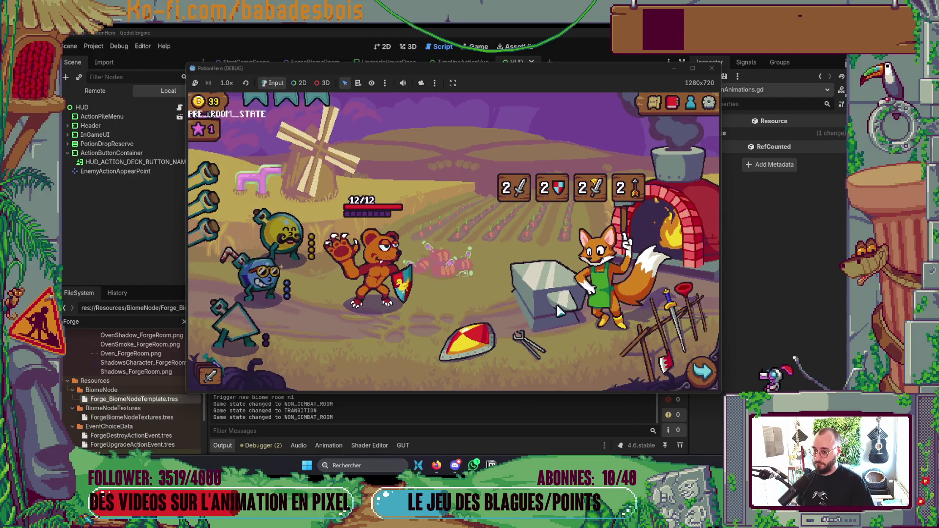
pyautogui.press('F8')
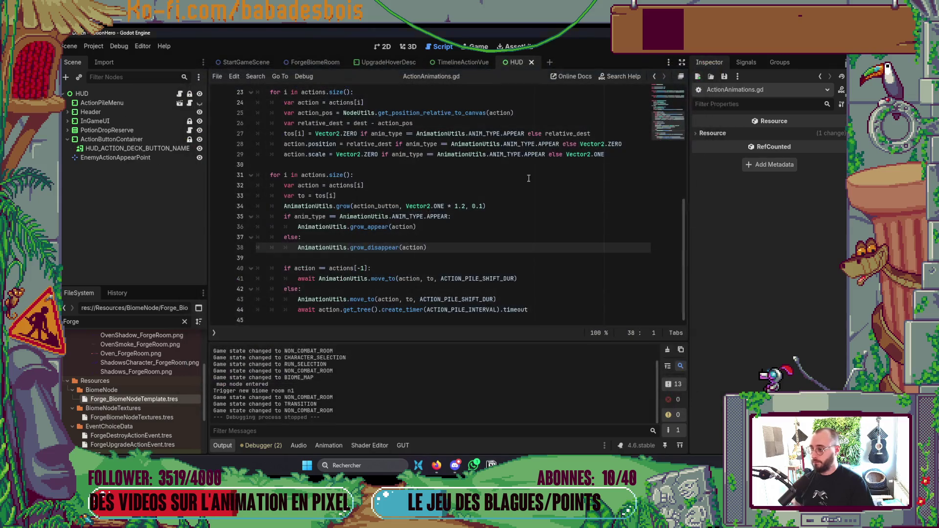
# Switch to the 2D view and open the ForgeBiomeRoom scene tab.
pyautogui.click(383, 45)
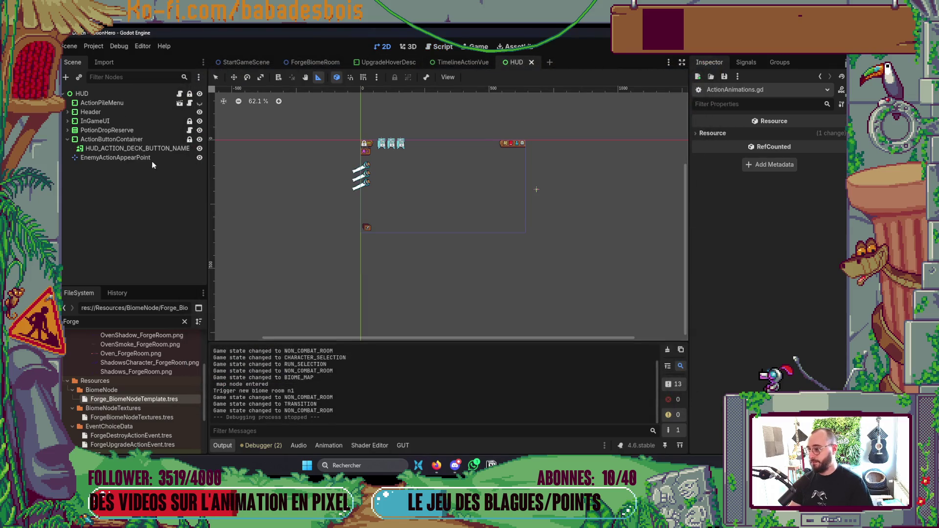
pyautogui.click(67, 130)
pyautogui.click(68, 130)
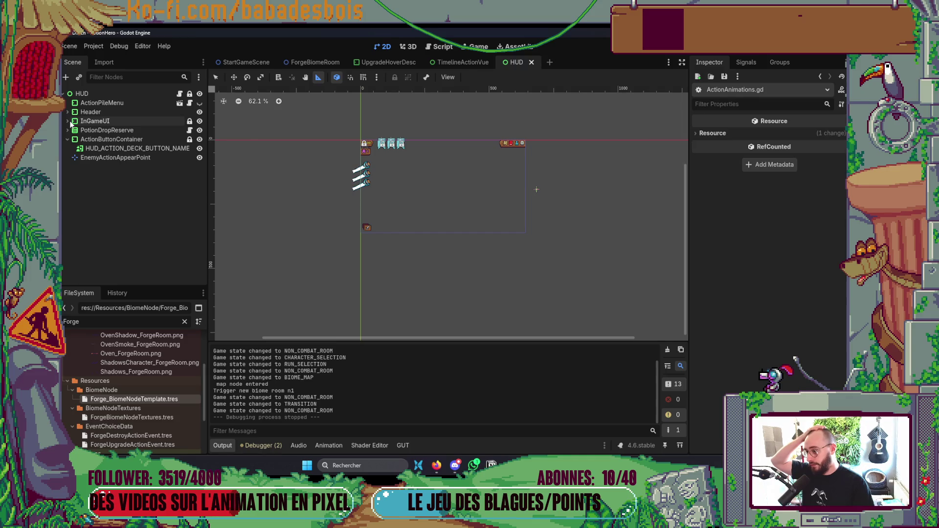
pyautogui.click(322, 66)
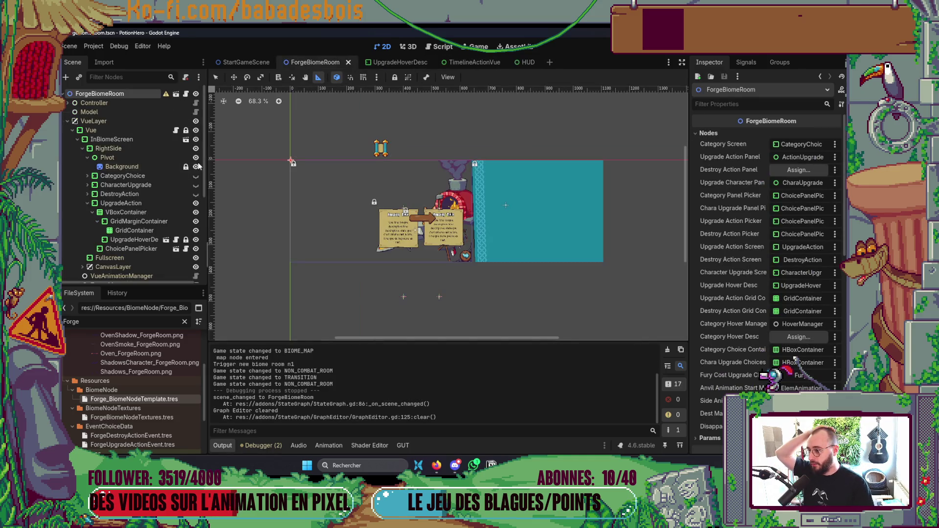
# Set the Mouse Filter of UpgradeAction's VBoxContainer to Ignore.
pyautogui.click(178, 202)
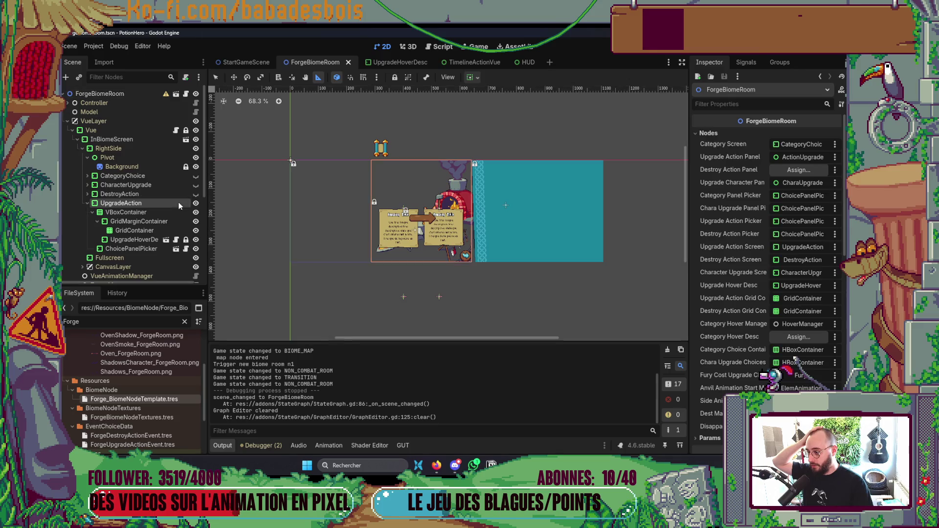
pyautogui.click(718, 174)
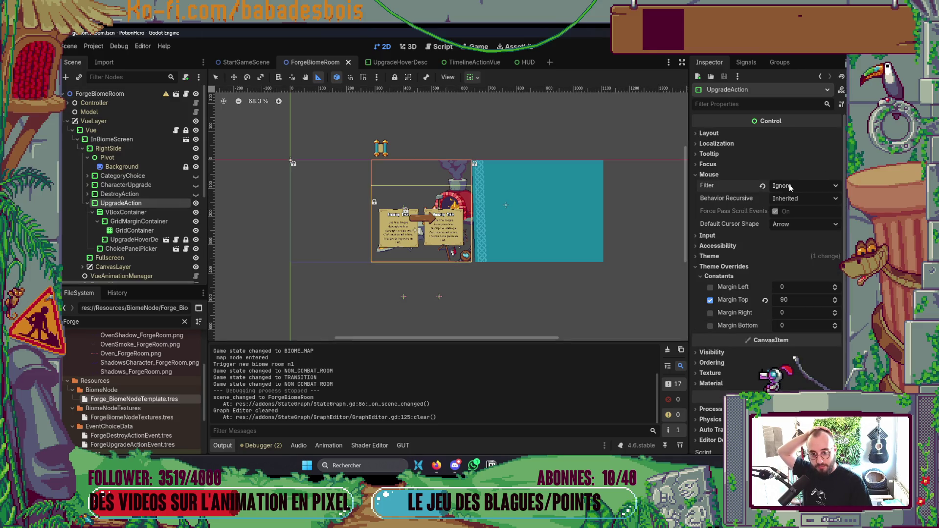
pyautogui.click(125, 212)
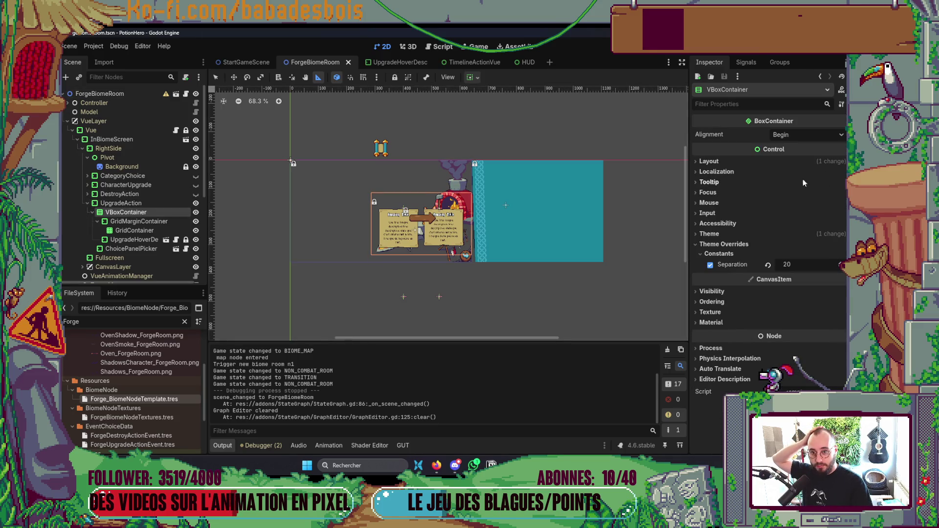
pyautogui.click(708, 202)
pyautogui.click(803, 214)
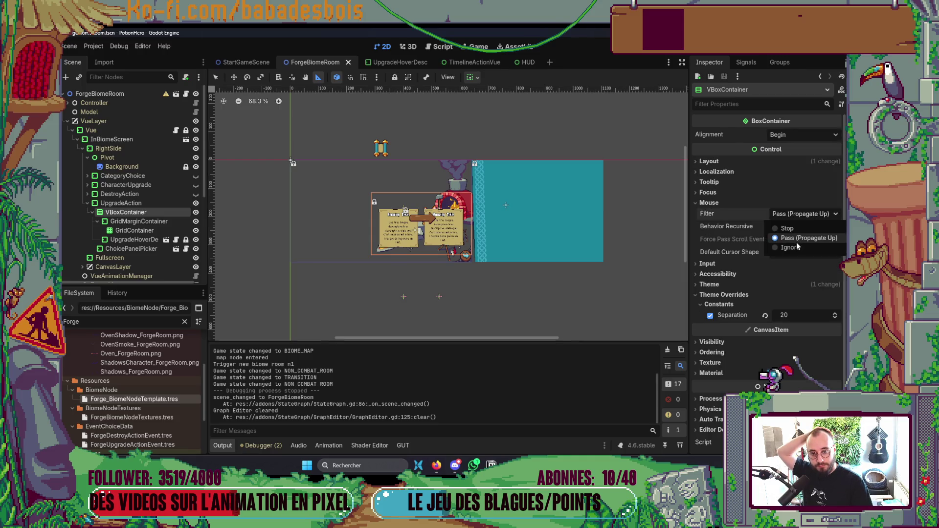
# Check the mouse filters of GridMarginContainer, UpgradeHoverDesc and ChoicePanelPicker, then save and run the game.
pyautogui.click(137, 221)
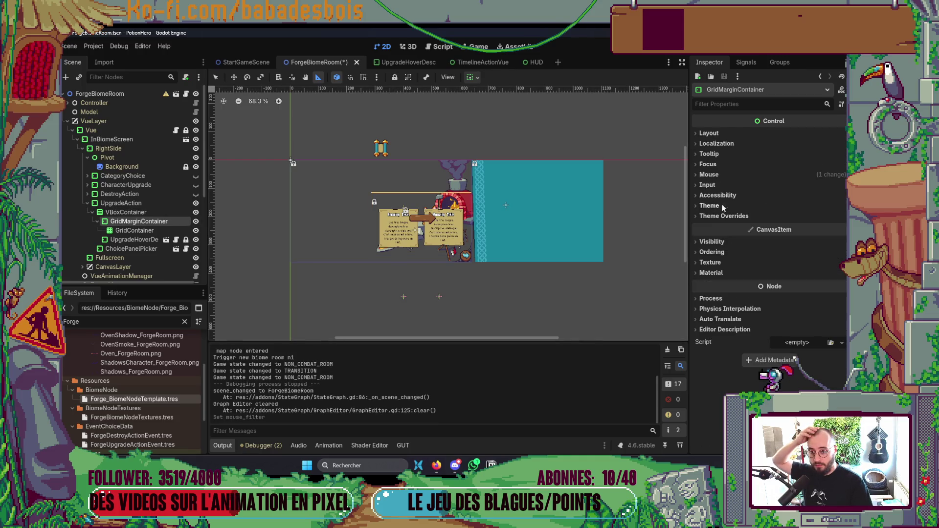
pyautogui.click(133, 240)
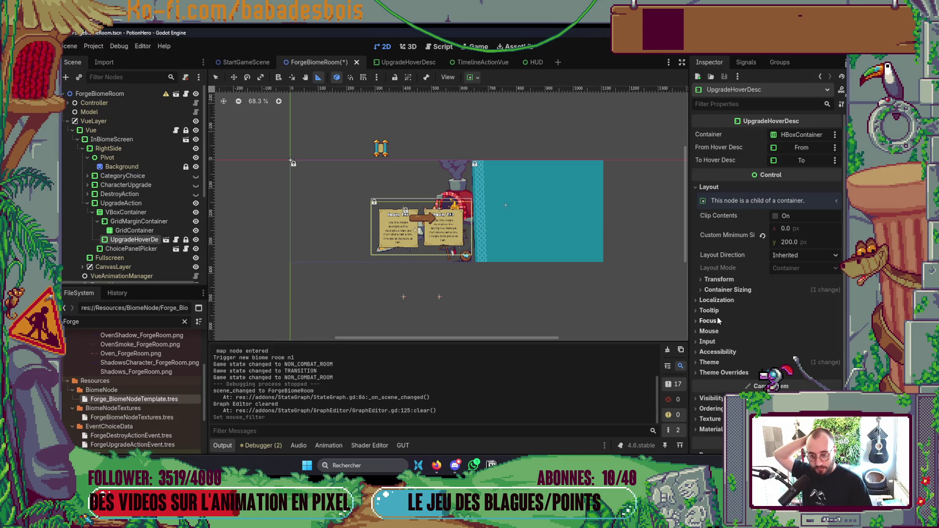
pyautogui.click(716, 332)
pyautogui.click(804, 343)
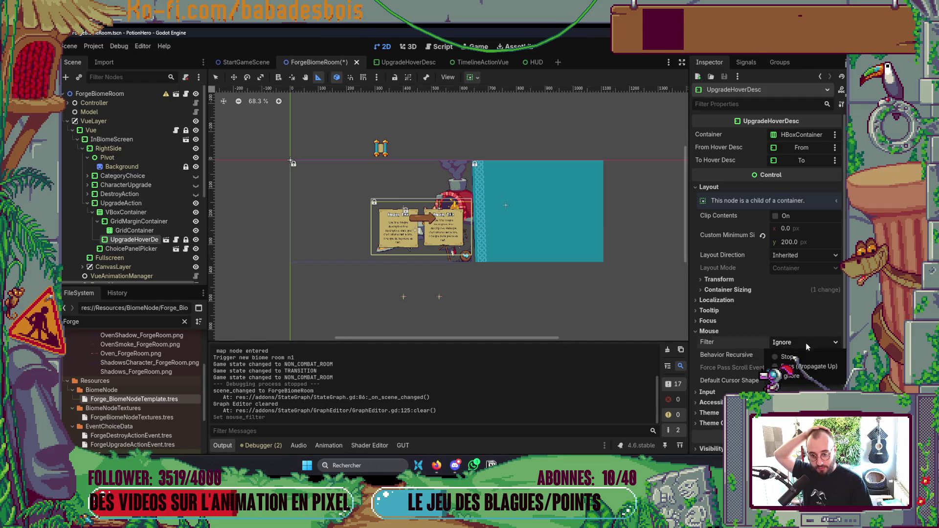
pyautogui.click(129, 248)
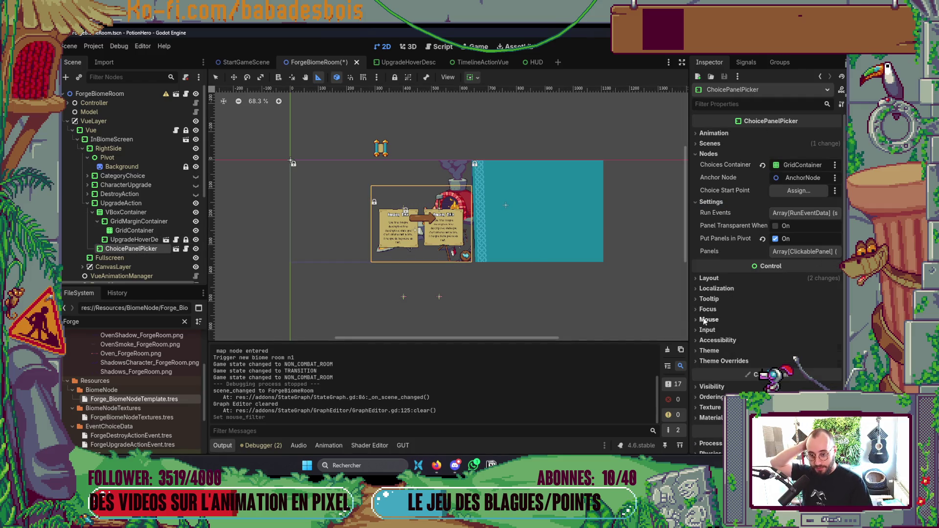
pyautogui.click(708, 320)
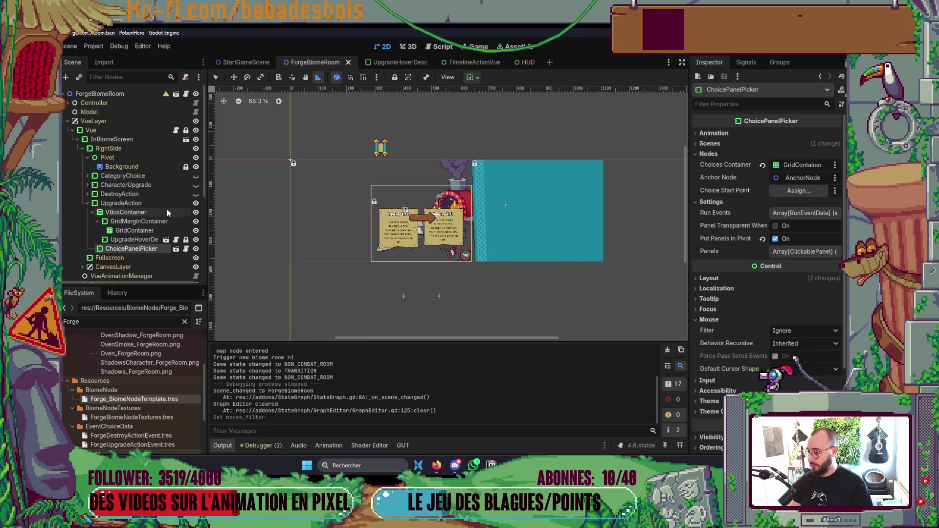
pyautogui.click(192, 206)
pyautogui.press('F5')
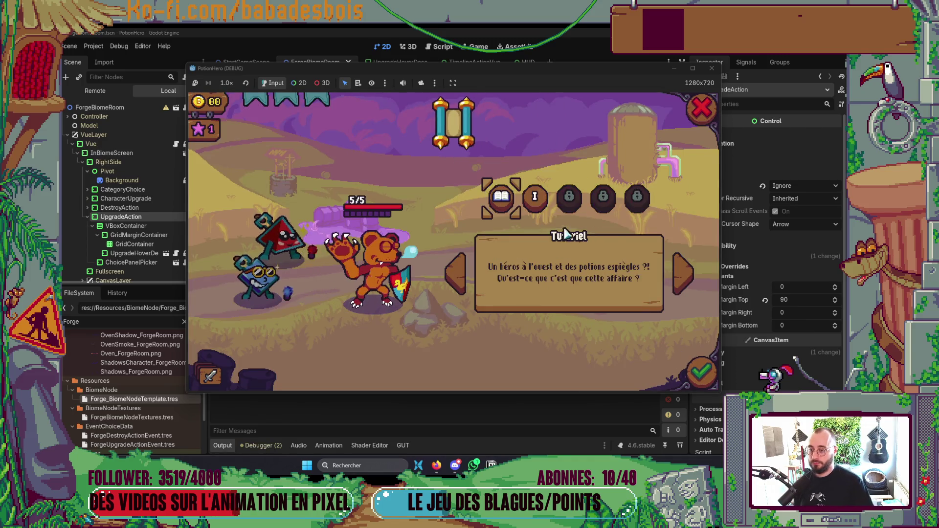
# Confirm the adventure, go to the biome map, enter the first room and click the anvil.
pyautogui.click(681, 354)
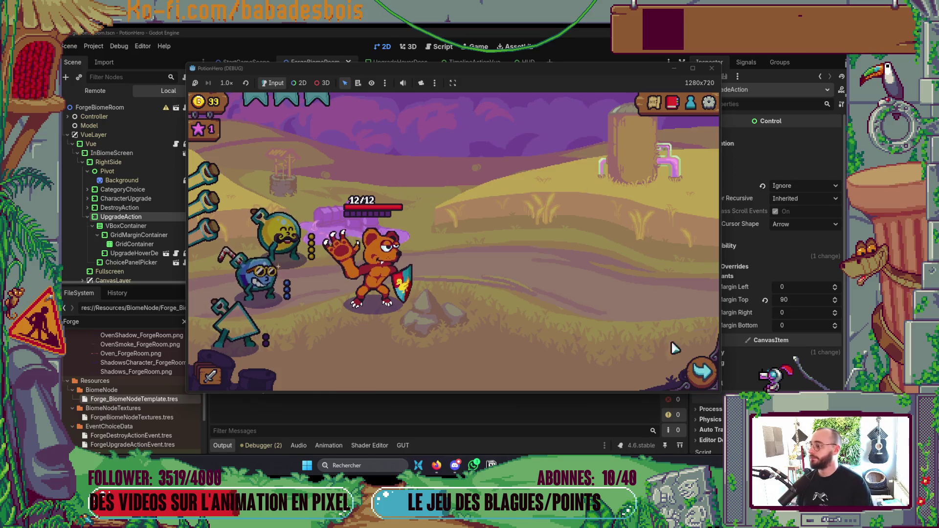
pyautogui.click(701, 371)
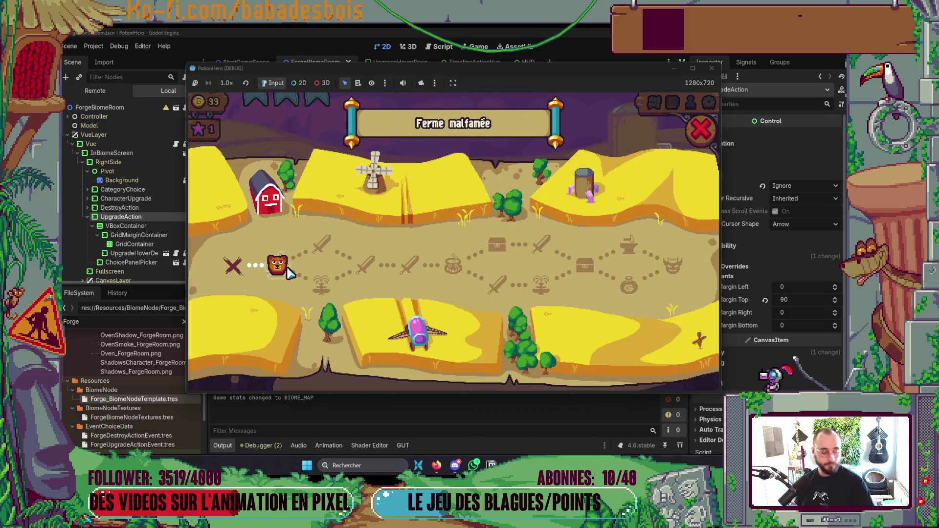
pyautogui.click(288, 272)
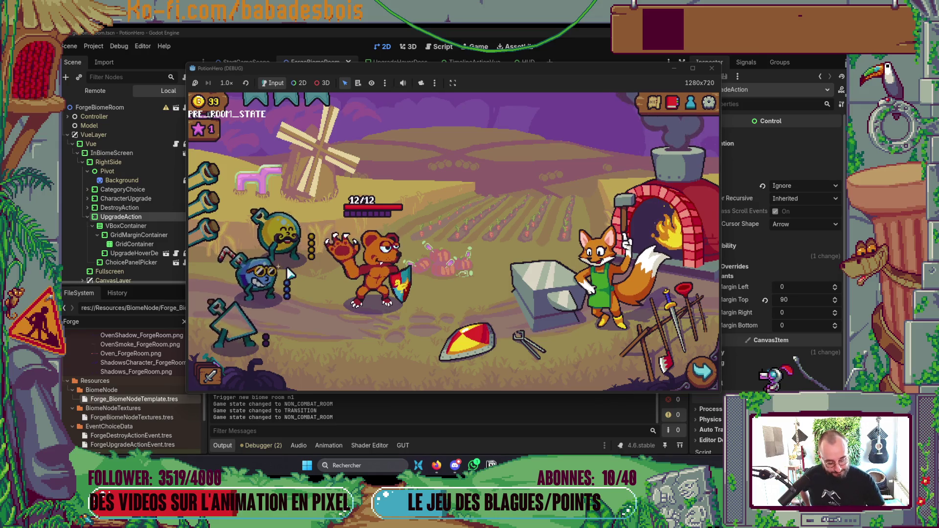
pyautogui.click(578, 267)
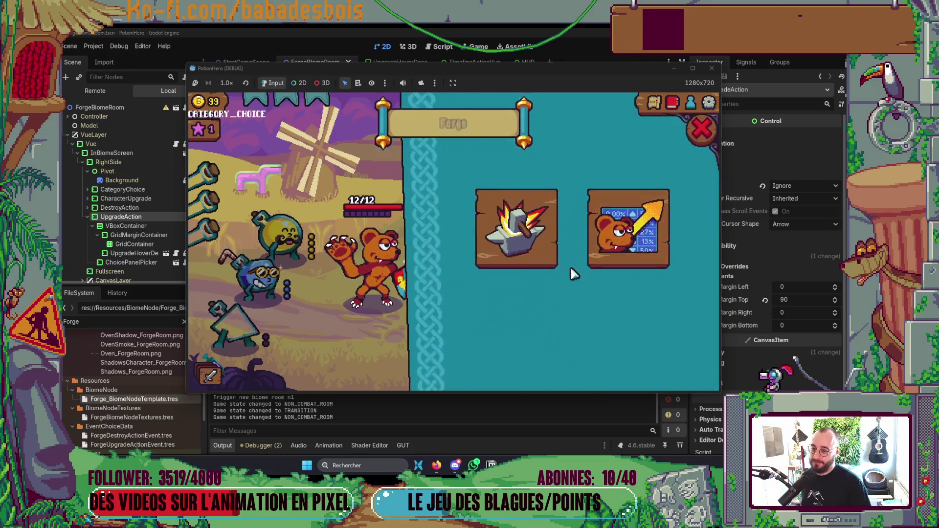
# Toggle four times between the forge categories and the Forger action list.
pyautogui.click(517, 238)
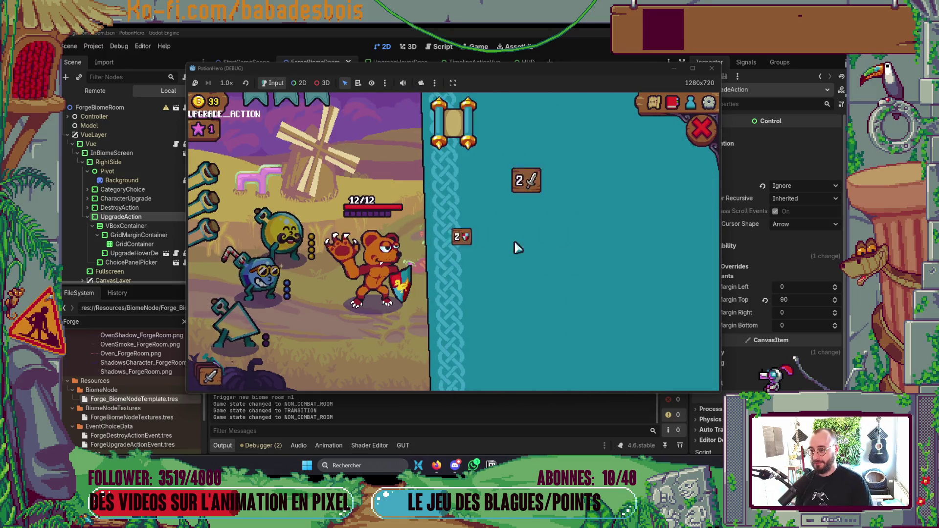
pyautogui.click(703, 131)
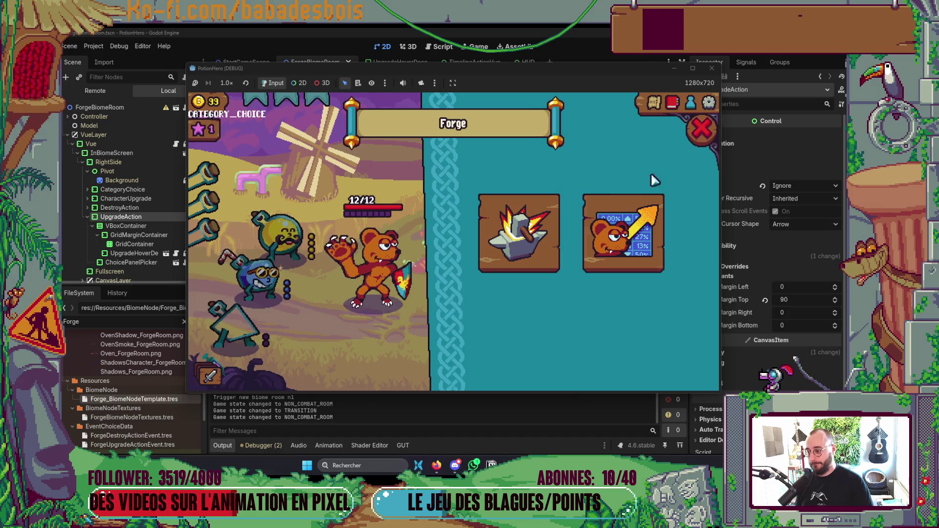
pyautogui.click(650, 182)
pyautogui.click(627, 205)
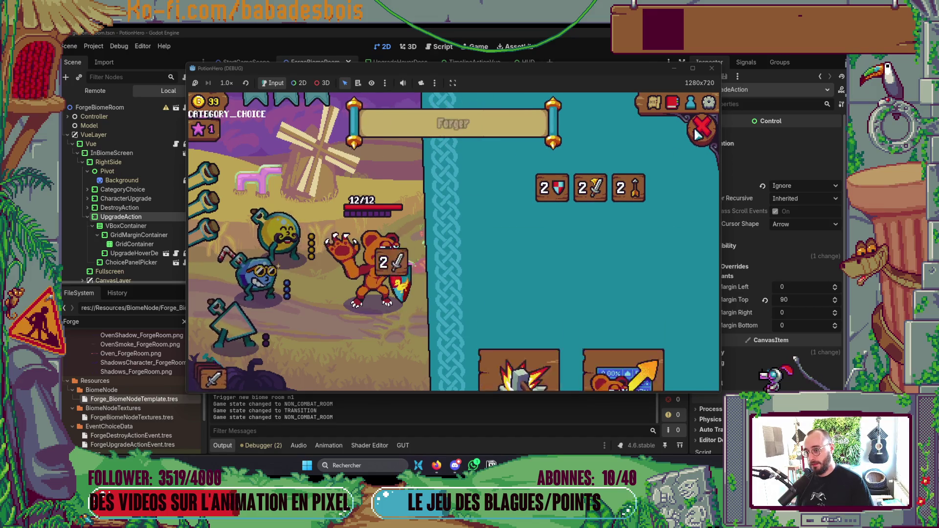
pyautogui.click(487, 255)
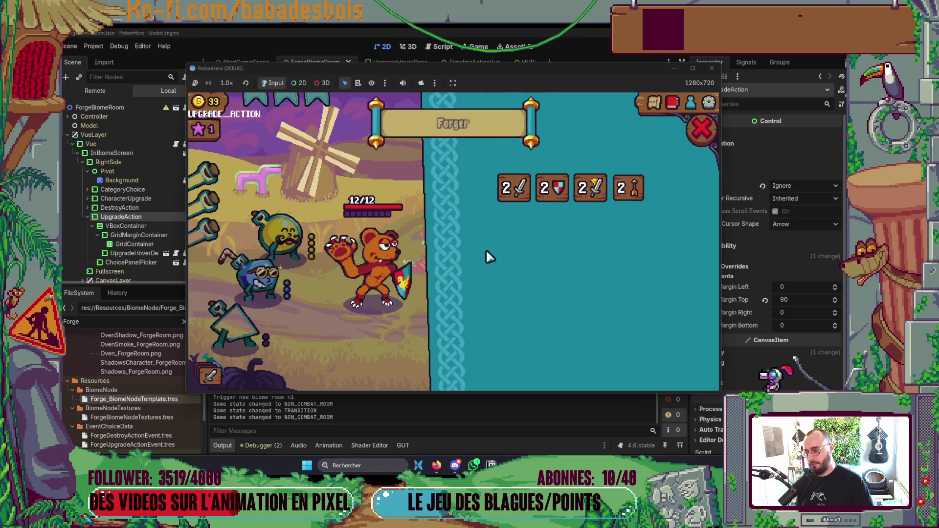
pyautogui.moveTo(538, 187)
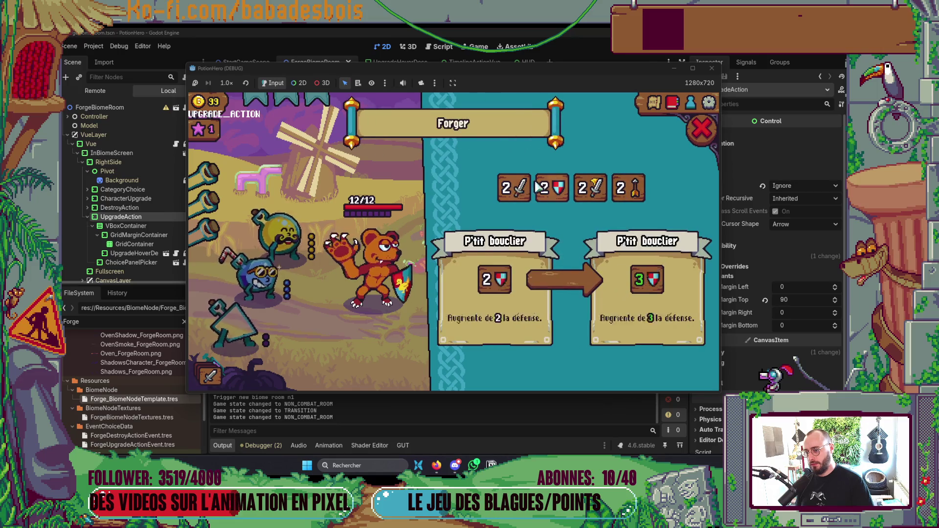
pyautogui.click(690, 142)
pyautogui.click(548, 234)
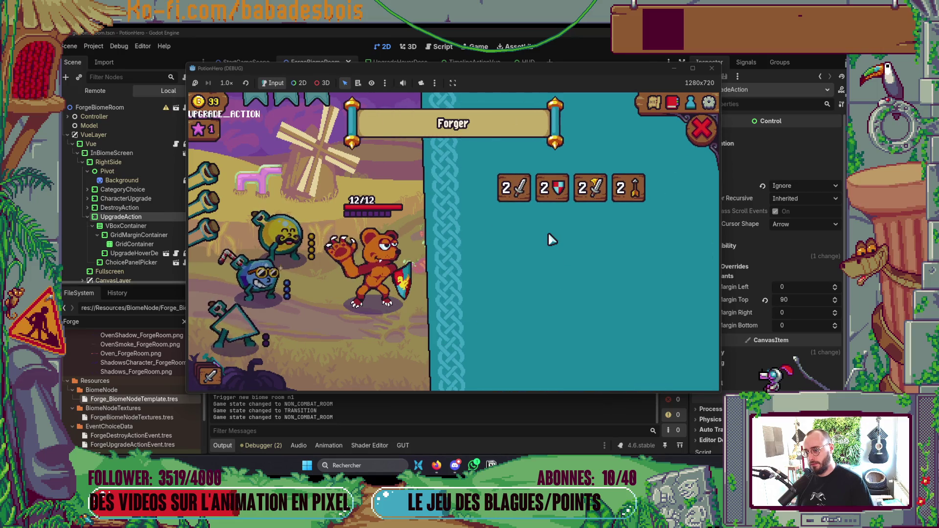
pyautogui.moveTo(501, 199)
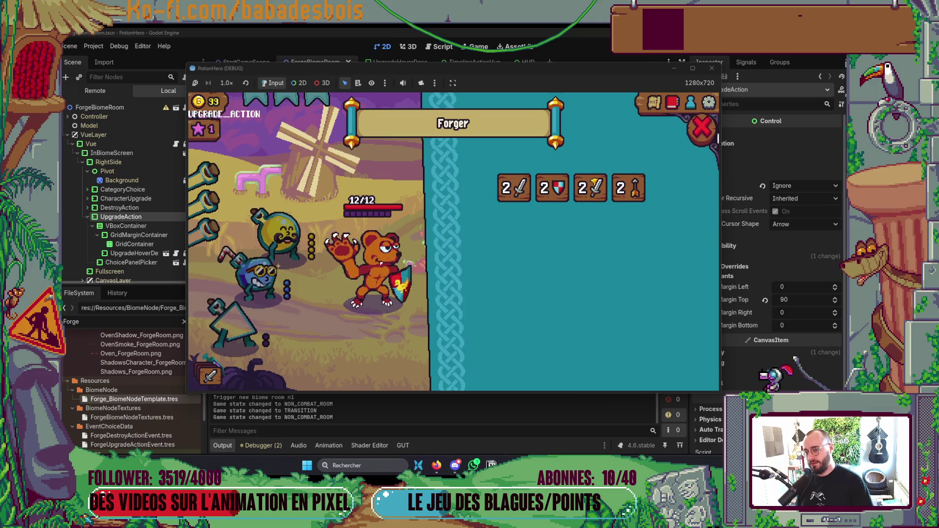
pyautogui.click(697, 134)
# Repeat the toggle four more times, then close the game and return to Neovim.
pyautogui.click(537, 239)
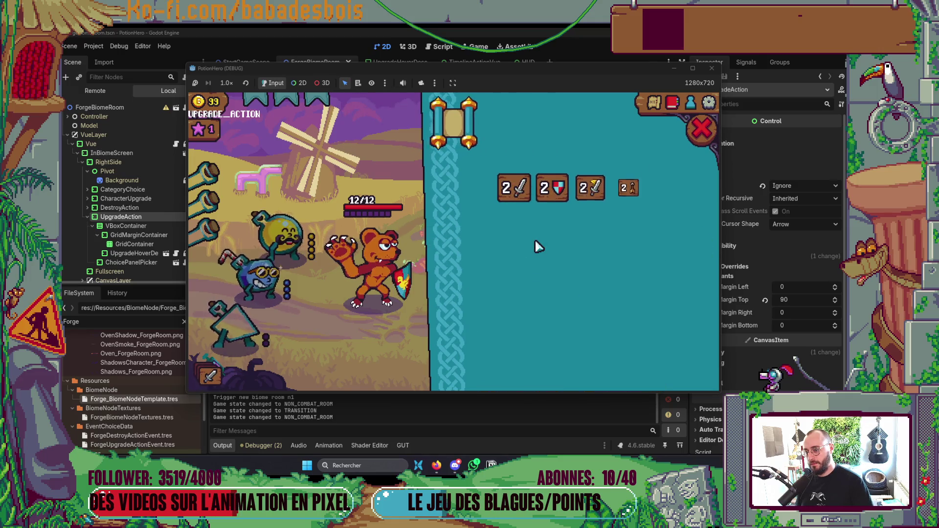
pyautogui.click(700, 136)
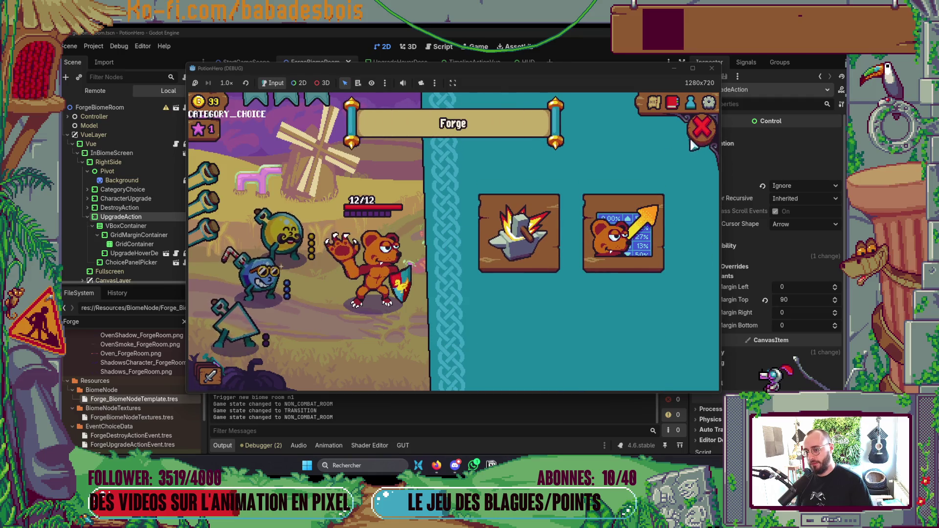
pyautogui.click(541, 241)
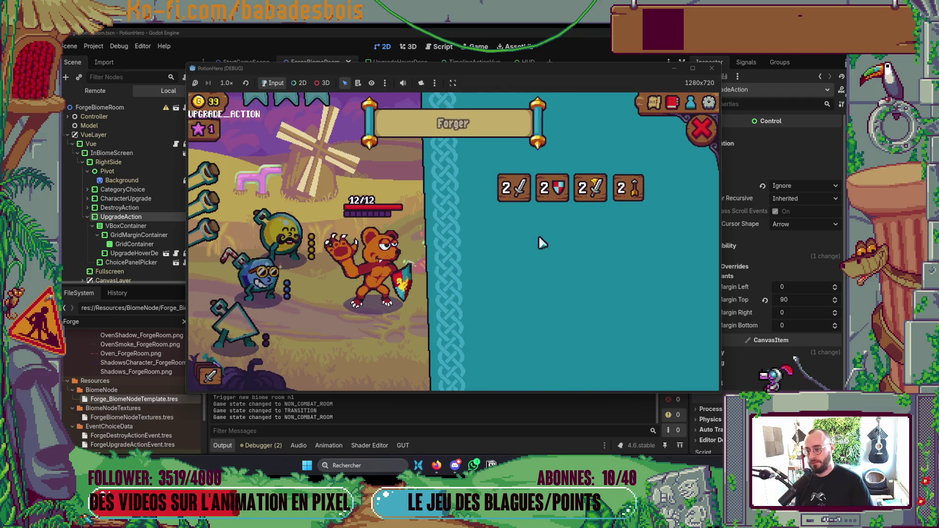
pyautogui.click(699, 139)
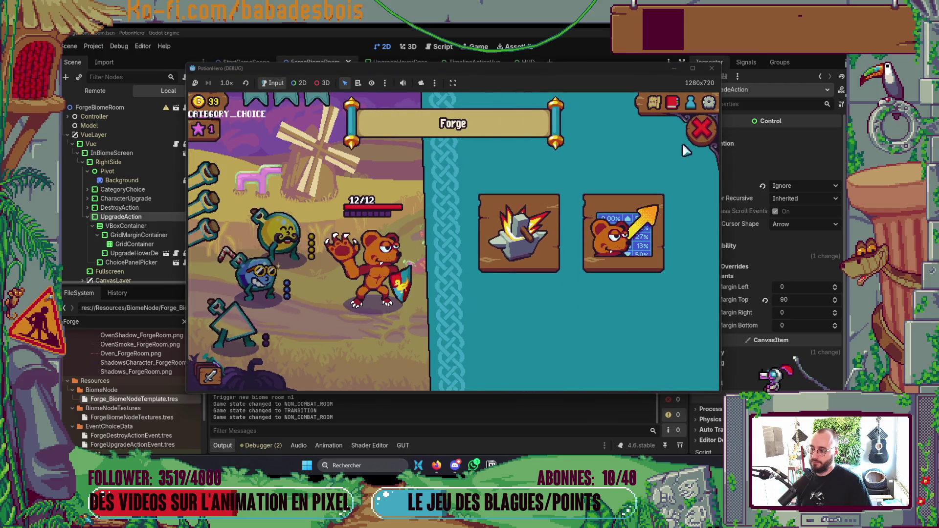
pyautogui.click(541, 237)
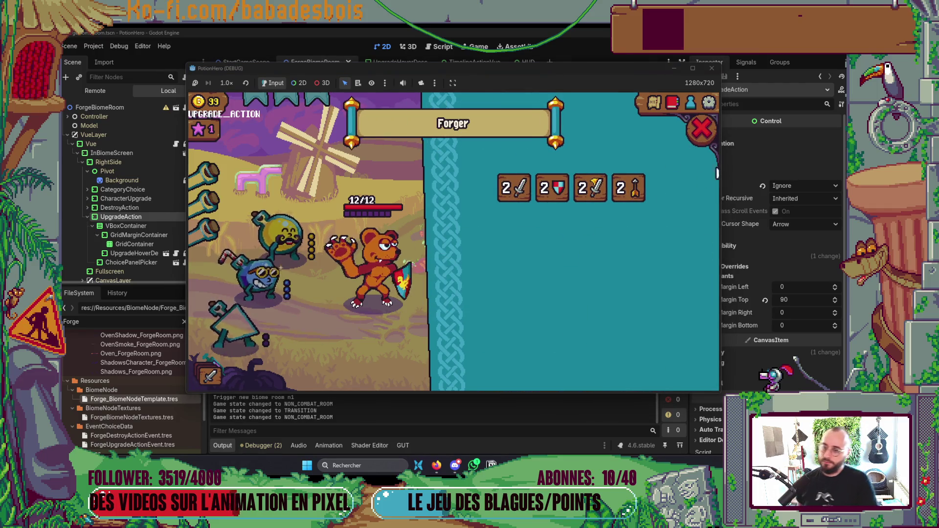
pyautogui.click(698, 138)
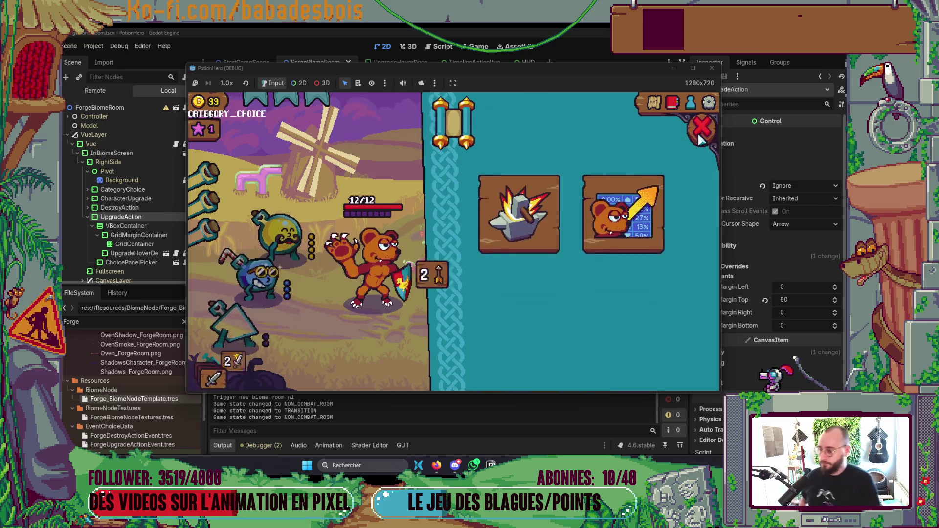
pyautogui.click(530, 247)
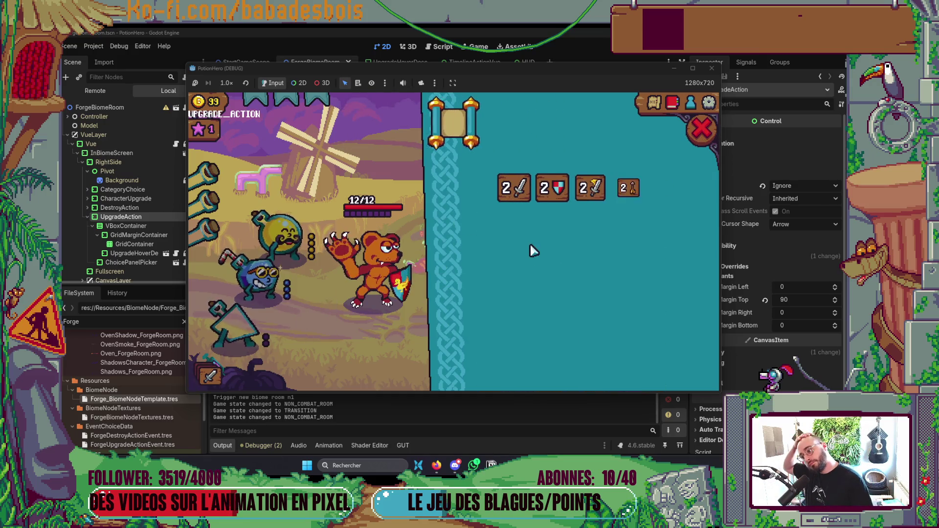
pyautogui.click(709, 139)
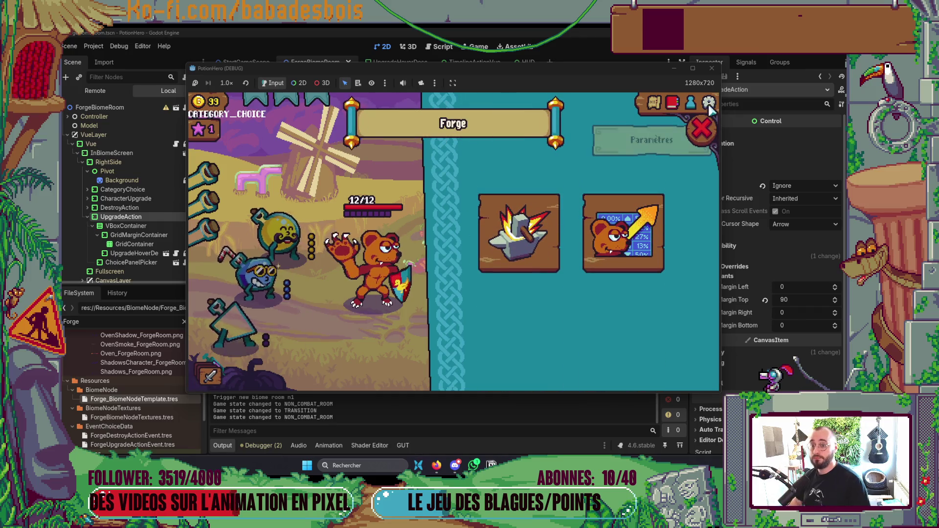
pyautogui.click(711, 69)
pyautogui.hotkey('alt', 'Tab')
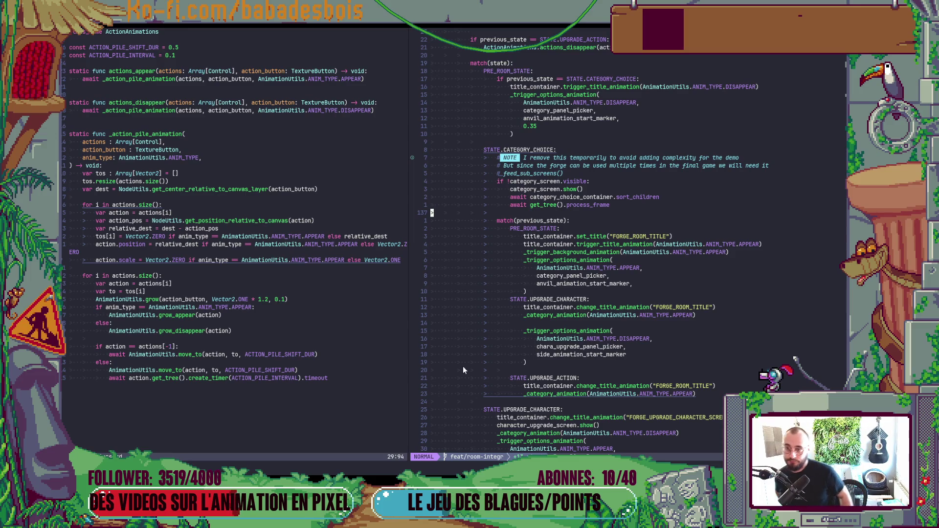
# Paste the await get_tree().process_frame line twice more, save, and relaunch the game with F5.
pyautogui.scroll(-7, 506, 303)
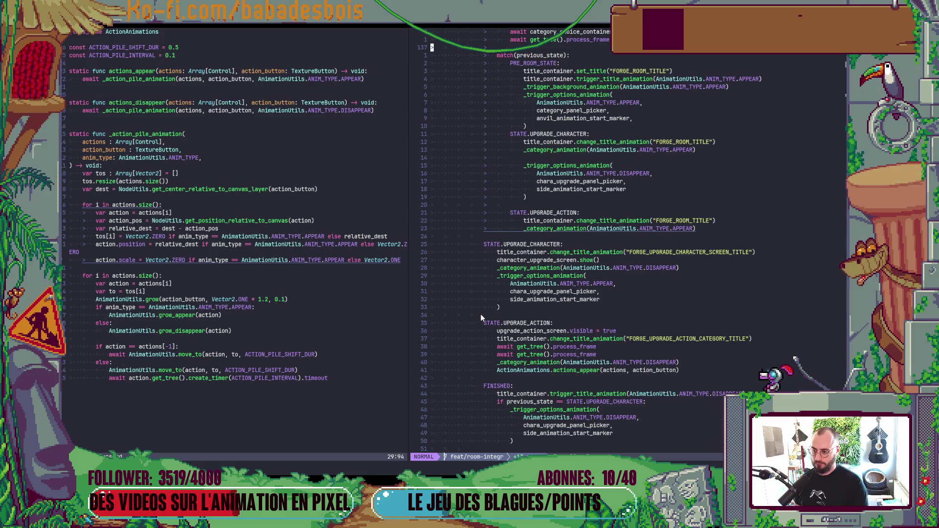
pyautogui.scroll(-1, 480, 317)
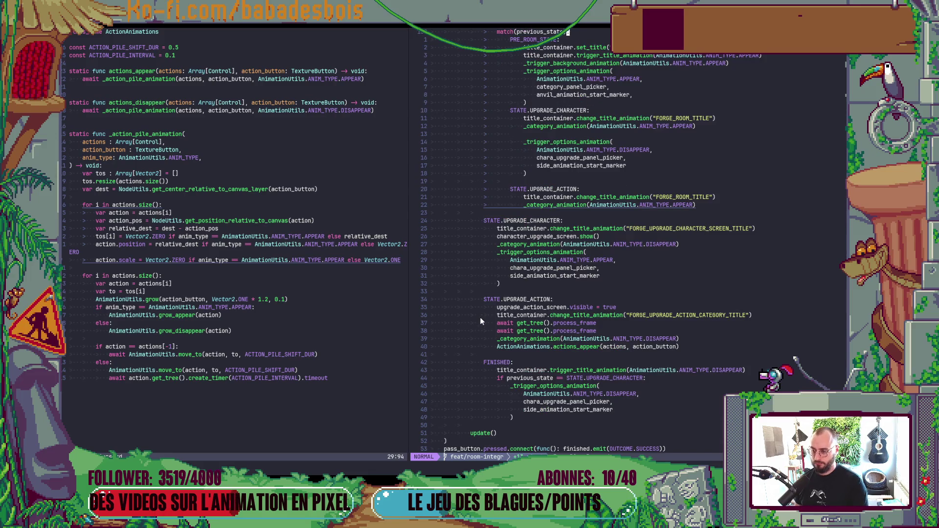
pyautogui.click(565, 331)
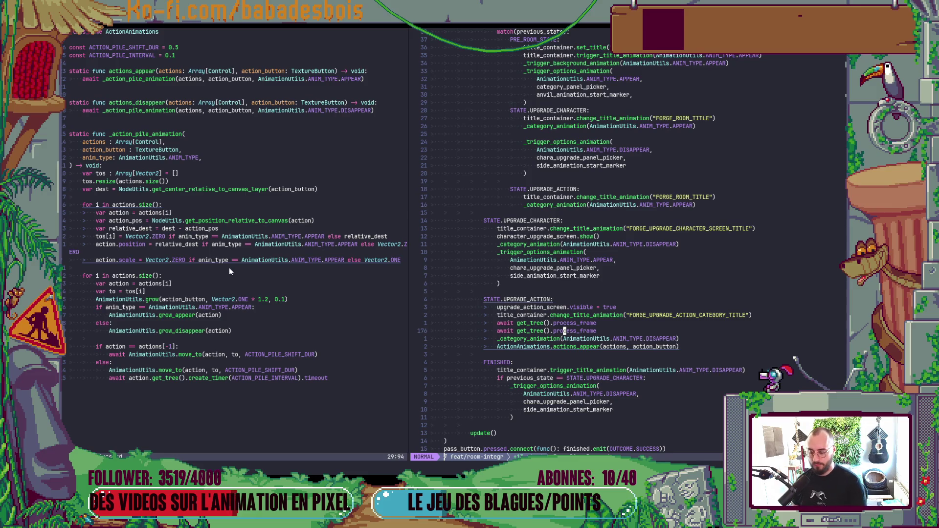
pyautogui.write('p')
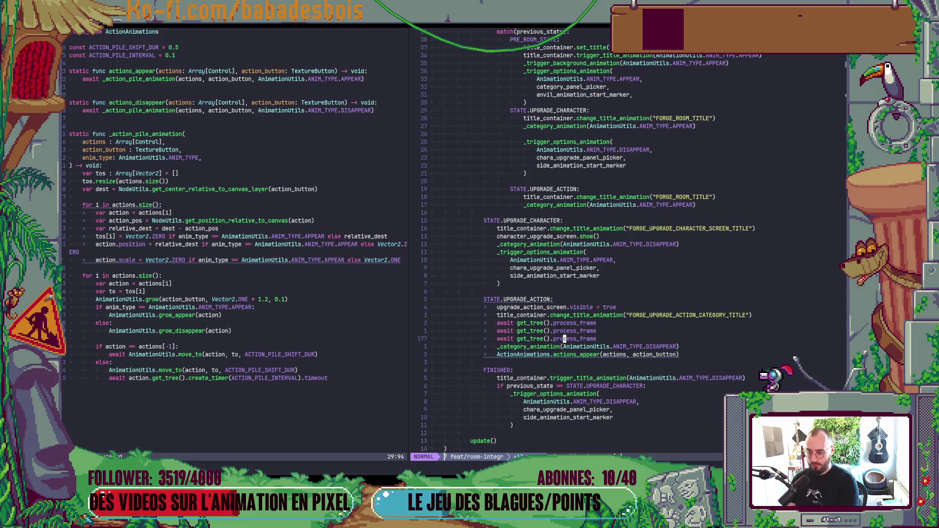
pyautogui.write('p:w')
pyautogui.press('Return')
pyautogui.hotkey('alt', 'Tab')
pyautogui.press('F5')
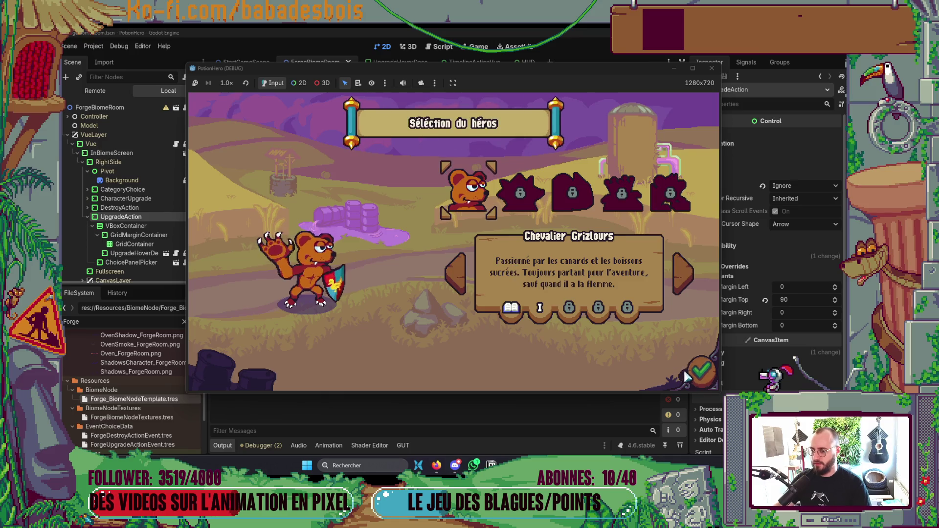
# Start a new run through hero and adventure selection, skip the tutorial and enter the first map room.
pyautogui.click(699, 373)
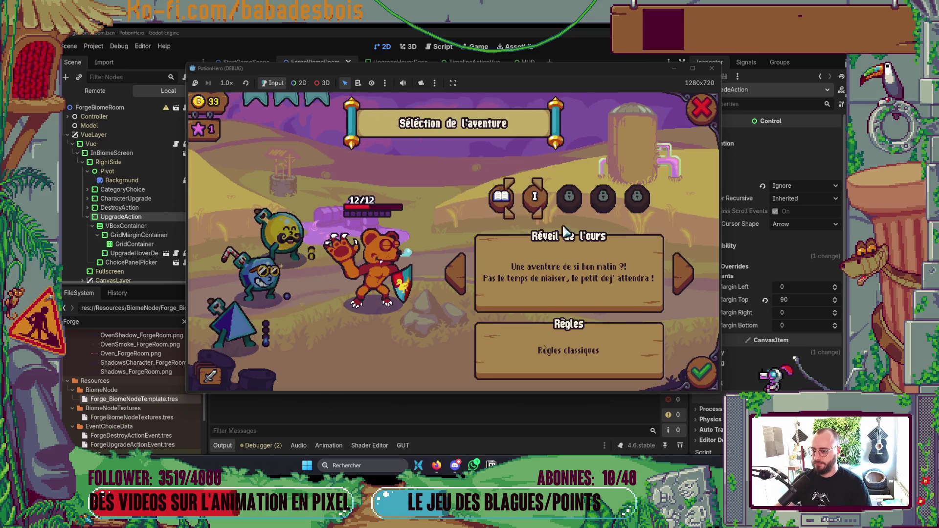
pyautogui.click(702, 371)
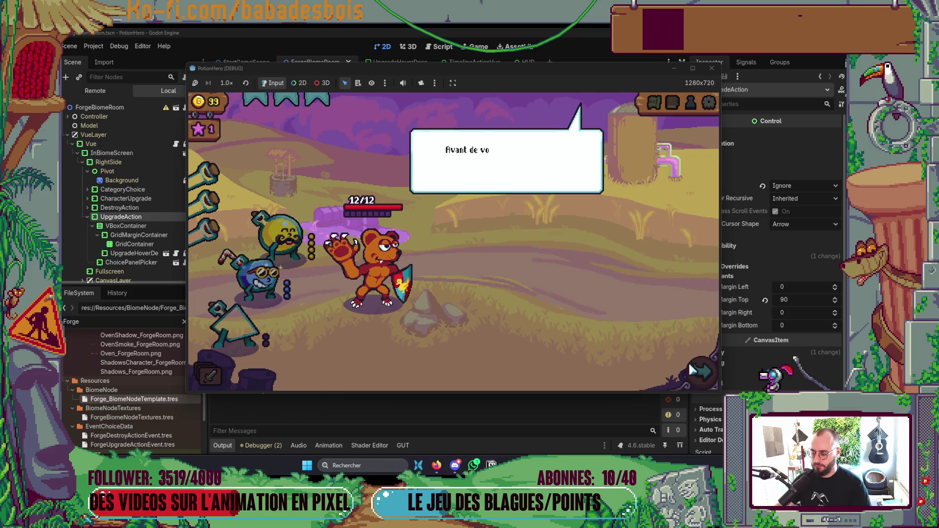
pyautogui.click(630, 338)
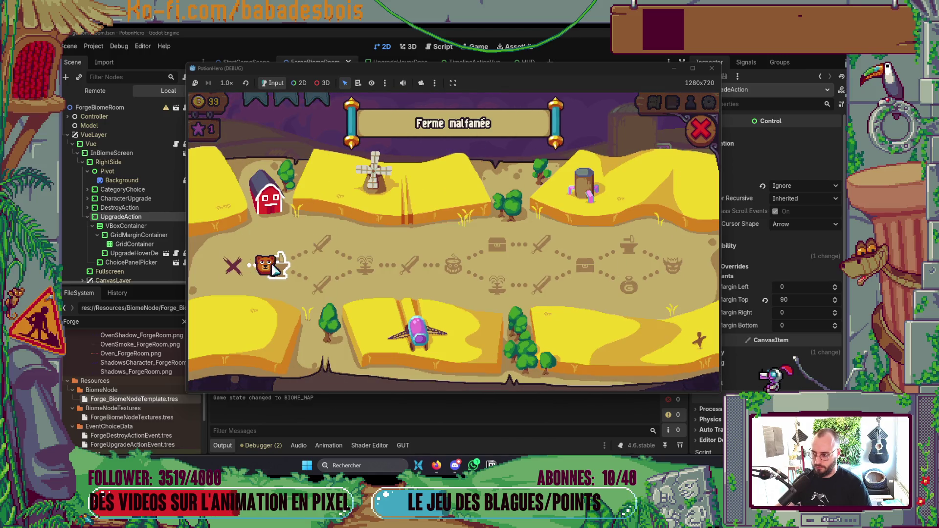
pyautogui.click(272, 266)
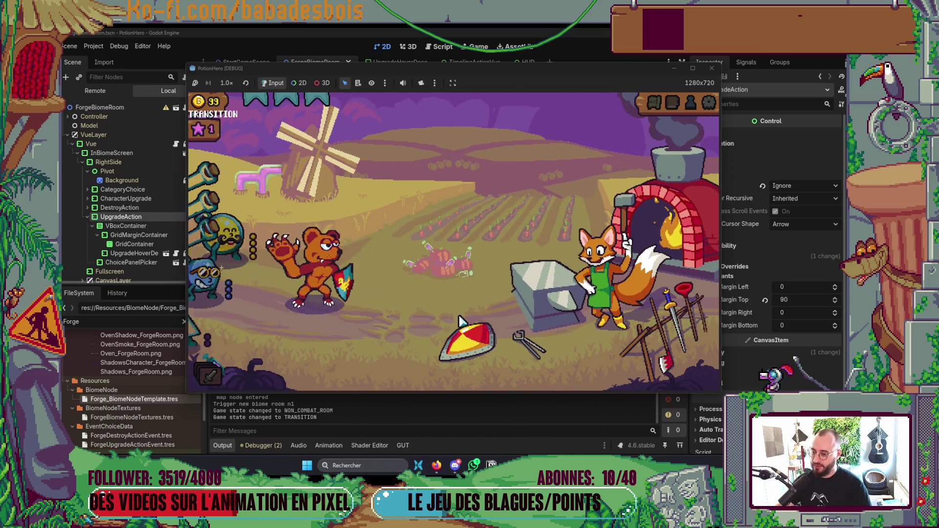
# Switch the forge between the action-upgrade category and category choice twice, then close the game.
pyautogui.click(547, 323)
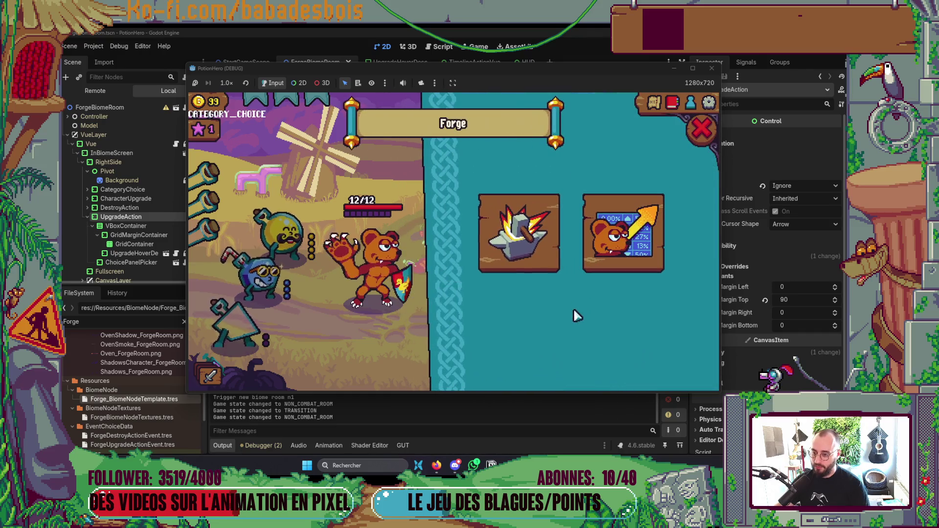
pyautogui.click(519, 247)
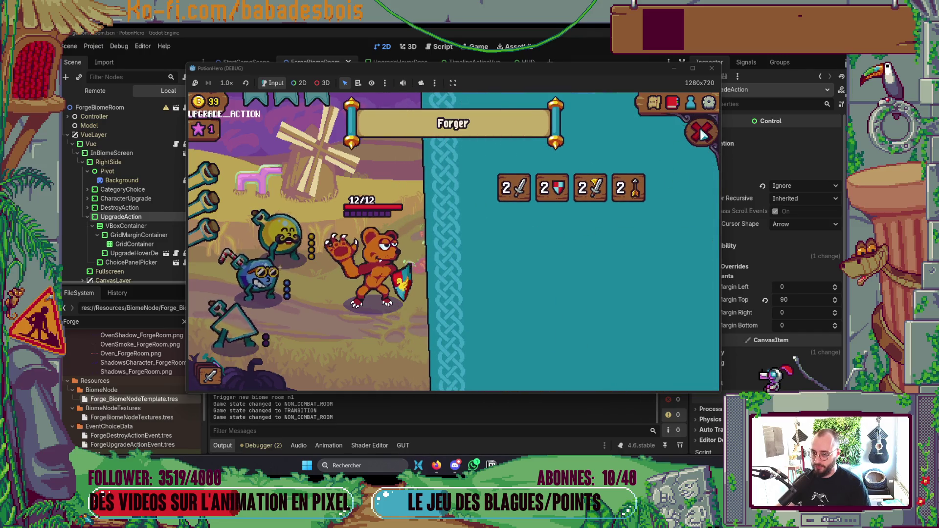
pyautogui.click(668, 172)
pyautogui.click(550, 230)
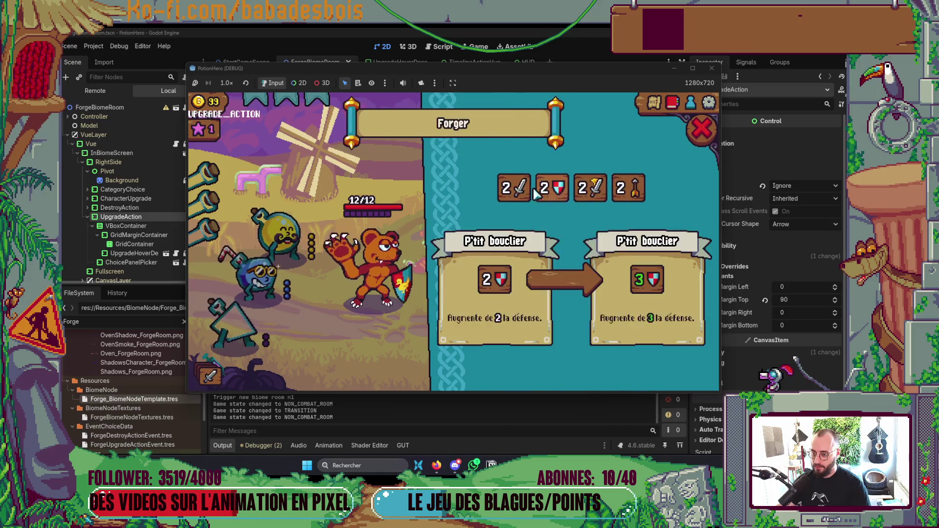
pyautogui.click(698, 139)
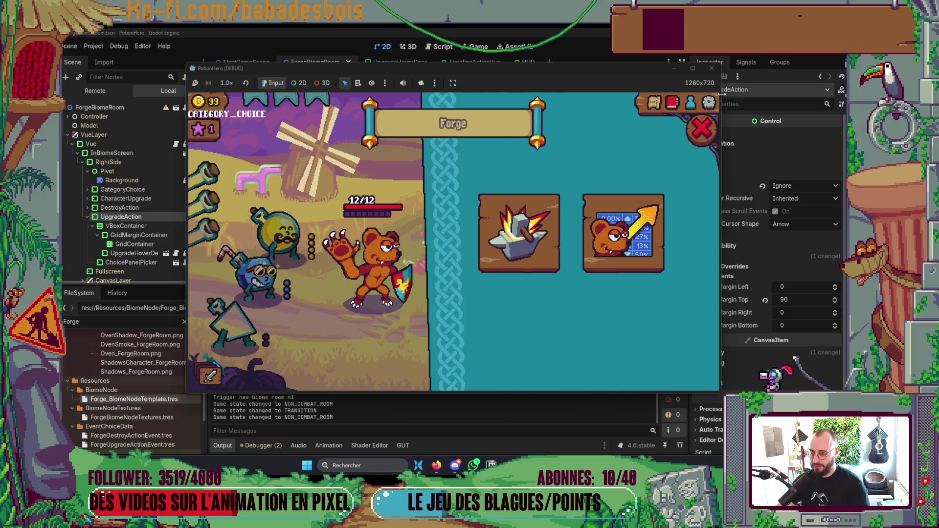
pyautogui.click(712, 69)
pyautogui.hotkey('alt', 'Tab')
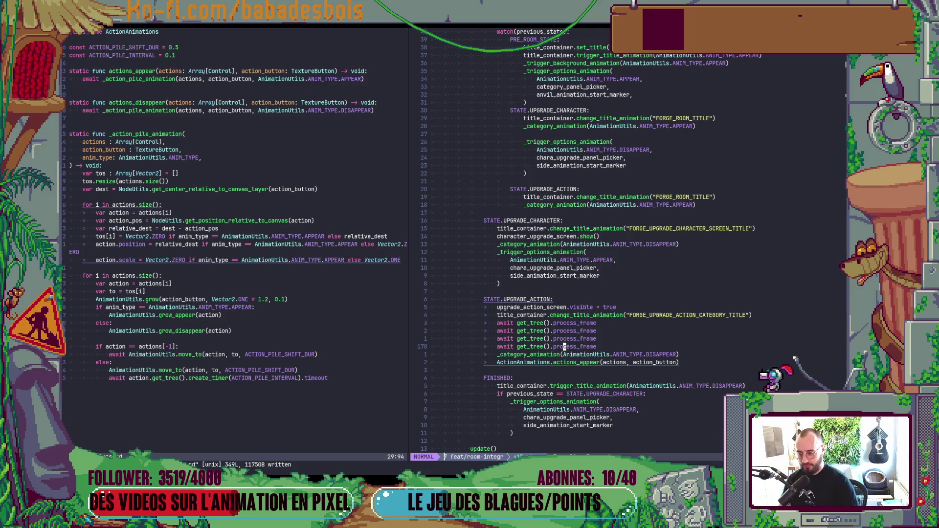
# Undo the two extra process_frame waits in ForgeBiomeRoom.gd, save, and place the caret on the relative_dest line in ActionAnimations.gd.
pyautogui.press('u')
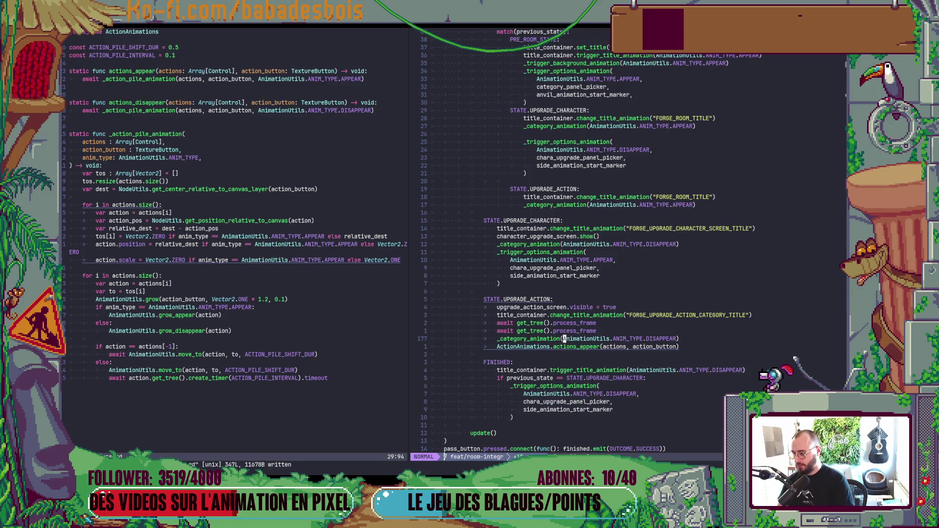
pyautogui.hotkey('ctrl', 'w')
pyautogui.press('h')
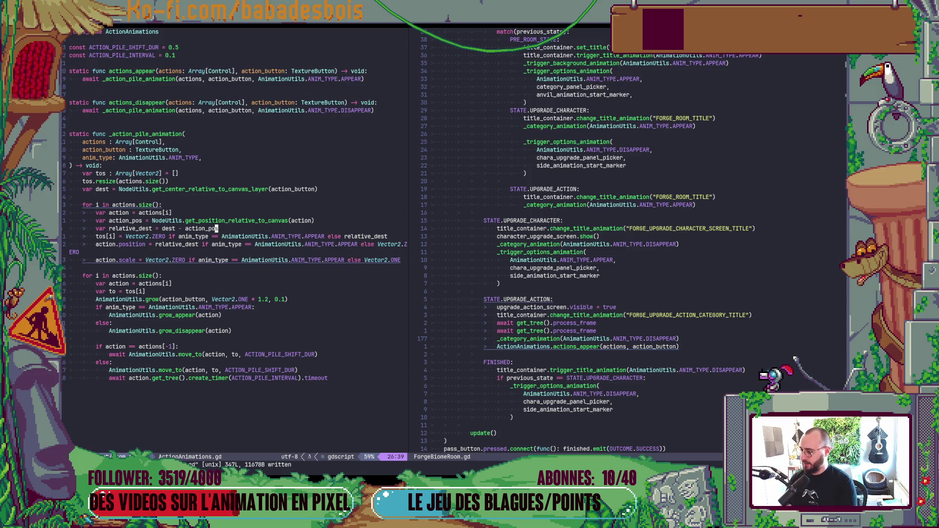
pyautogui.click(385, 236)
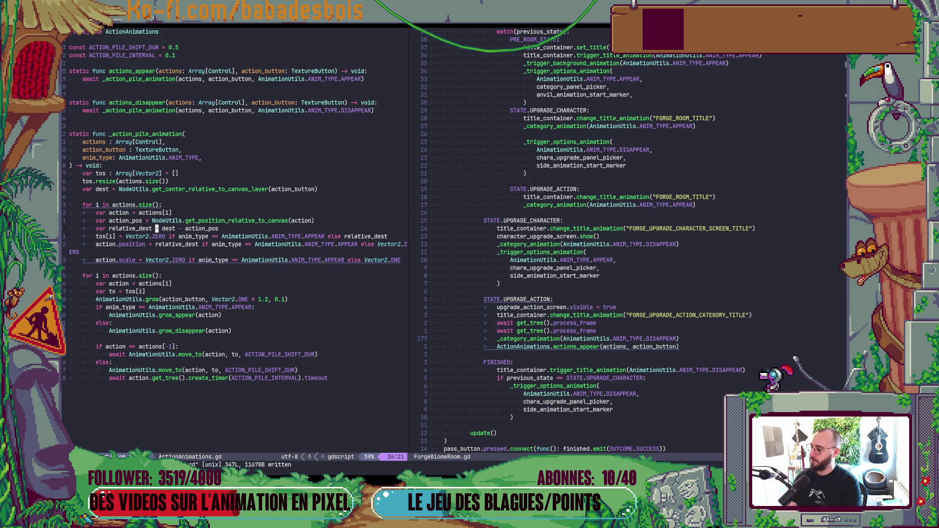
pyautogui.hotkey('alt', 'Tab')
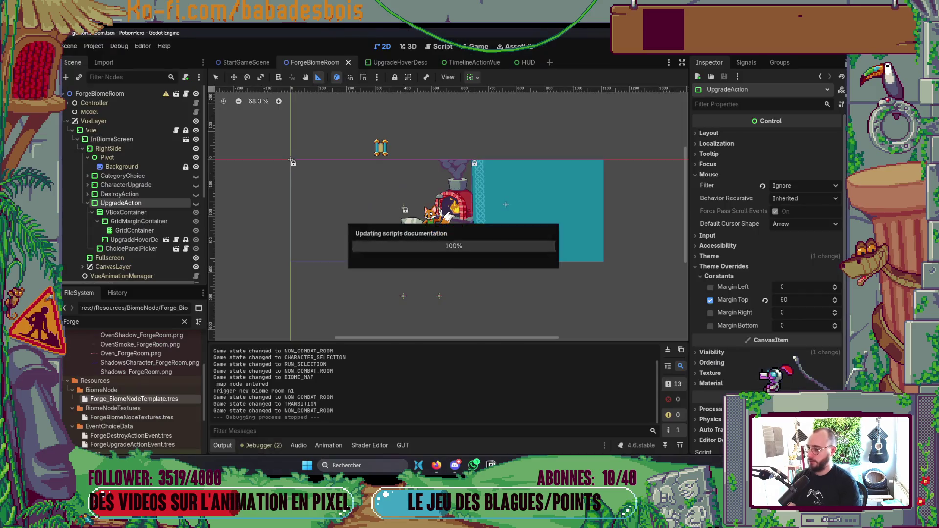
# Launch the game with F5, start the Réveil de l'ours adventure and skip the tutorial.
pyautogui.press('F5')
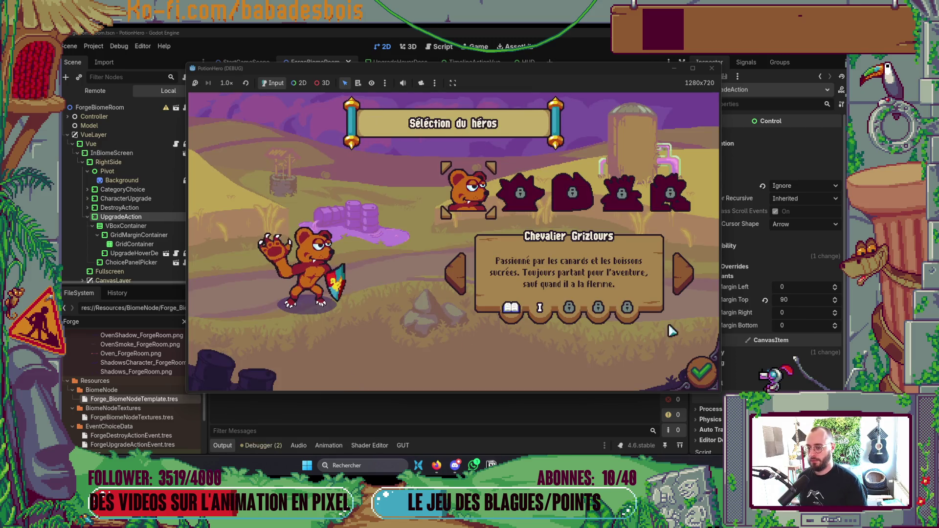
pyautogui.click(700, 372)
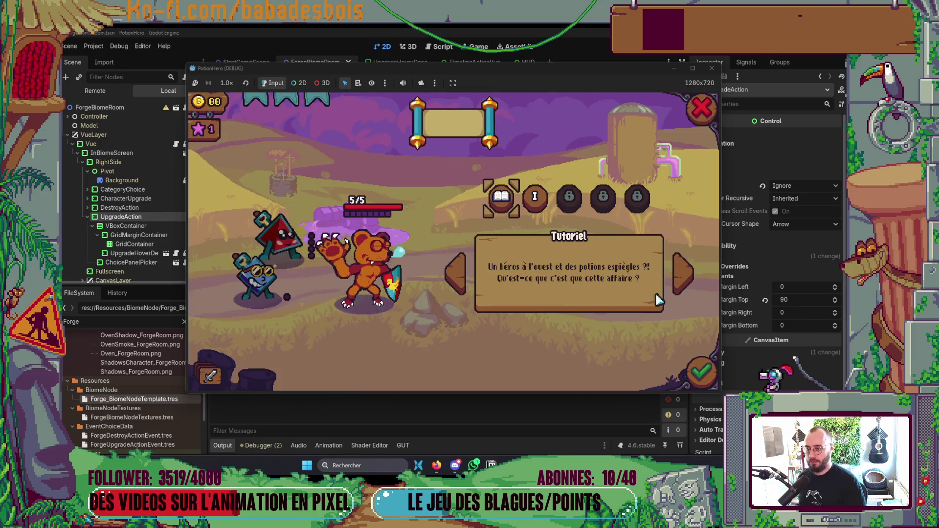
pyautogui.click(535, 205)
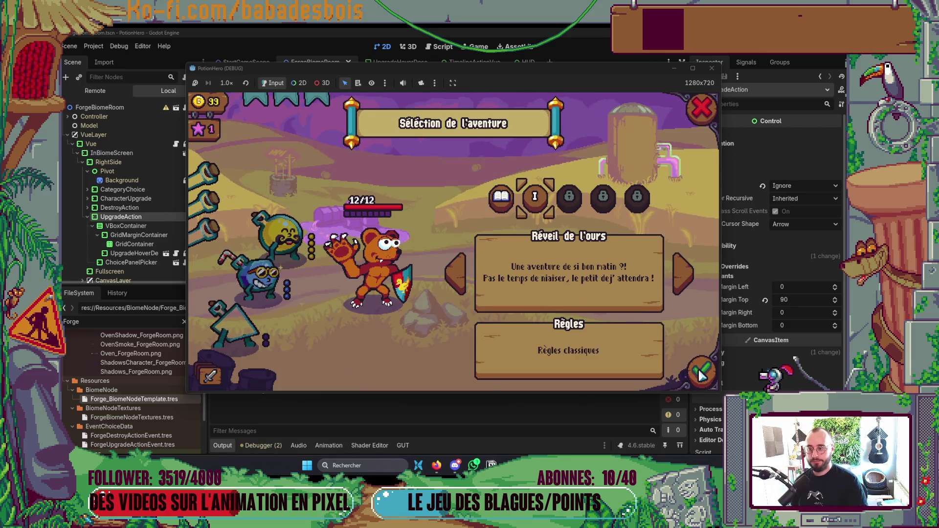
pyautogui.click(701, 372)
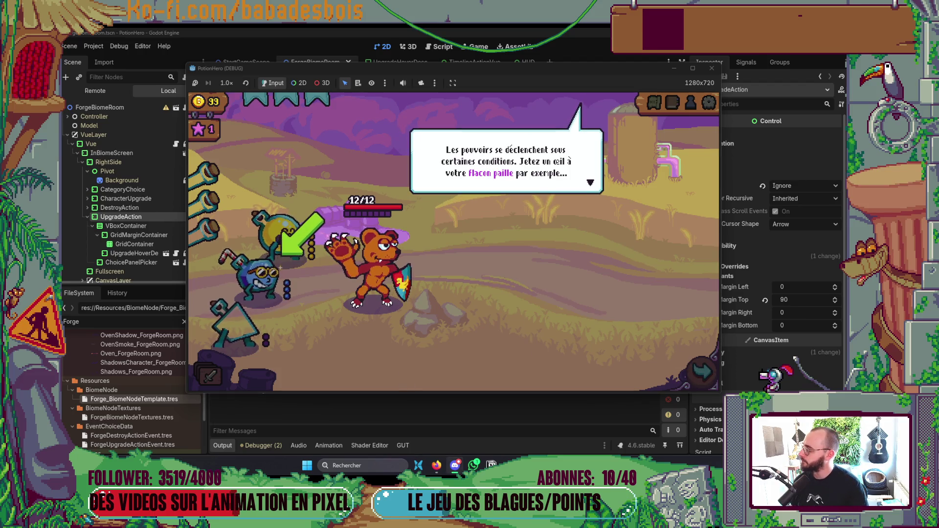
pyautogui.click(507, 274)
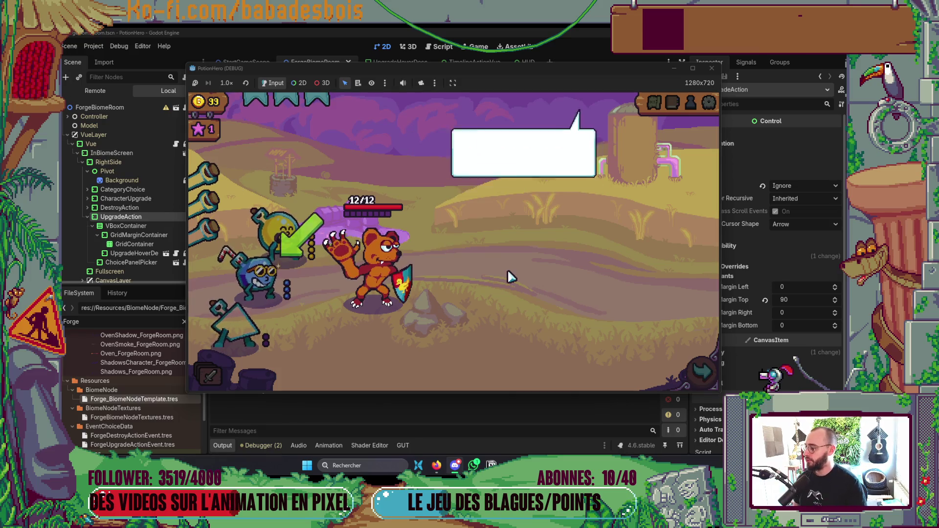
pyautogui.click(518, 289)
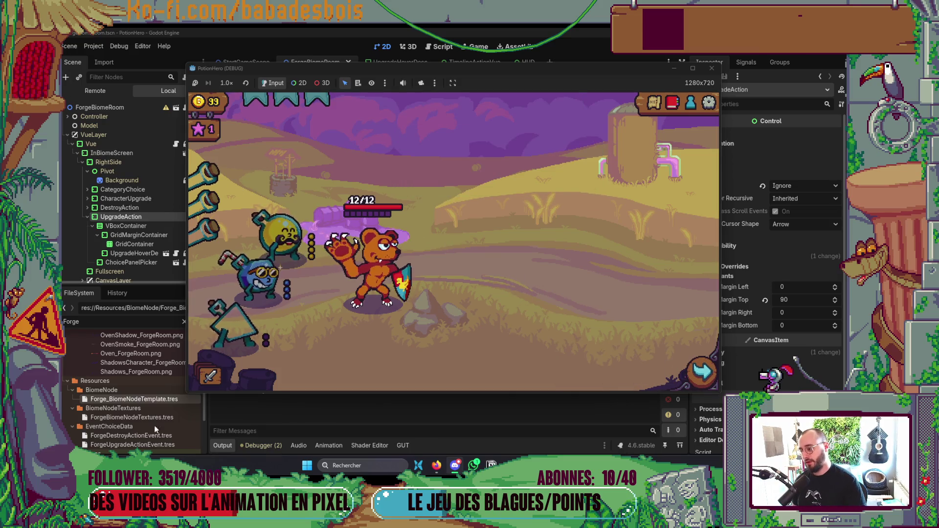
# Leave the first room for the biome map and enter the forge's action-upgrade category.
pyautogui.click(248, 386)
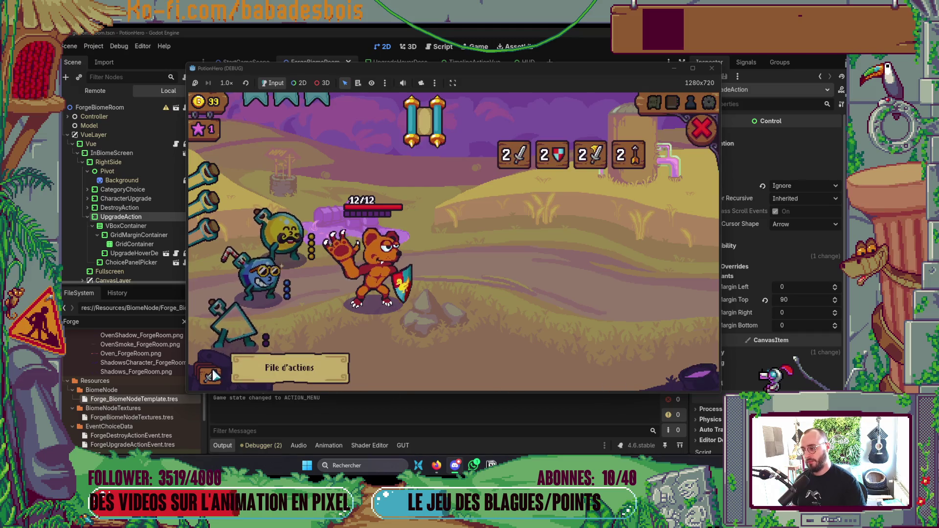
pyautogui.click(702, 128)
pyautogui.click(701, 372)
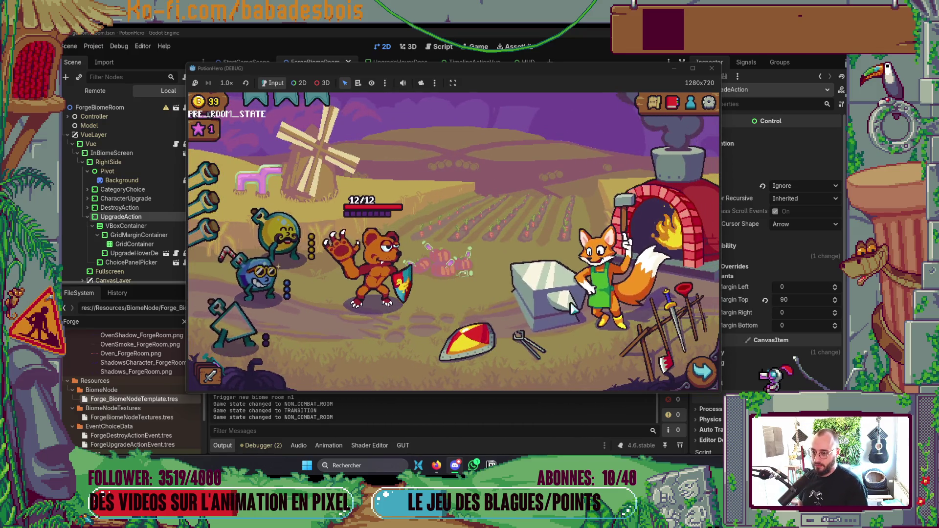
pyautogui.click(536, 264)
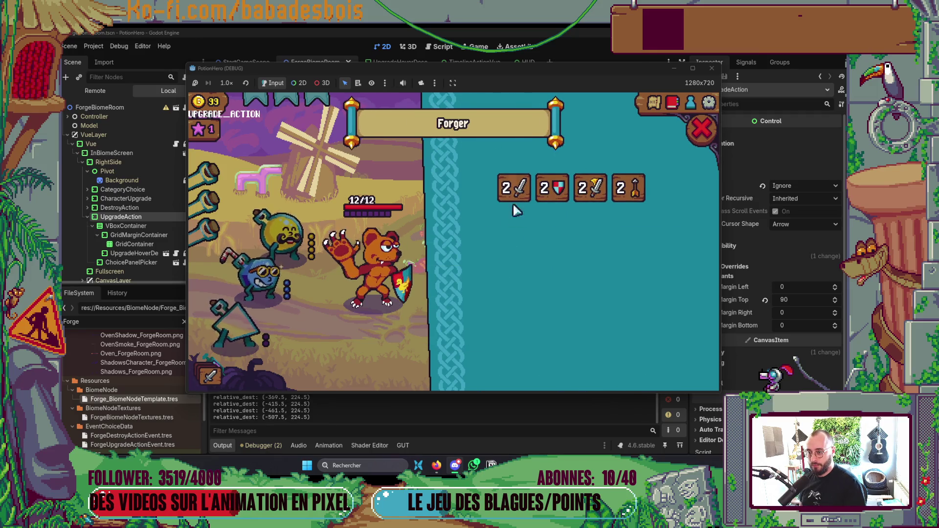
pyautogui.hotkey('alt', 'Tab')
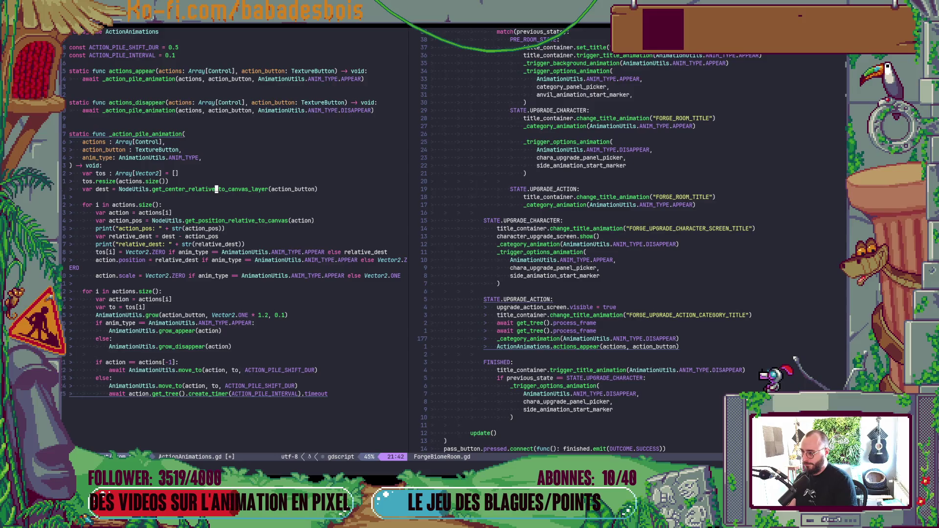
# Add print("dest: " + str(dest)) below the var dest line and save ActionAnimations.gd.
pyautogui.click(122, 189)
pyautogui.write('oprint("dest: " + str(dest))')
pyautogui.press('Escape')
pyautogui.write(':w')
pyautogui.press('Return')
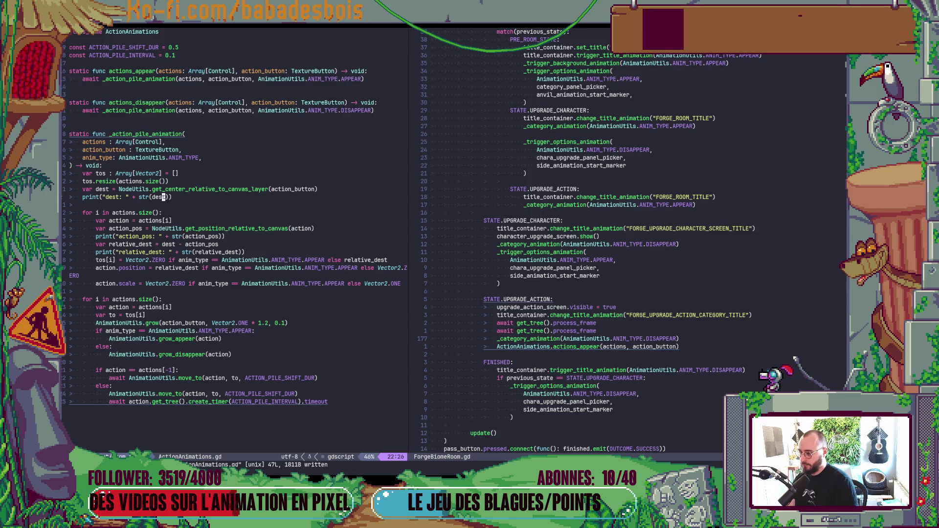
pyautogui.hotkey('alt', 'Tab')
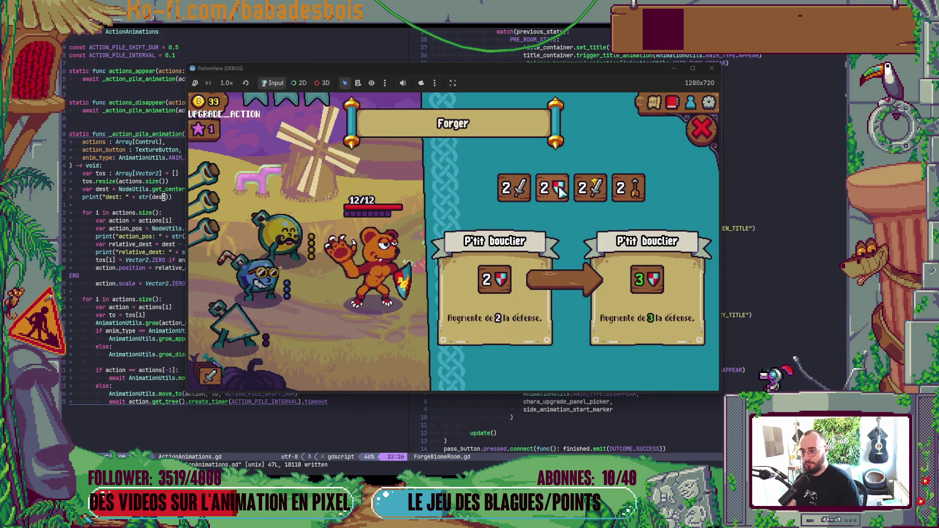
# Reopen the forge's action upgrades, stop the game and review the logged dest (23.5, 339.5) and relative_dest values.
pyautogui.click(702, 128)
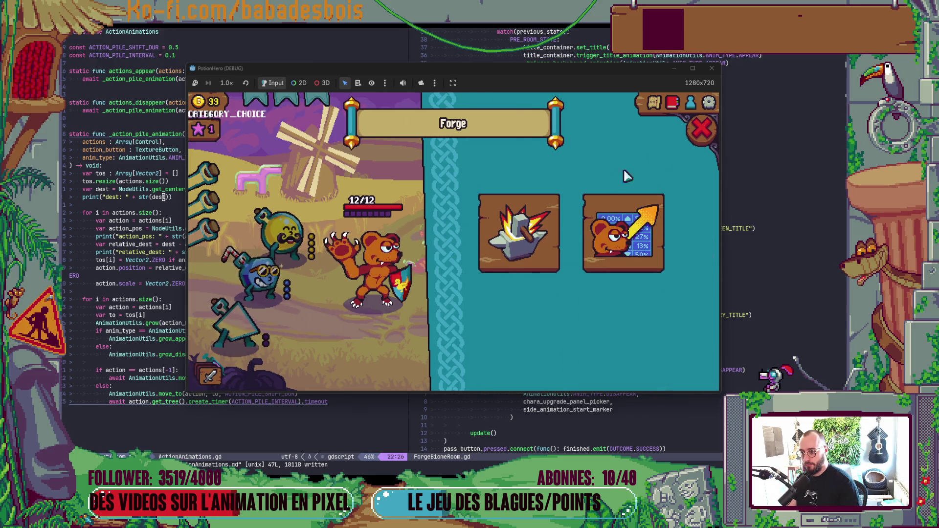
pyautogui.hotkey('alt', 'Tab')
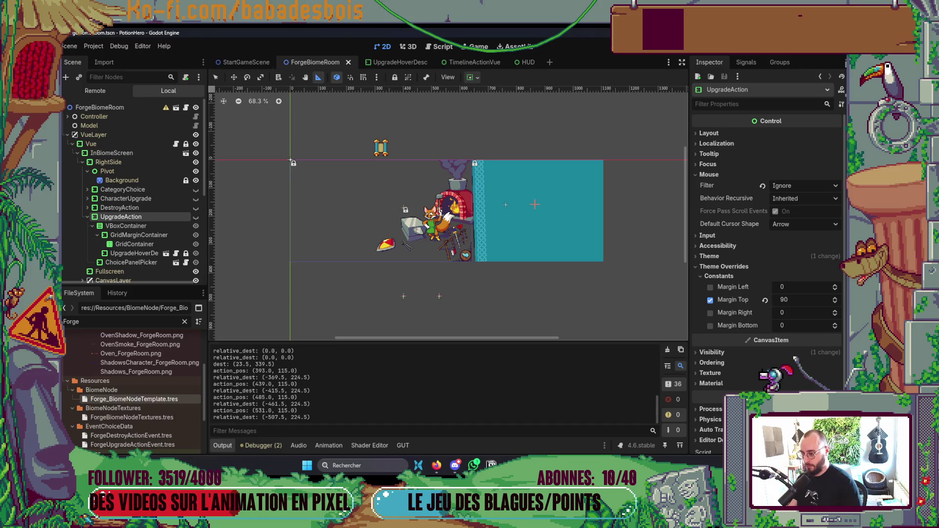
pyautogui.hotkey('alt', 'Tab')
pyautogui.click(518, 242)
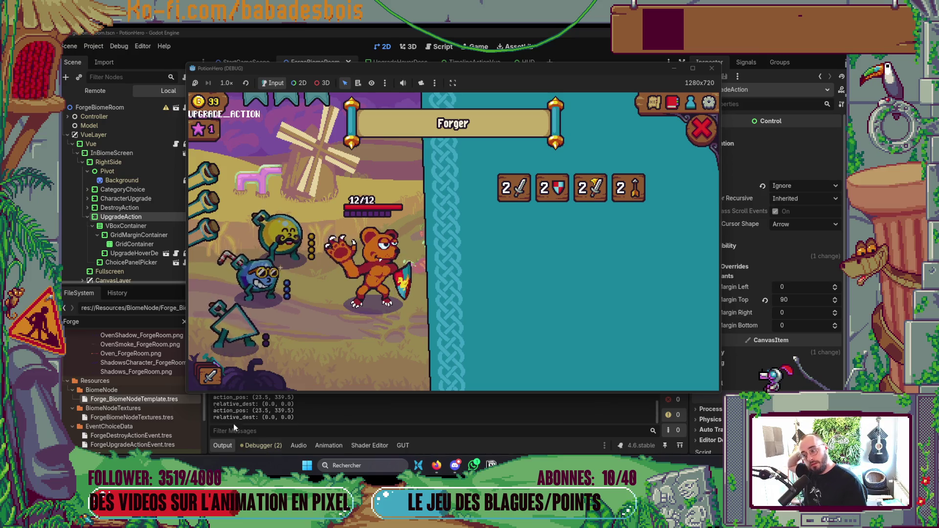
pyautogui.click(317, 414)
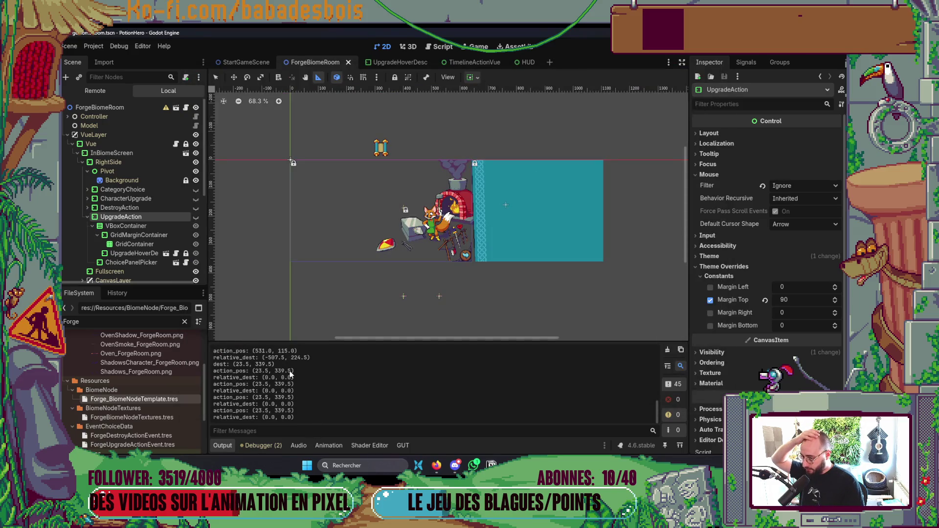
pyautogui.hotkey('alt', 'Tab')
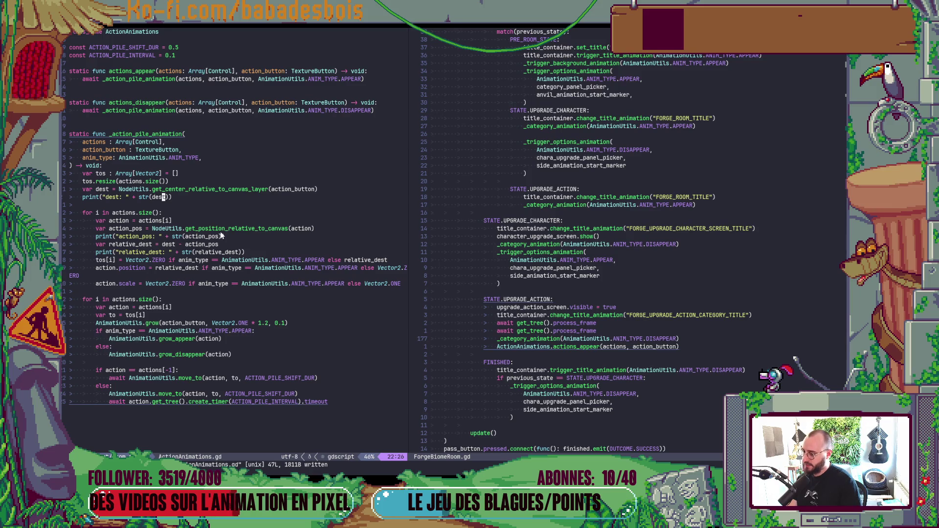
pyautogui.hotkey('alt', 'Tab')
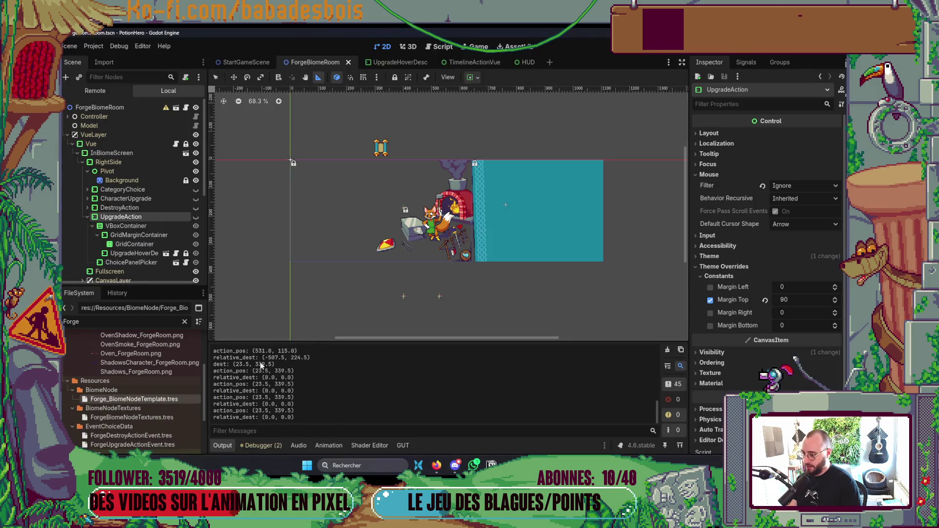
pyautogui.hotkey('alt', 'Tab')
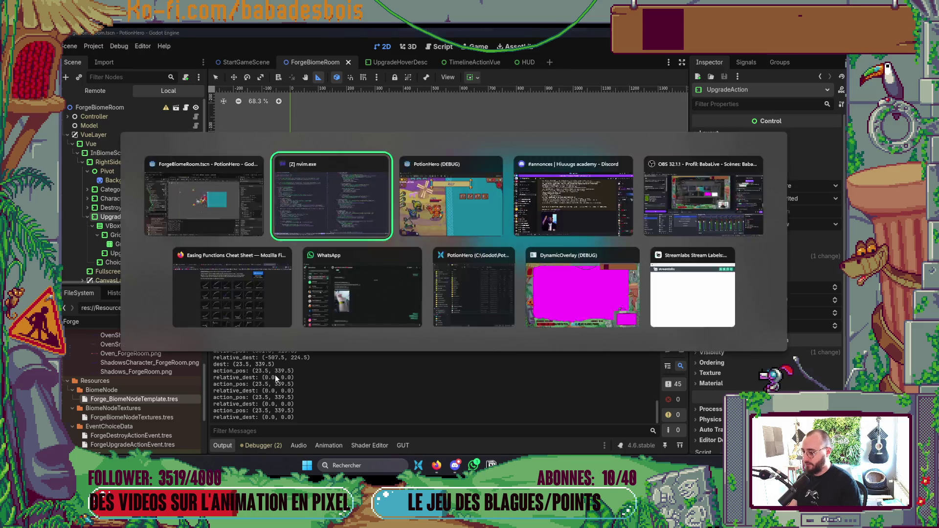
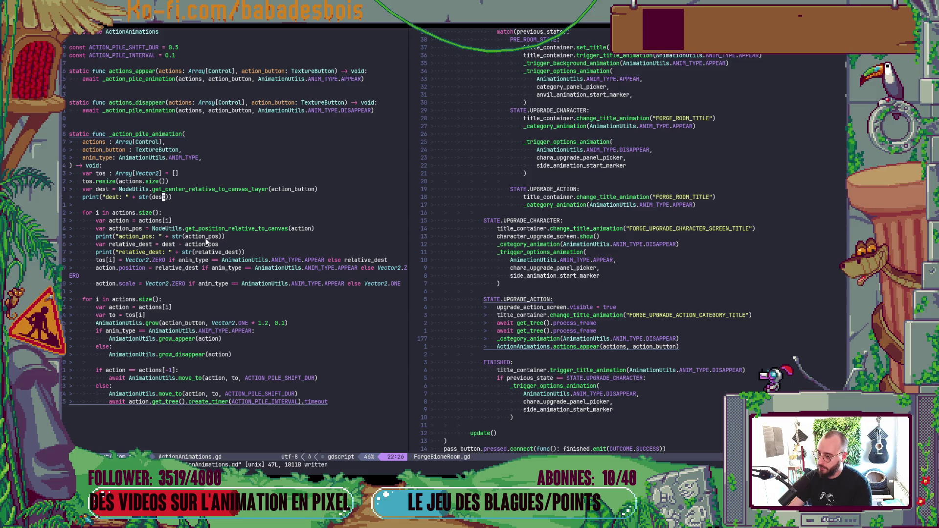
# Delete the action_pos and relative_dest debug print lines from ActionAnimations.gd.
pyautogui.click(206, 236)
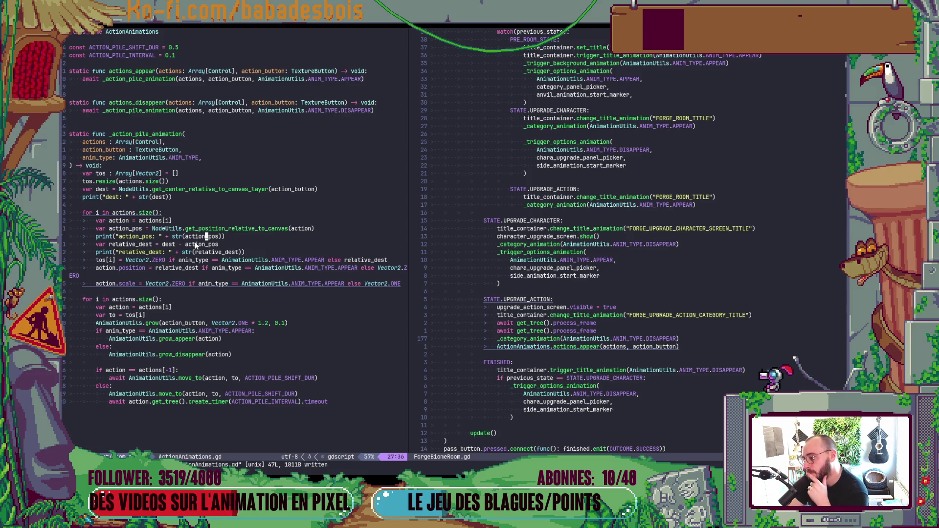
pyautogui.press('d')
pyautogui.press('d')
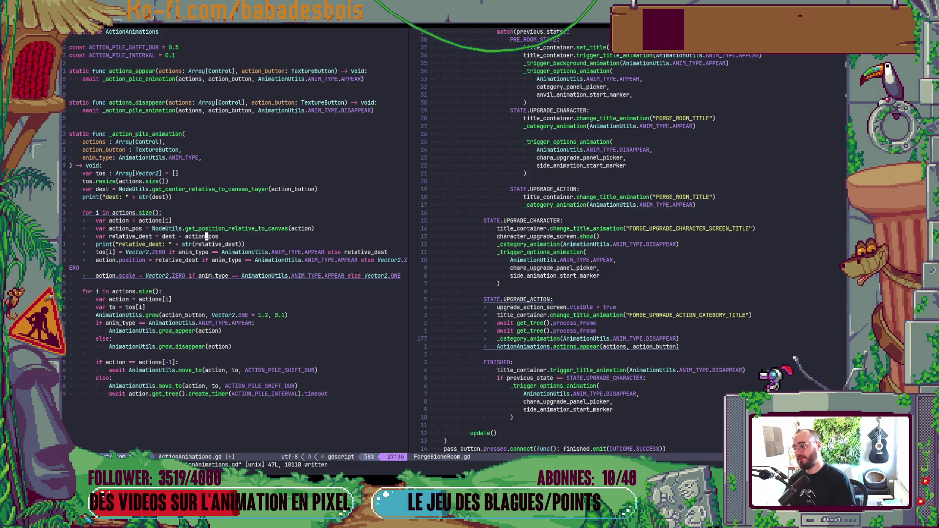
pyautogui.press('j')
pyautogui.press('d')
pyautogui.press('d')
pyautogui.press('j')
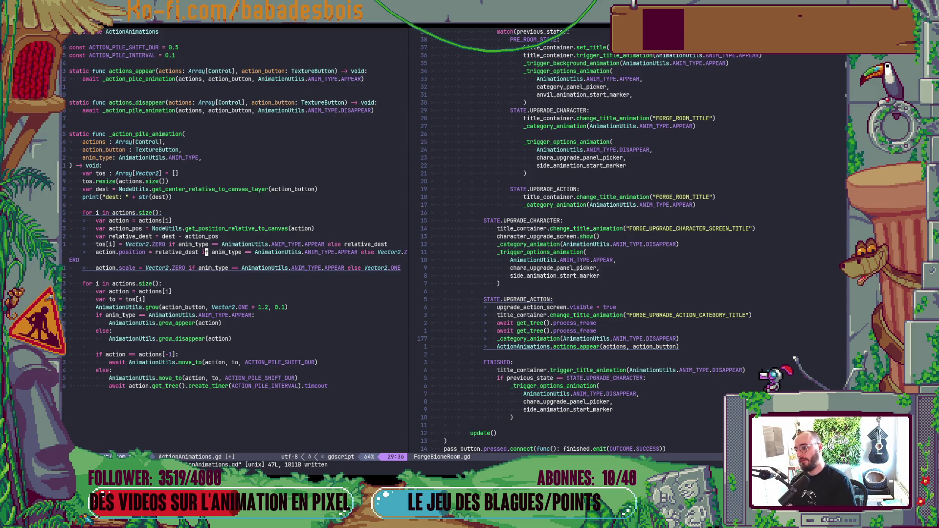
pyautogui.press('j')
pyautogui.press('j')
pyautogui.press('j')
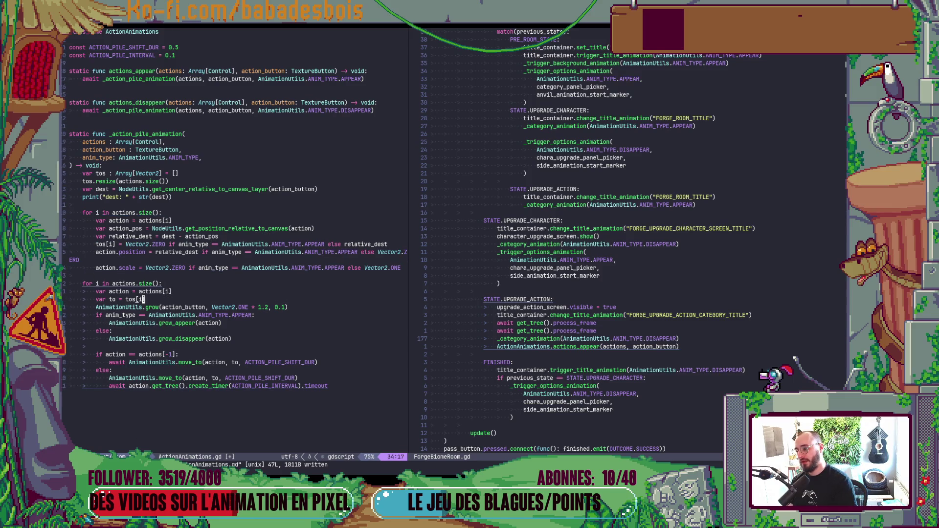
pyautogui.press('k')
pyautogui.press('k')
pyautogui.press('k')
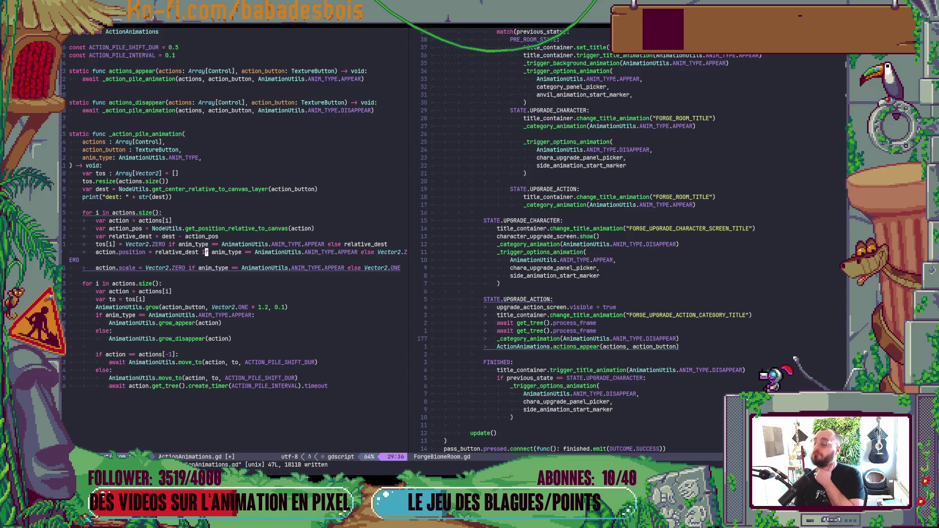
# Change the get_position_relative_to_canvas argument to action.get_parent() using completion.
pyautogui.press('k')
pyautogui.press('k')
pyautogui.press('k')
pyautogui.press('f')
pyautogui.press('(')
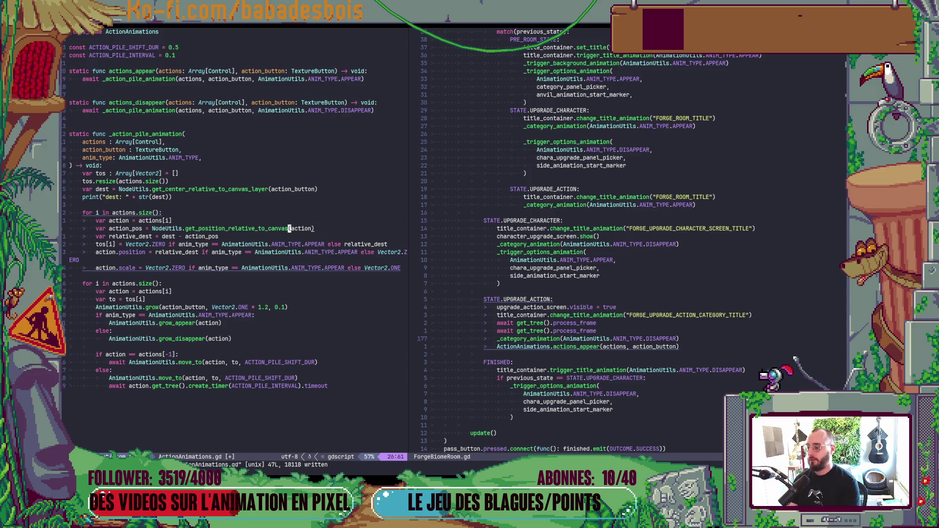
pyautogui.write('ea.')
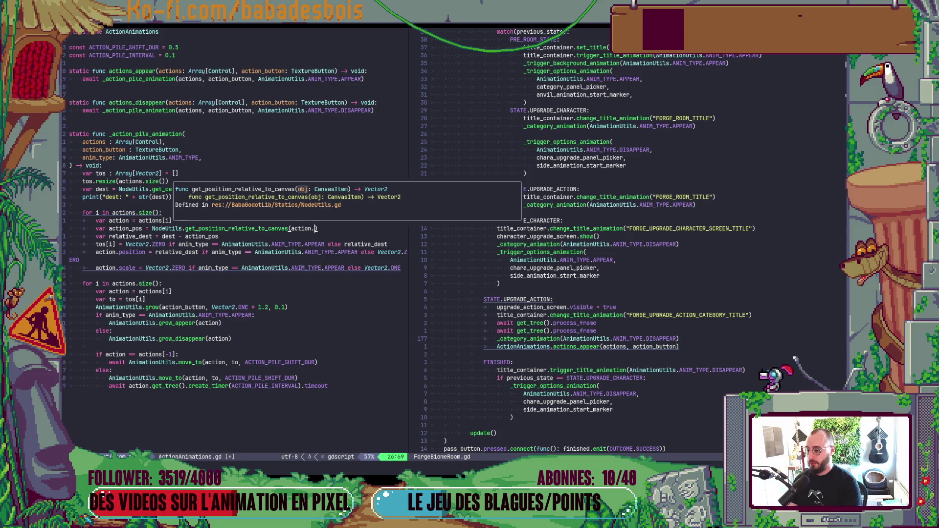
pyautogui.press('Down')
pyautogui.press('Down')
pyautogui.press('Down')
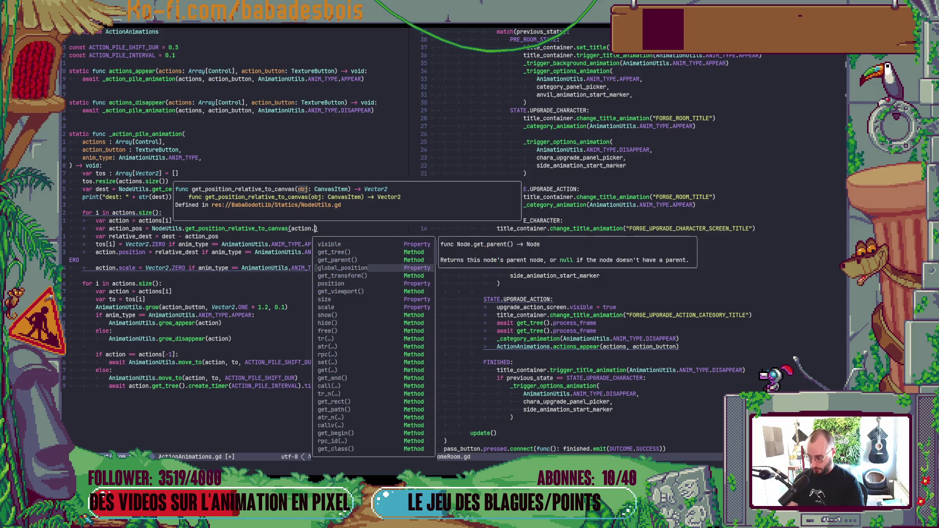
pyautogui.press('Up')
pyautogui.press('Return')
# Save the script and return to the running game.
pyautogui.press('Escape')
pyautogui.hotkey('ctrl', 's')
pyautogui.hotkey('alt', 'Tab')
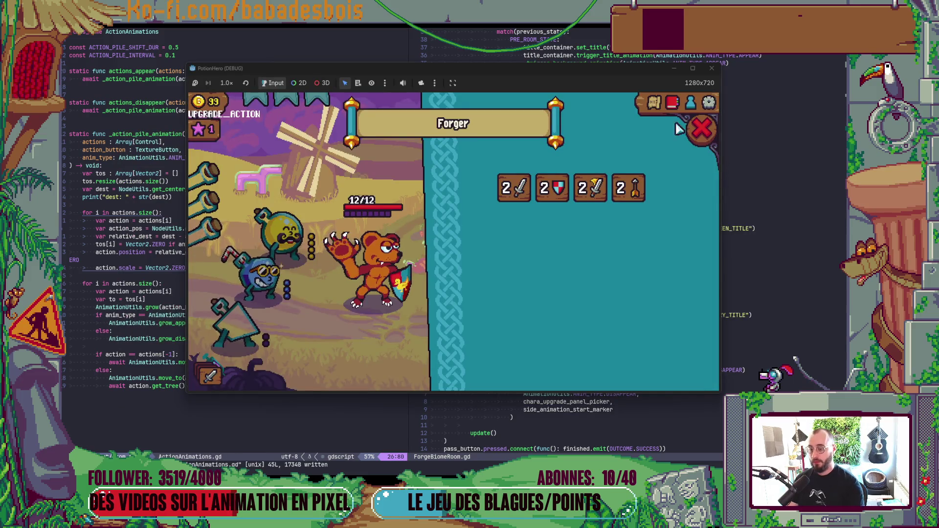
# Relaunch the game with F5 and play through the intro to the Forge node.
pyautogui.click(711, 68)
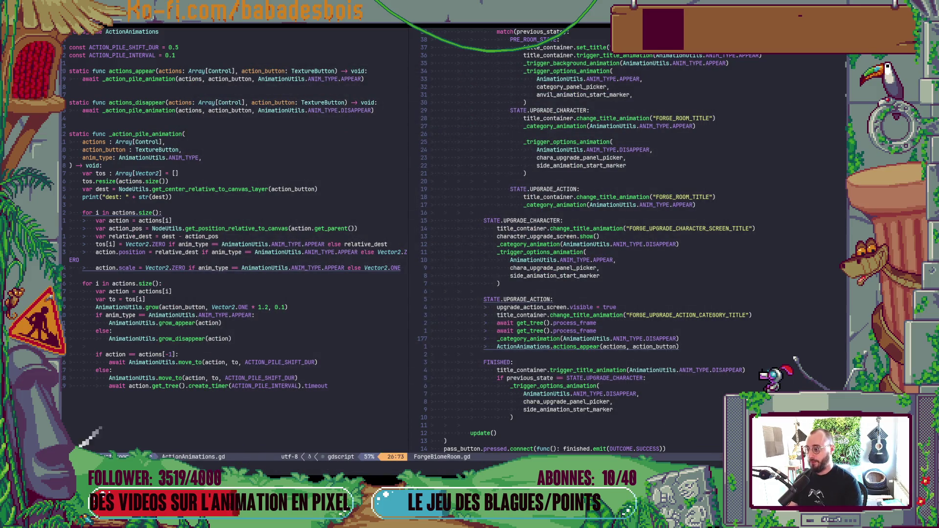
pyautogui.hotkey('alt', 'Tab')
pyautogui.press('F5')
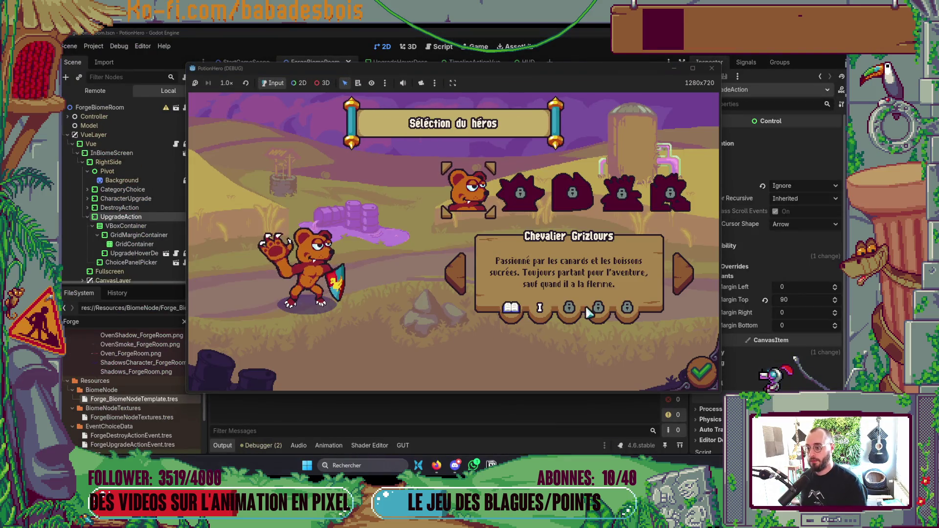
pyautogui.click(699, 365)
pyautogui.click(551, 272)
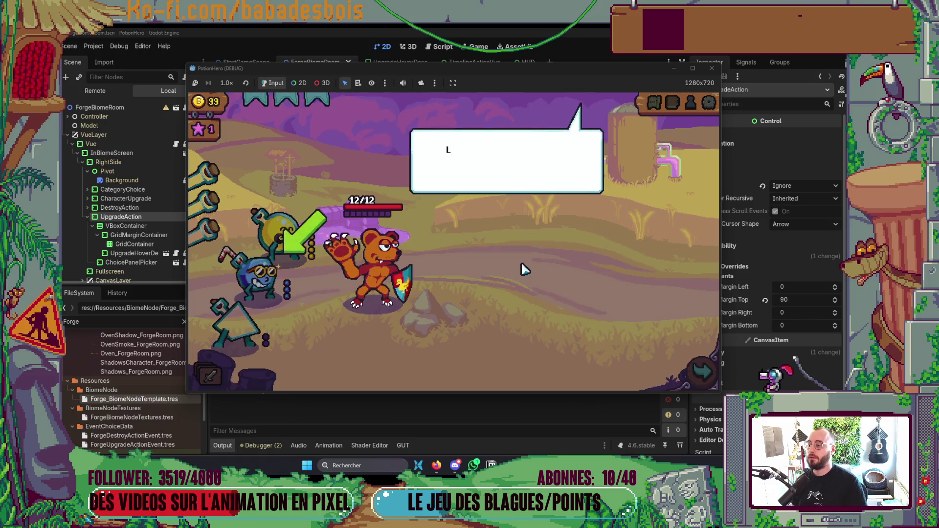
pyautogui.click(548, 286)
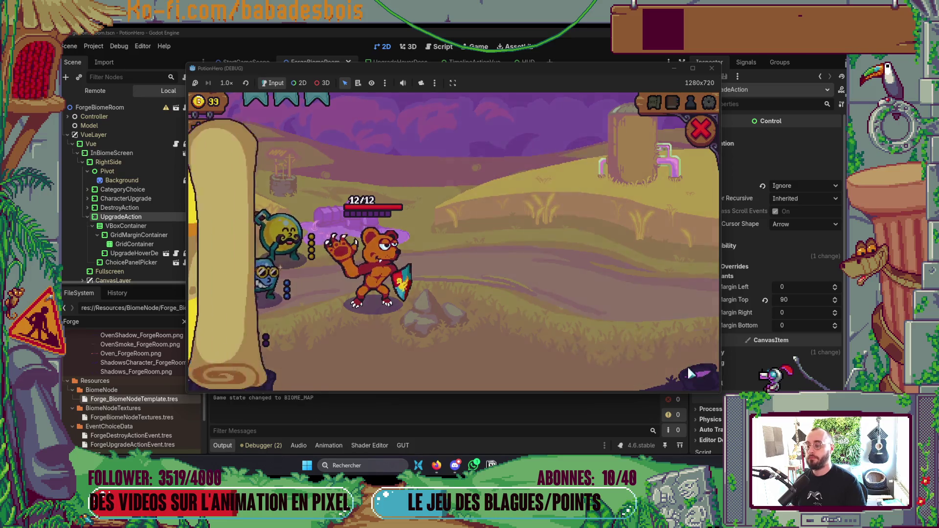
pyautogui.click(287, 276)
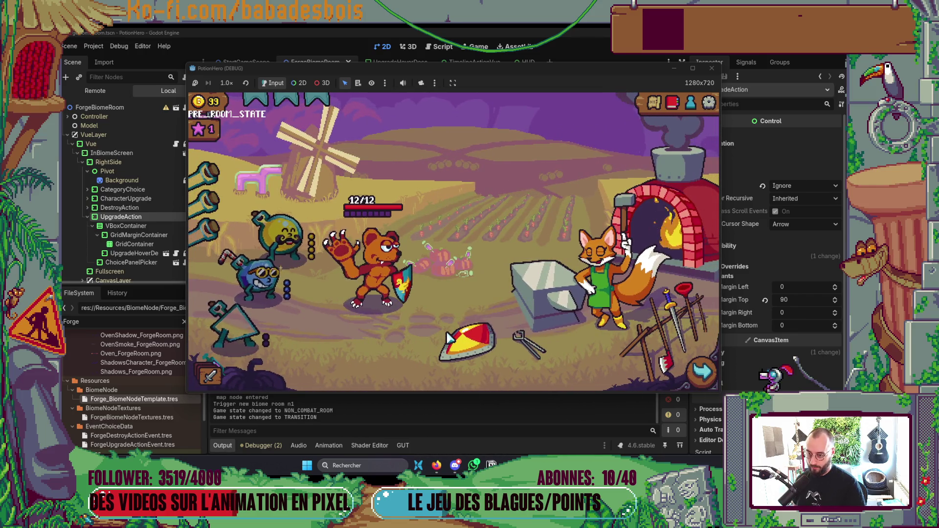
# Open and close the Forge upgrade category and Forger item row several times.
pyautogui.click(537, 254)
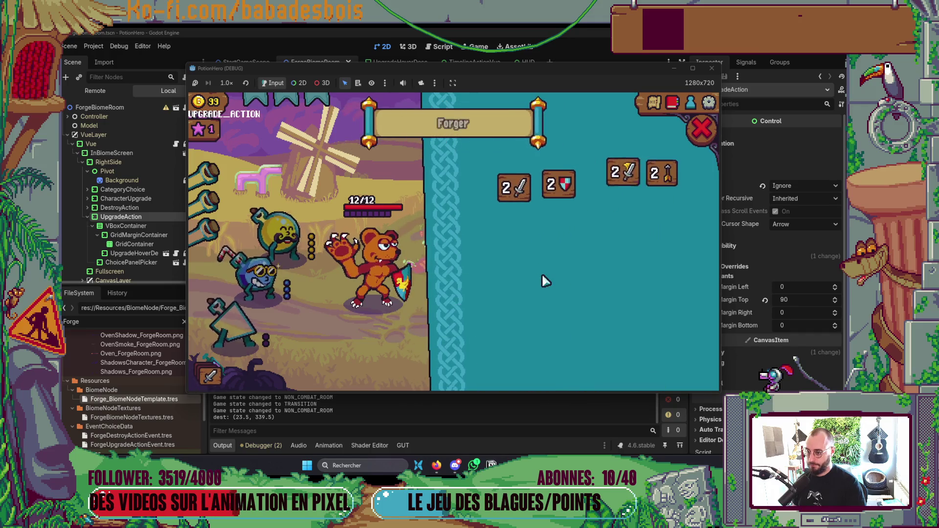
pyautogui.click(703, 133)
pyautogui.click(551, 264)
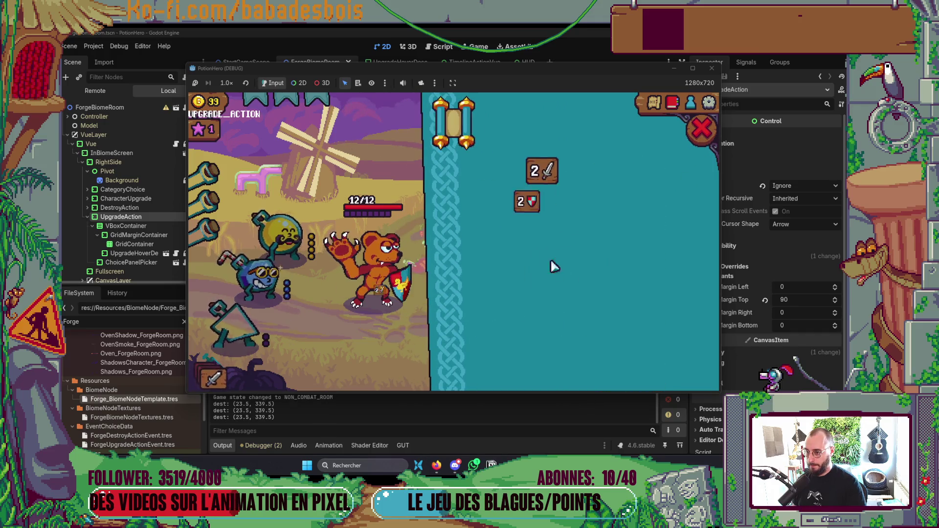
pyautogui.click(699, 132)
pyautogui.click(511, 220)
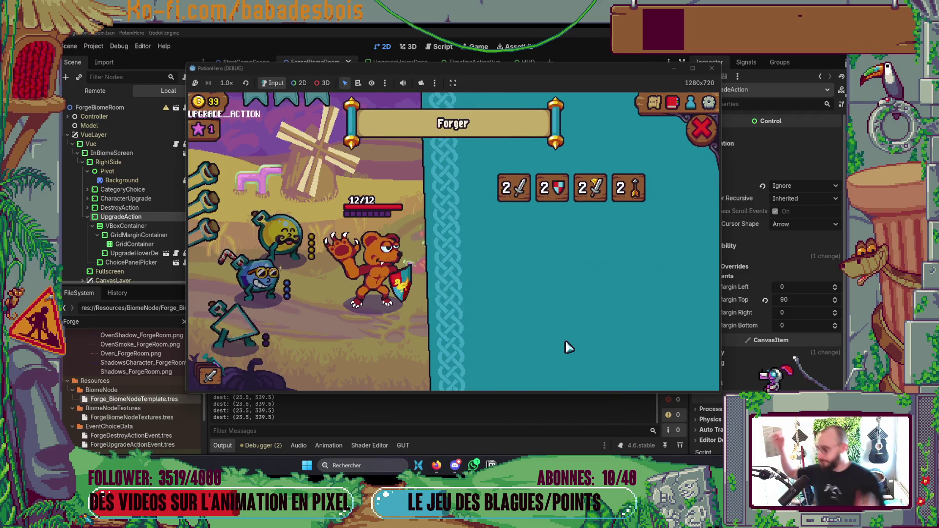
pyautogui.click(704, 128)
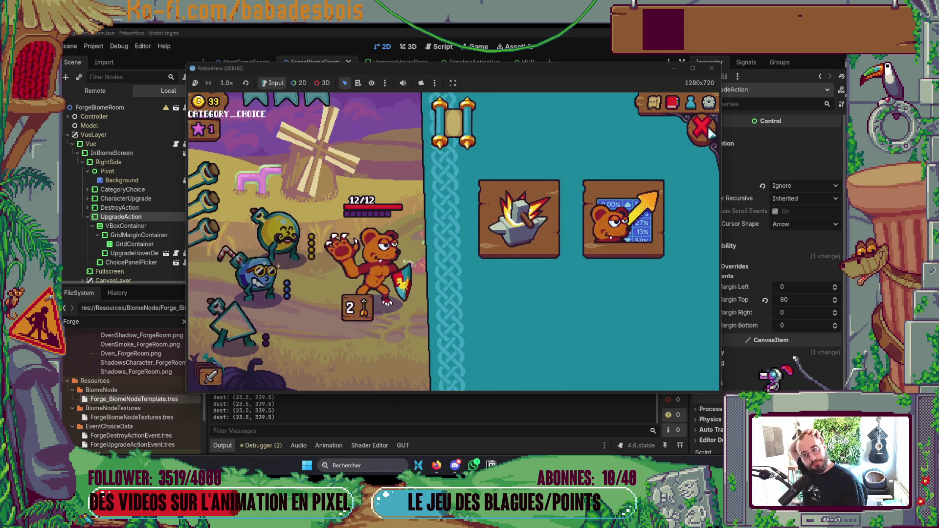
pyautogui.click(560, 234)
pyautogui.click(700, 130)
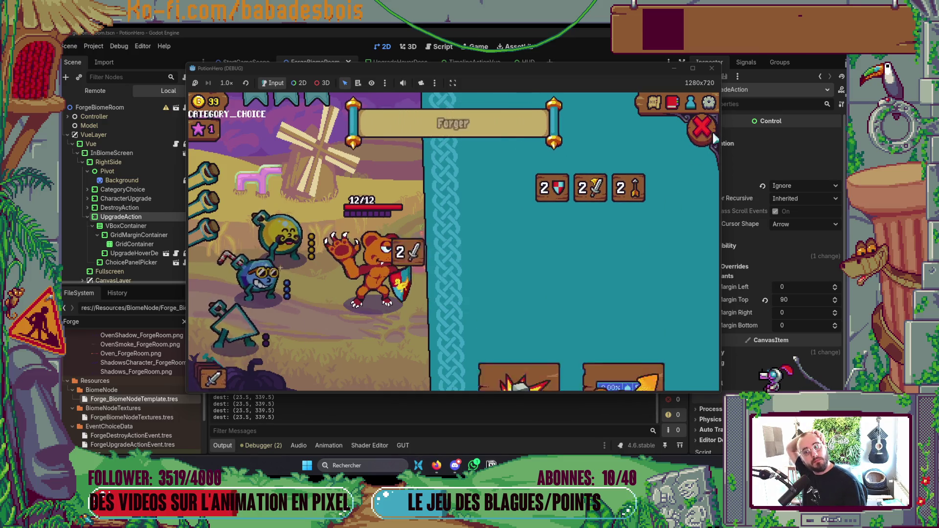
# In the Forger view, upgrade Tranchouille, return to the forge room, then stop the game.
pyautogui.click(547, 220)
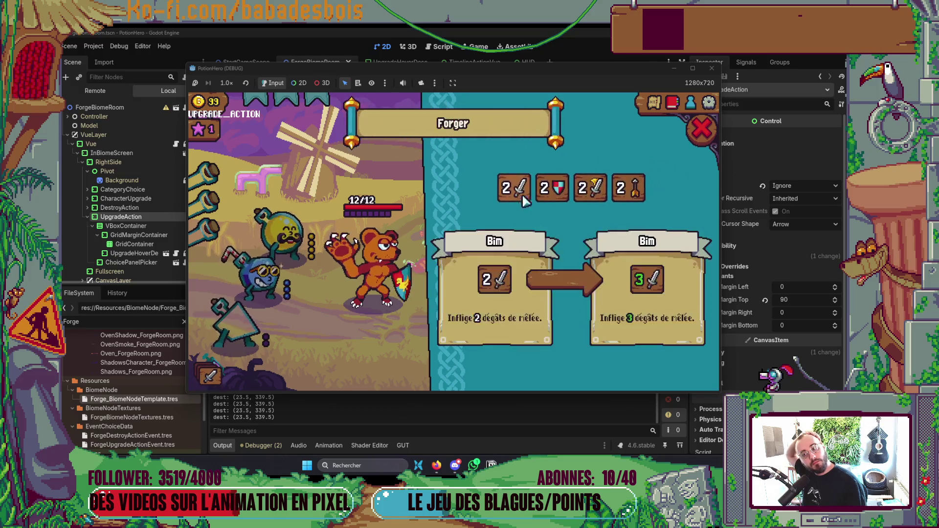
pyautogui.click(621, 191)
pyautogui.click(581, 193)
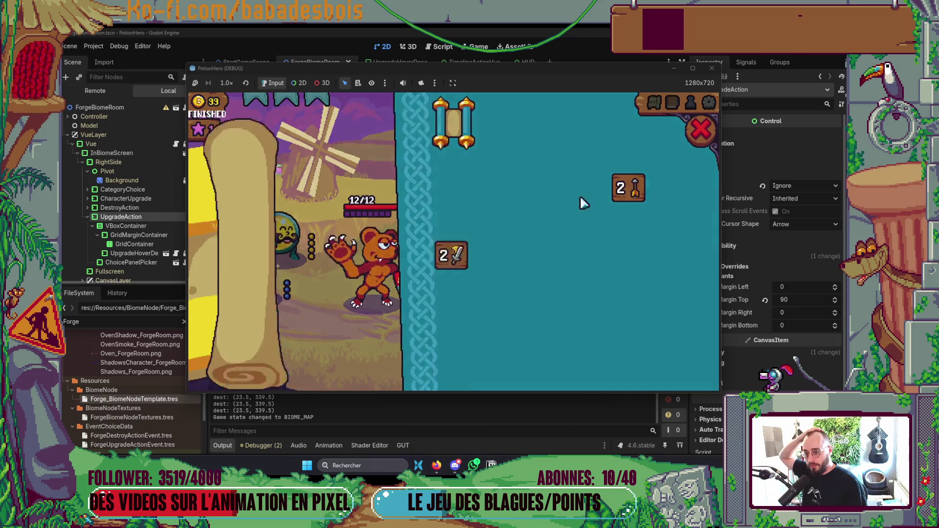
pyautogui.click(579, 197)
pyautogui.click(701, 130)
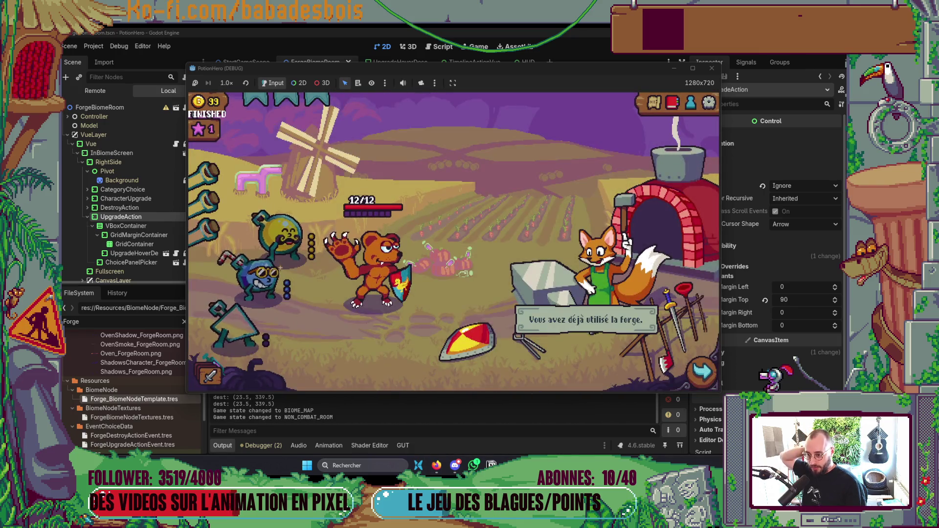
pyautogui.click(712, 68)
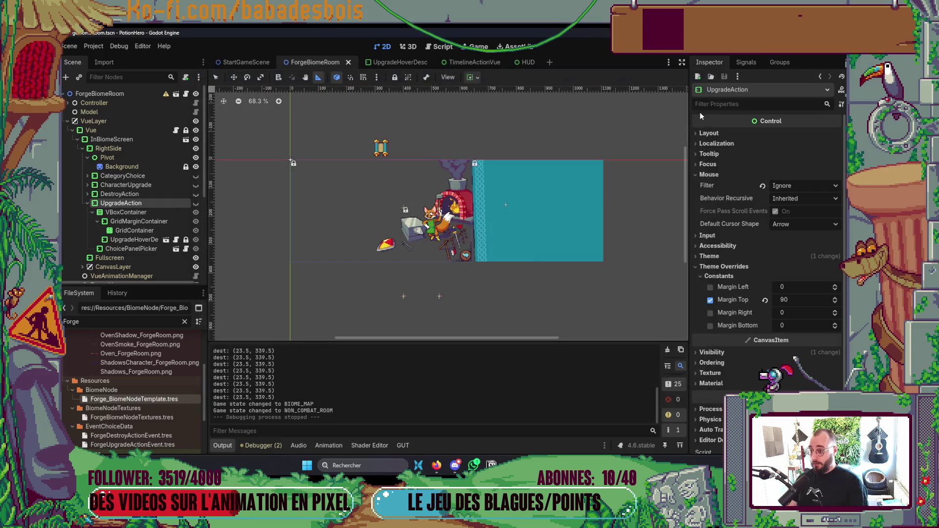
# Glance at the YouTube Music tab in Chrome, then return to the code editor.
pyautogui.hotkey('alt', 'Tab')
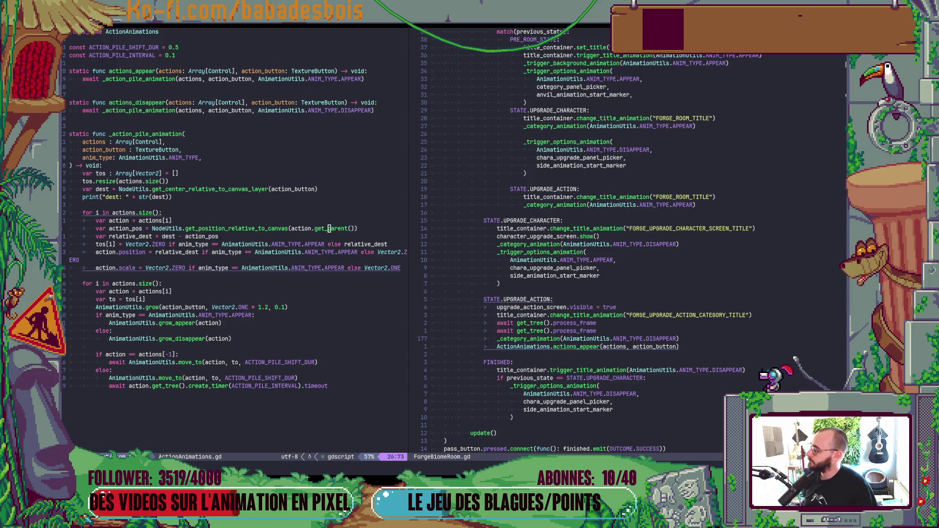
pyautogui.hotkey('alt', 'Tab')
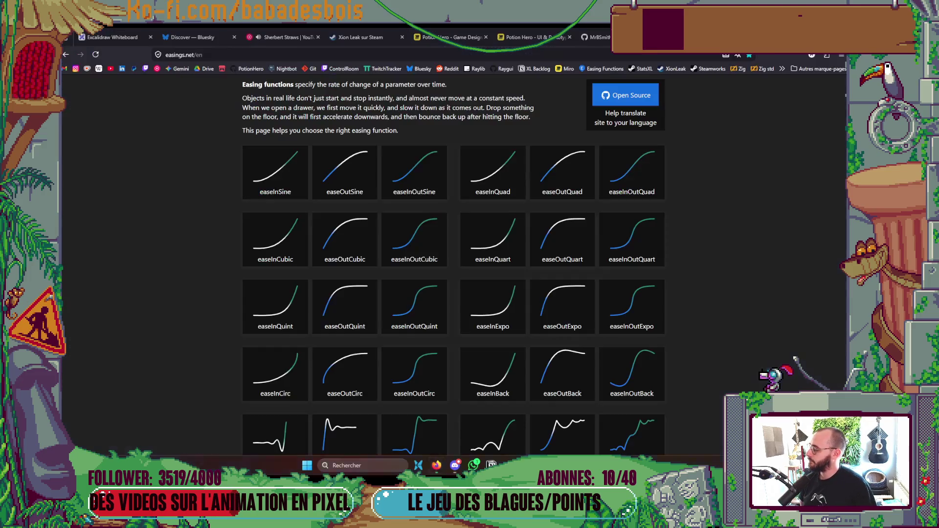
pyautogui.click(286, 38)
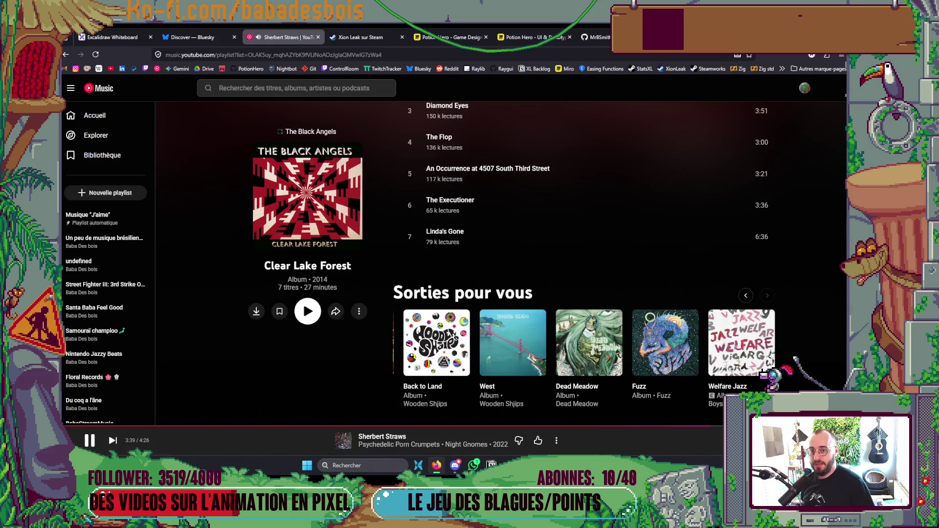
pyautogui.hotkey('alt', 'Tab')
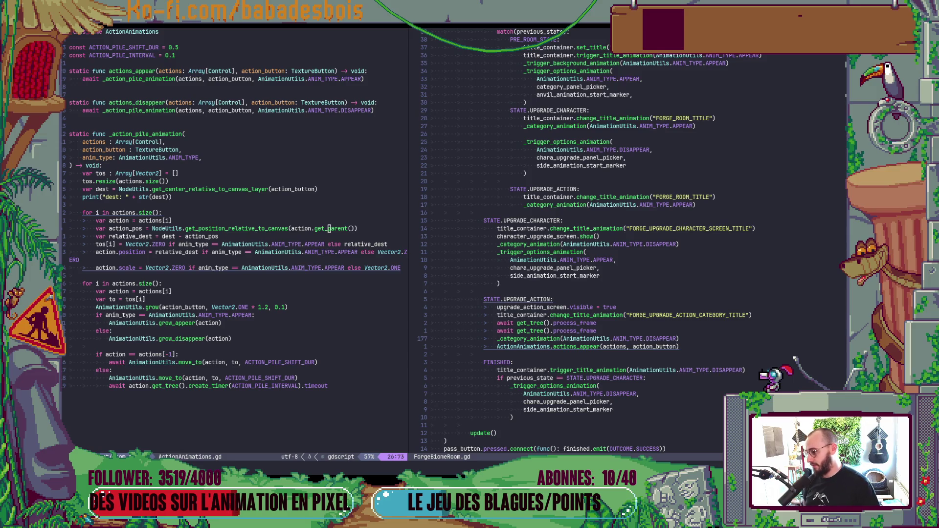
# Open the Potion Hero UI & Prototype Miro board after checking the Game Design board.
pyautogui.scroll(-3, 620, 379)
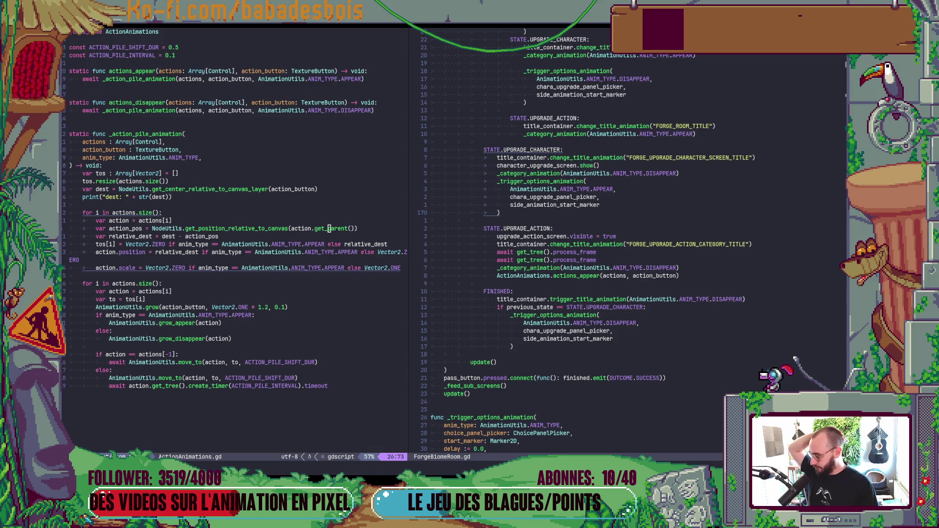
pyautogui.hotkey('alt', 'Tab')
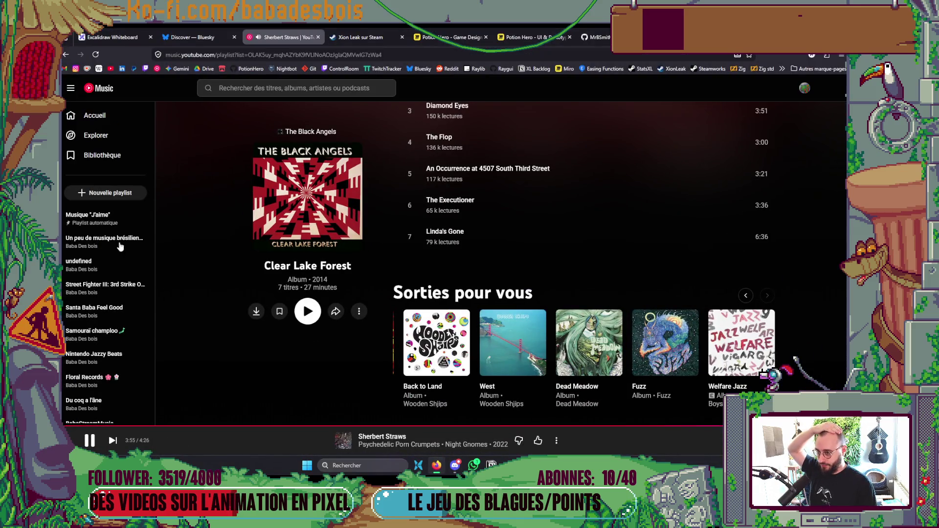
pyautogui.click(528, 37)
pyautogui.click(469, 34)
pyautogui.click(537, 39)
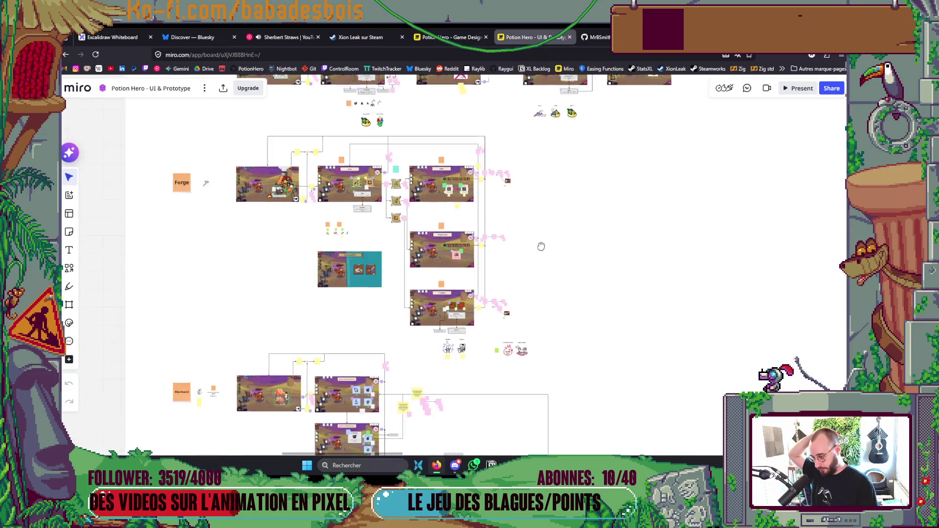
# Zoom in and out on the 'Quelle action évoluer ?' upgrade-choice mockup.
pyautogui.scroll(-2, 536, 342)
pyautogui.scroll(-4, 537, 343)
pyautogui.scroll(-2, 566, 153)
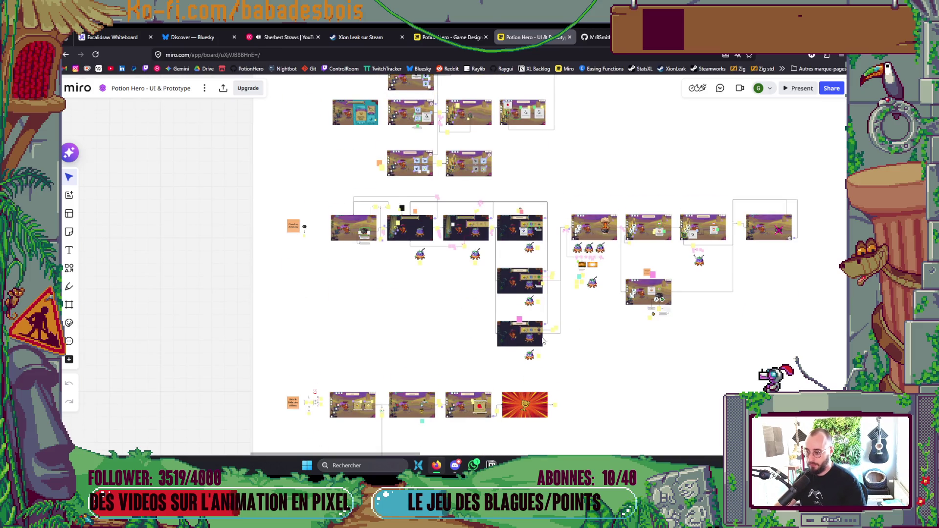
pyautogui.scroll(-4, 558, 178)
pyautogui.scroll(-4, 558, 177)
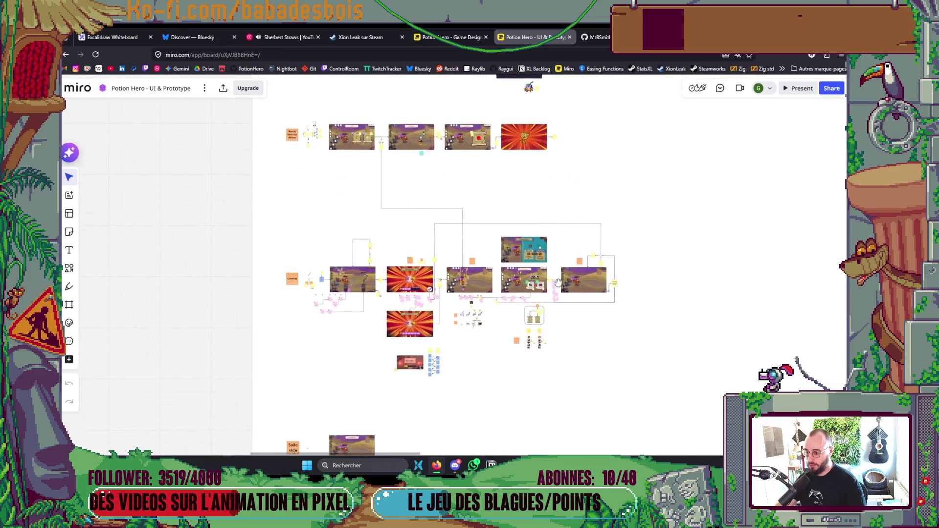
pyautogui.scroll(5, 561, 408)
pyautogui.scroll(5, 575, 298)
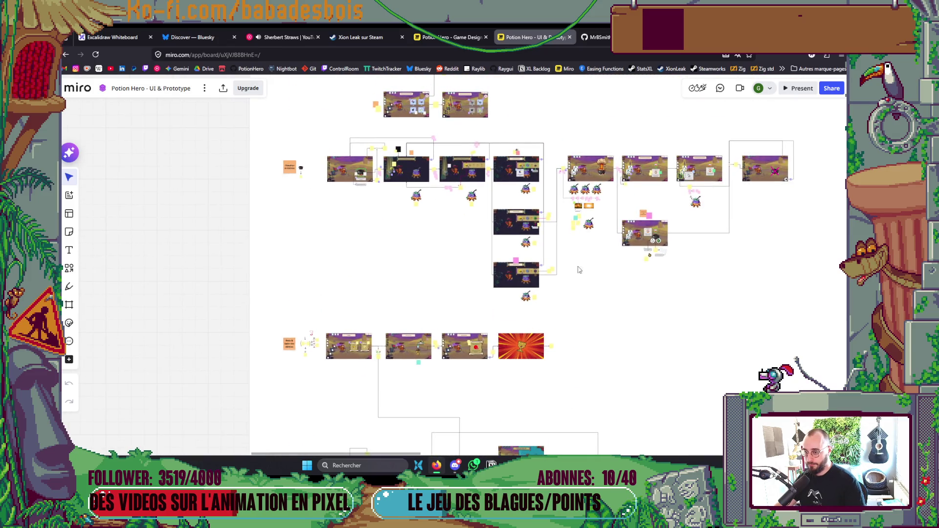
pyautogui.scroll(5, 556, 379)
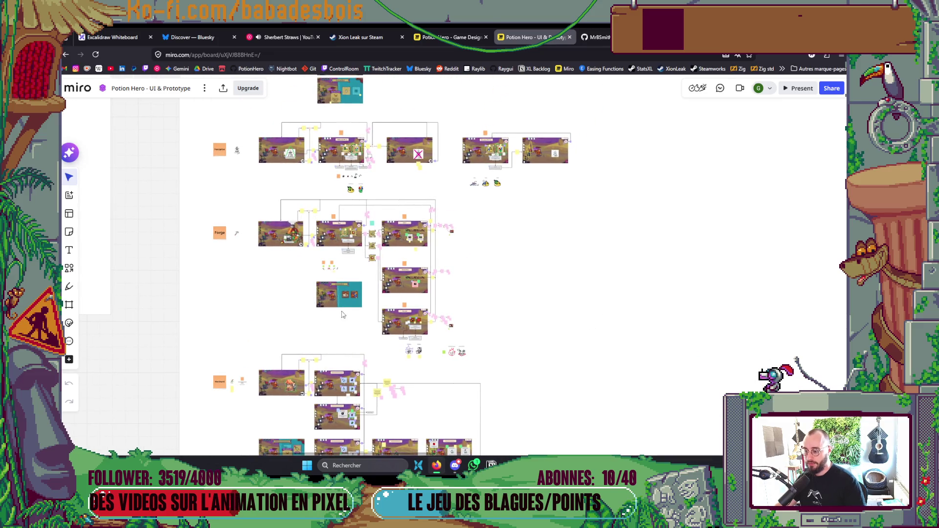
pyautogui.scroll(5, 350, 295)
pyautogui.scroll(-5, 350, 295)
pyautogui.scroll(-3, 436, 357)
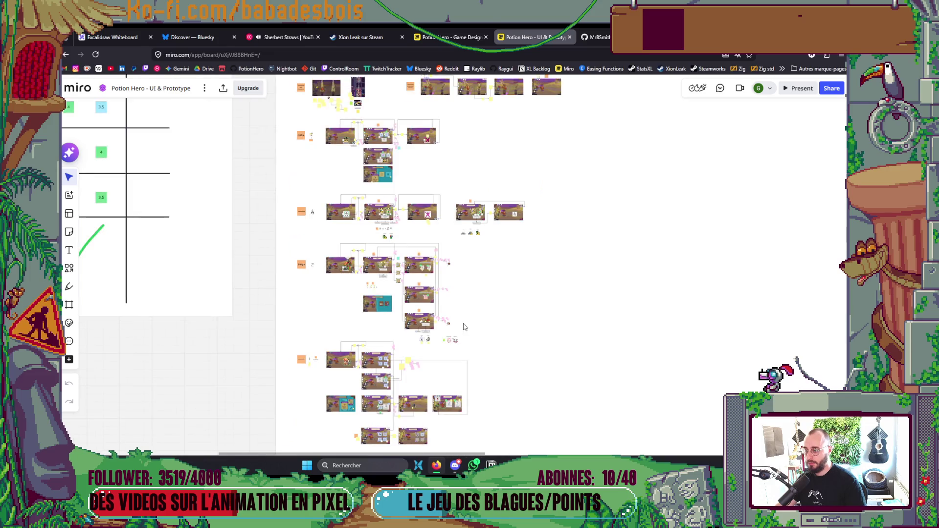
pyautogui.scroll(3, 461, 329)
pyautogui.moveTo(481, 352); pyautogui.dragTo(469, 381)
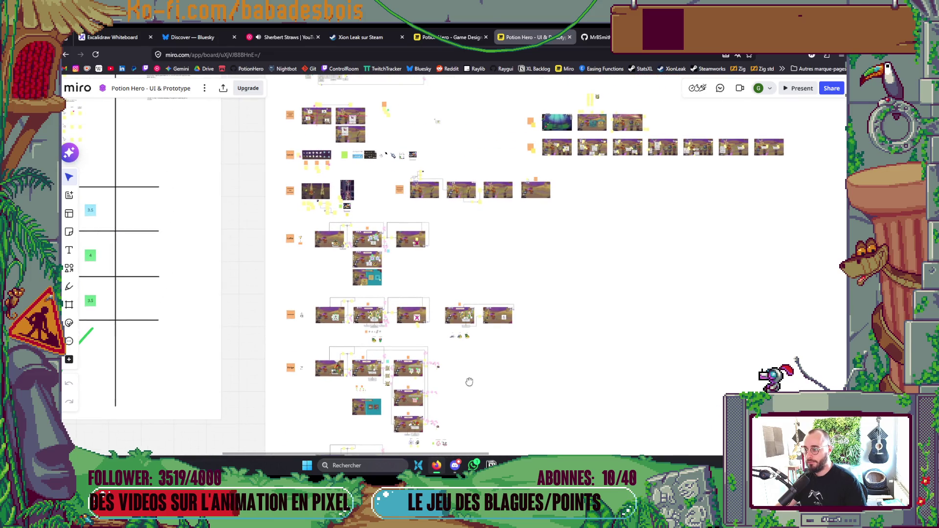
pyautogui.scroll(5, 332, 163)
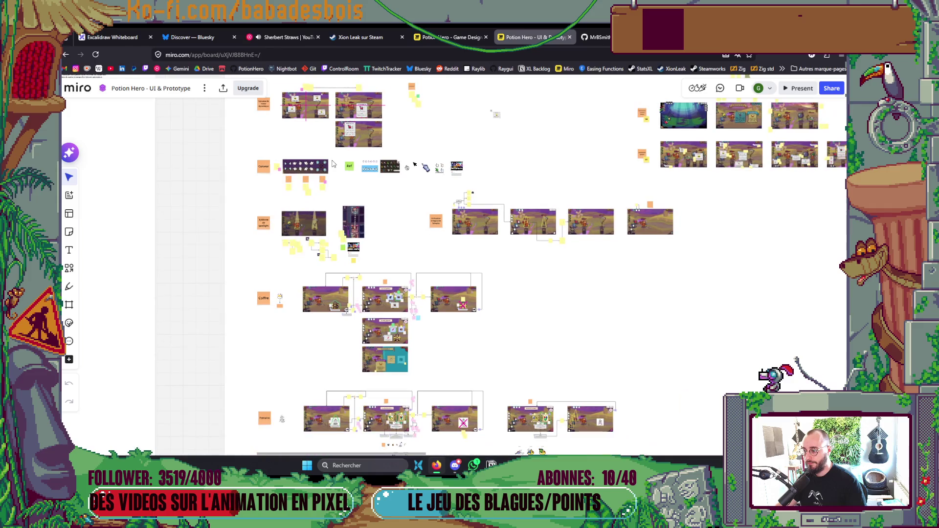
pyautogui.scroll(-3, 398, 167)
pyautogui.scroll(-5, 497, 253)
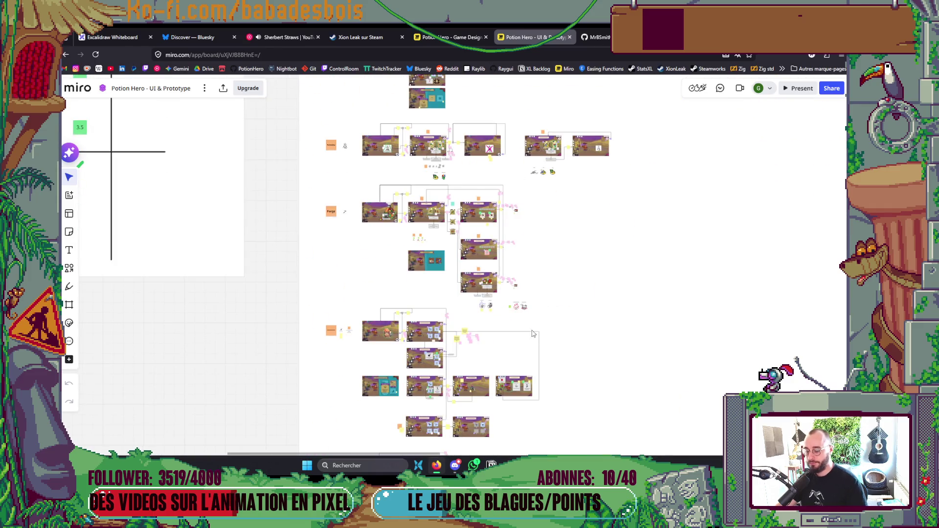
pyautogui.scroll(3, 534, 332)
pyautogui.scroll(-1, 513, 303)
pyautogui.scroll(3, 442, 230)
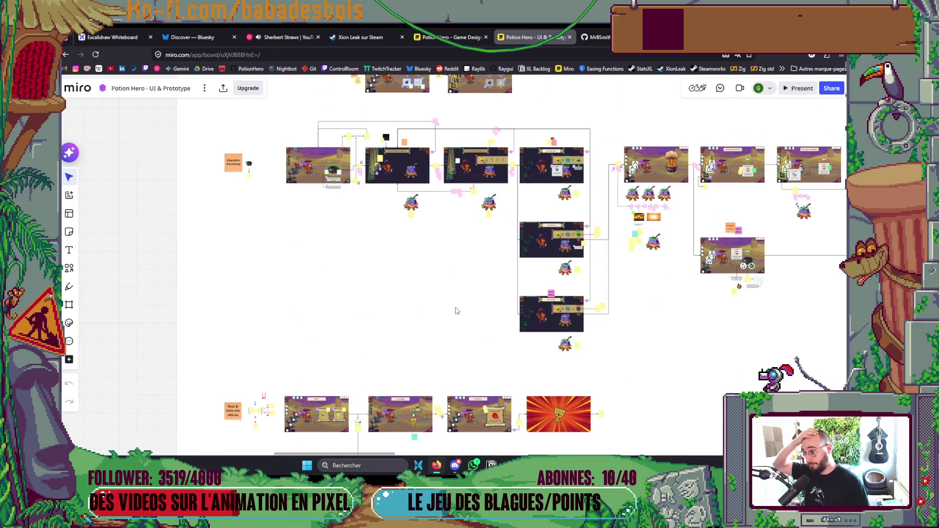
pyautogui.scroll(-3, 416, 274)
pyautogui.scroll(-5, 444, 338)
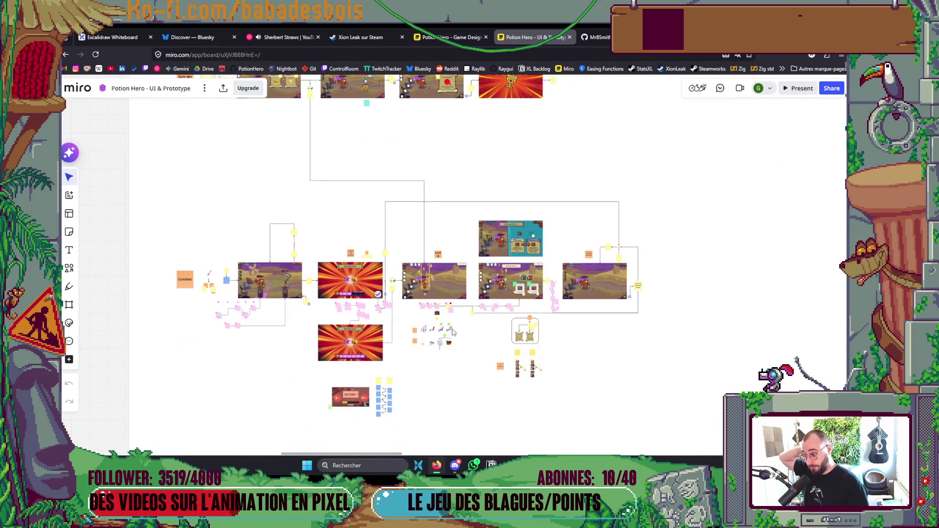
pyautogui.scroll(-1, 489, 386)
pyautogui.scroll(-4, 472, 352)
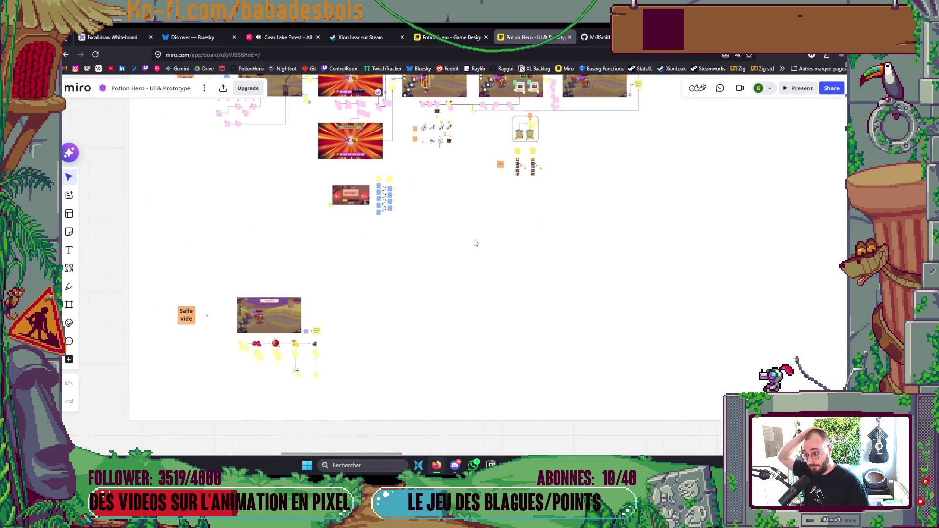
pyautogui.scroll(12, 458, 333)
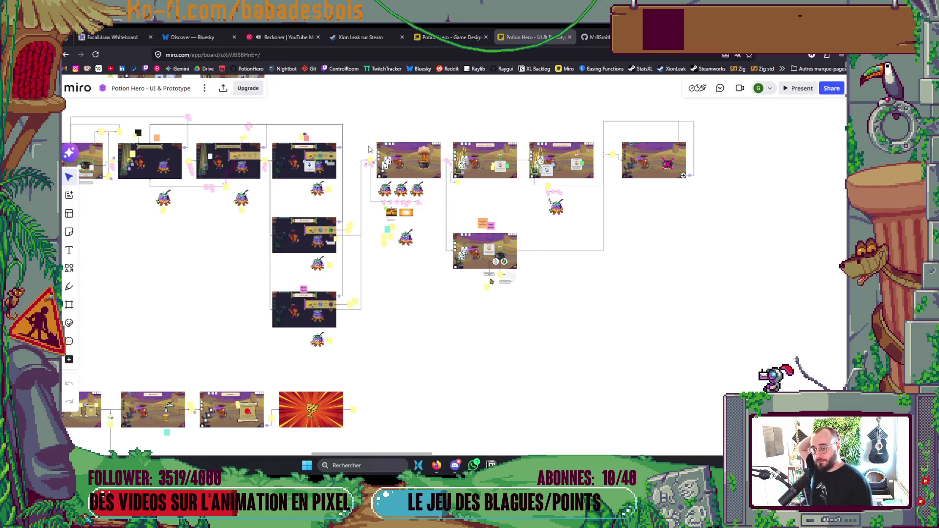
pyautogui.scroll(3, 533, 254)
pyautogui.scroll(3, 529, 283)
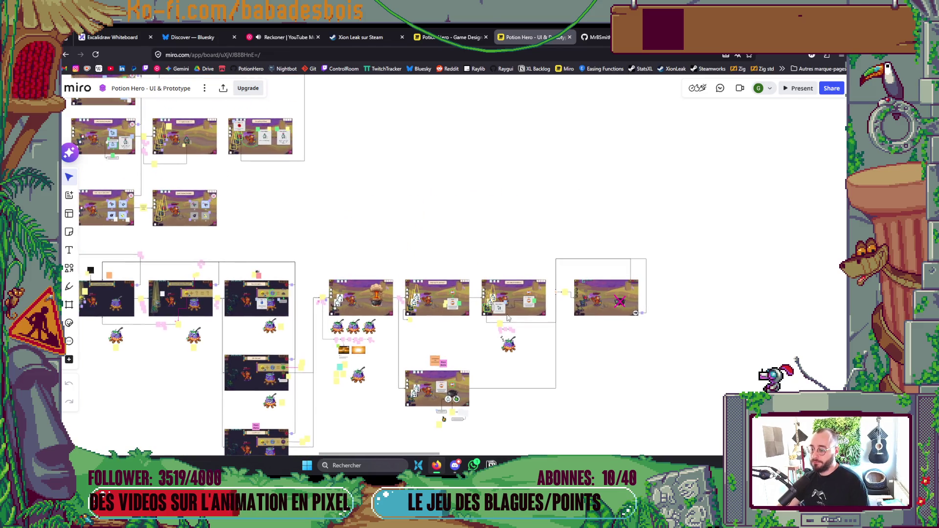
pyautogui.scroll(3, 513, 354)
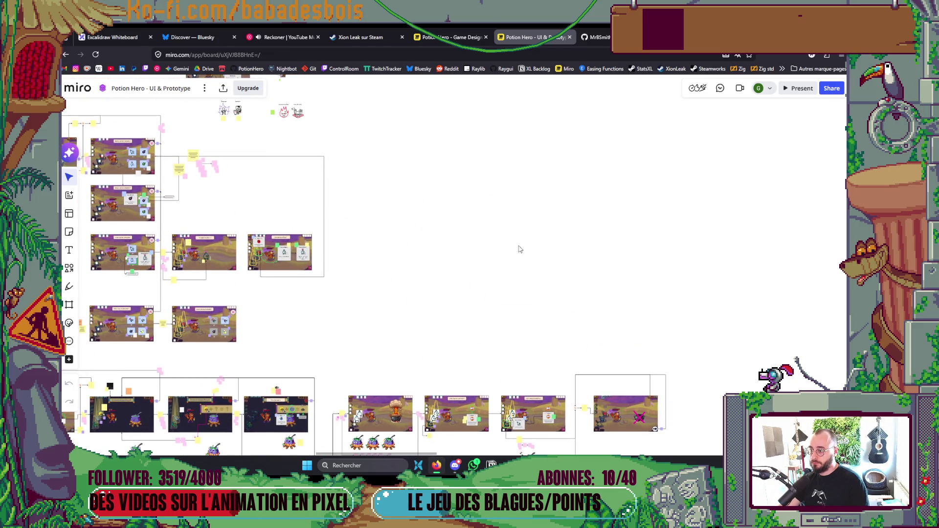
pyautogui.scroll(5, 513, 262)
pyautogui.scroll(5, 411, 312)
# Pan and zoom the board over to the Forge screen flow mockups.
pyautogui.hscroll(3, 593, 348)
pyautogui.moveTo(592, 347); pyautogui.dragTo(347, 348)
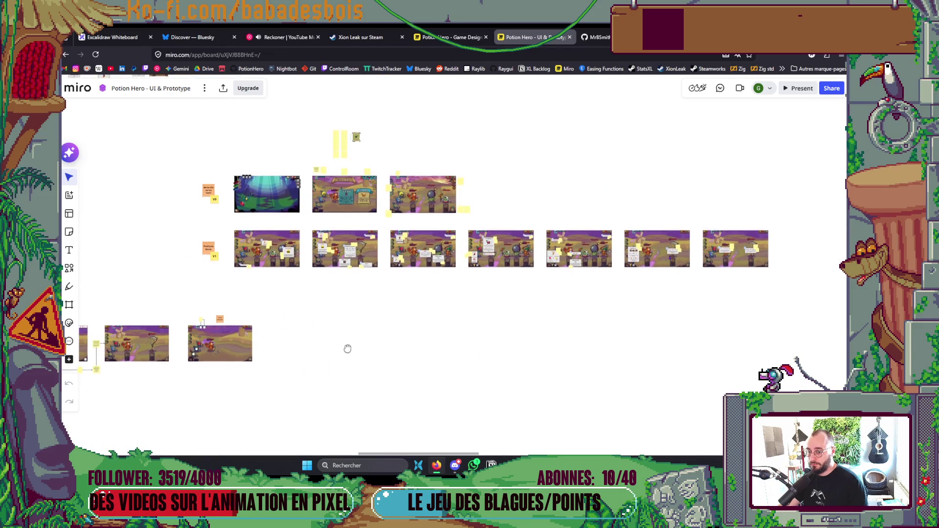
pyautogui.scroll(-5, 280, 297)
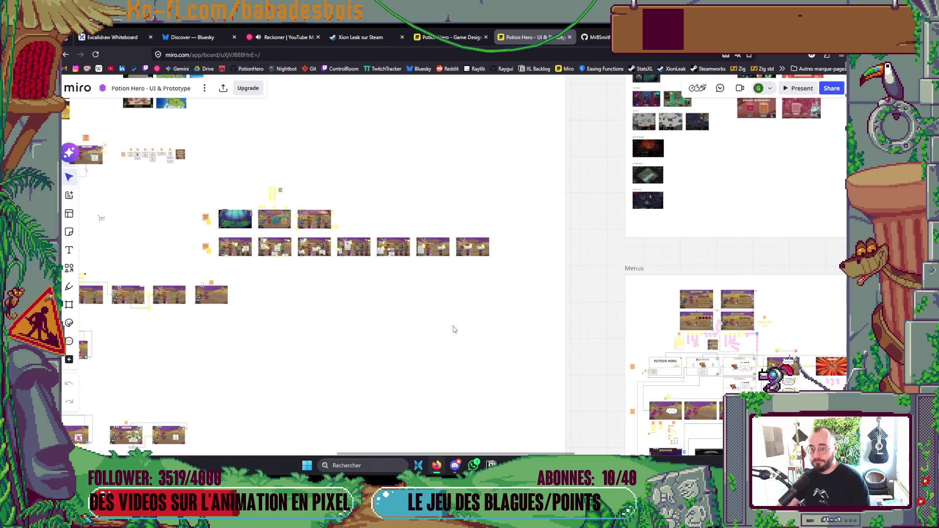
pyautogui.moveTo(482, 332); pyautogui.dragTo(765, 387)
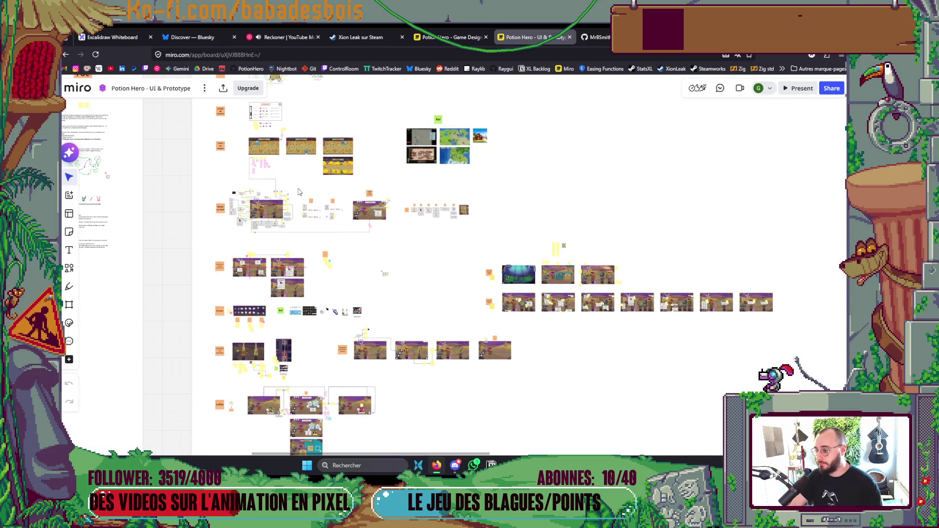
pyautogui.scroll(-10, 427, 195)
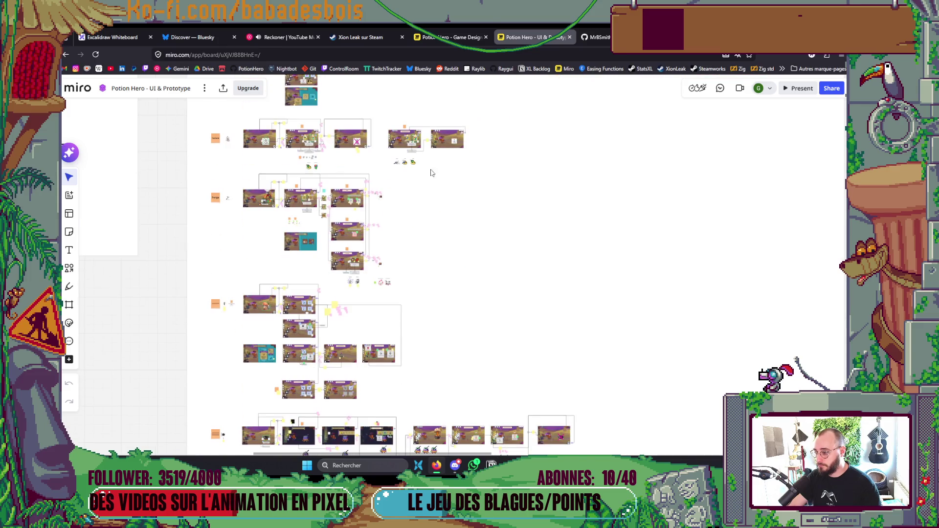
pyautogui.scroll(-2, 414, 251)
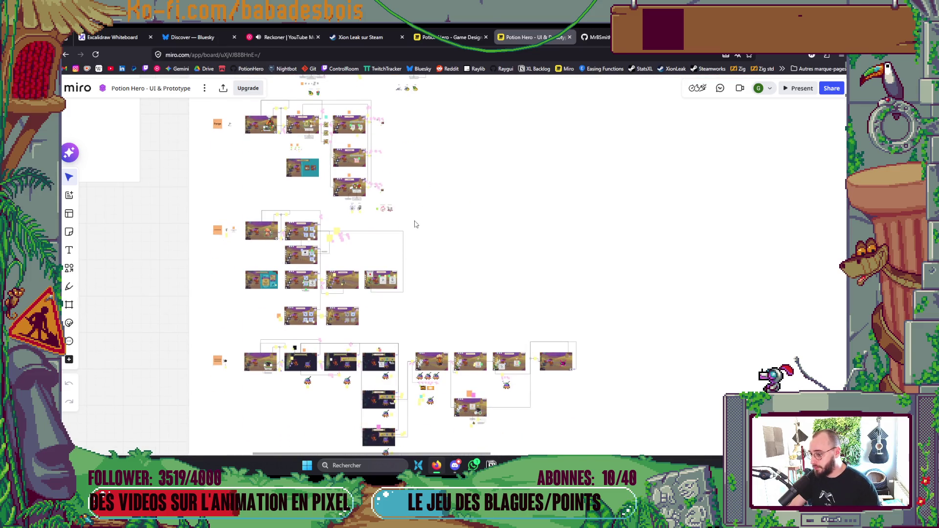
pyautogui.scroll(-4, 415, 228)
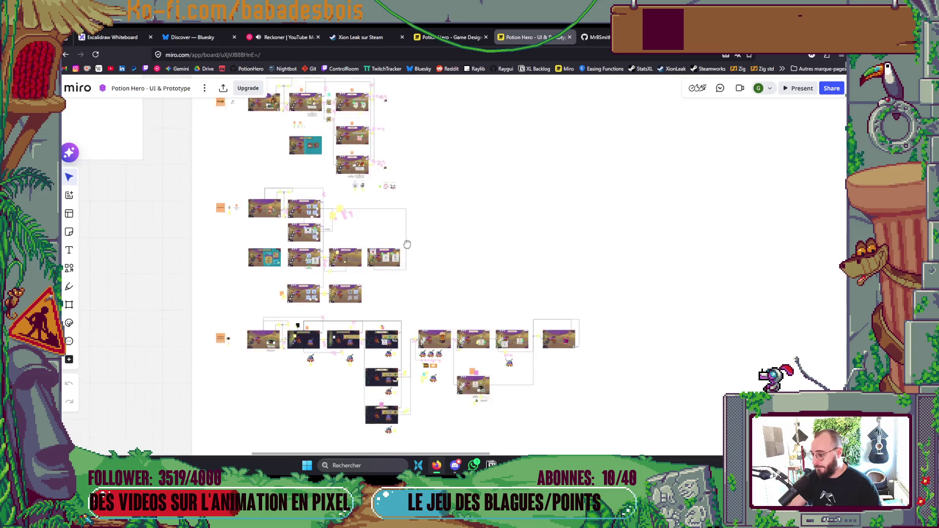
pyautogui.scroll(5, 398, 273)
pyautogui.scroll(5, 399, 330)
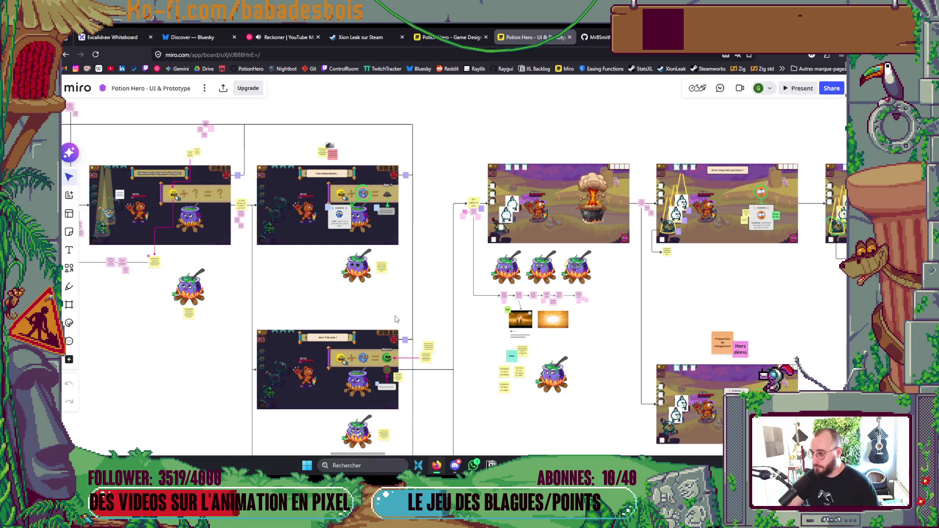
pyautogui.scroll(5, 351, 184)
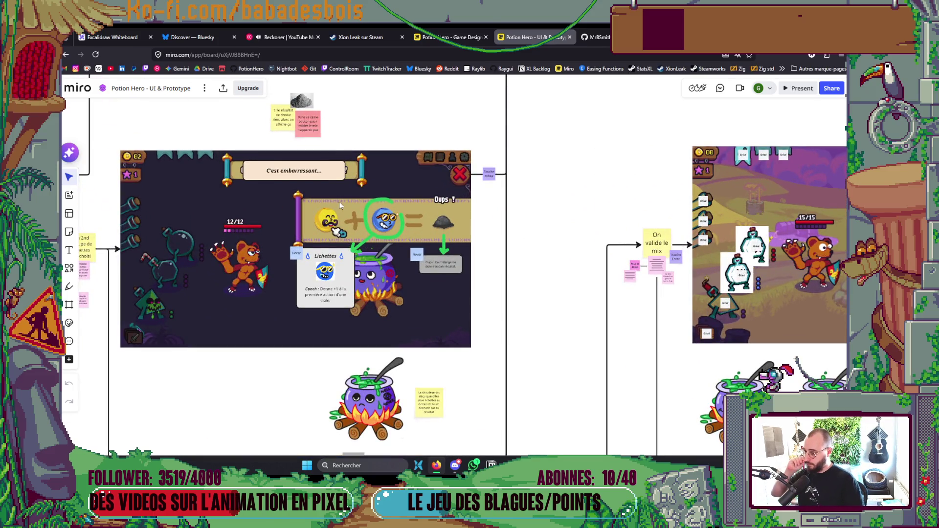
pyautogui.scroll(1, 340, 205)
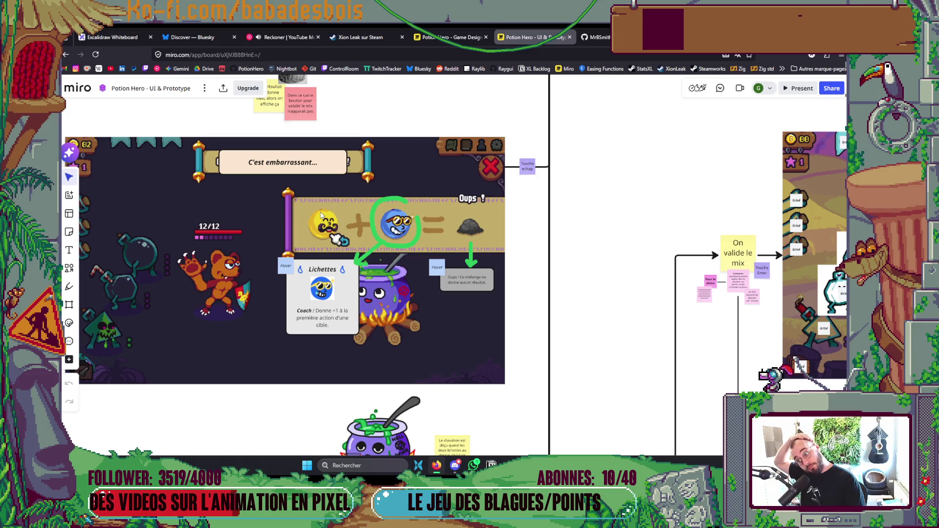
pyautogui.scroll(-10, 320, 215)
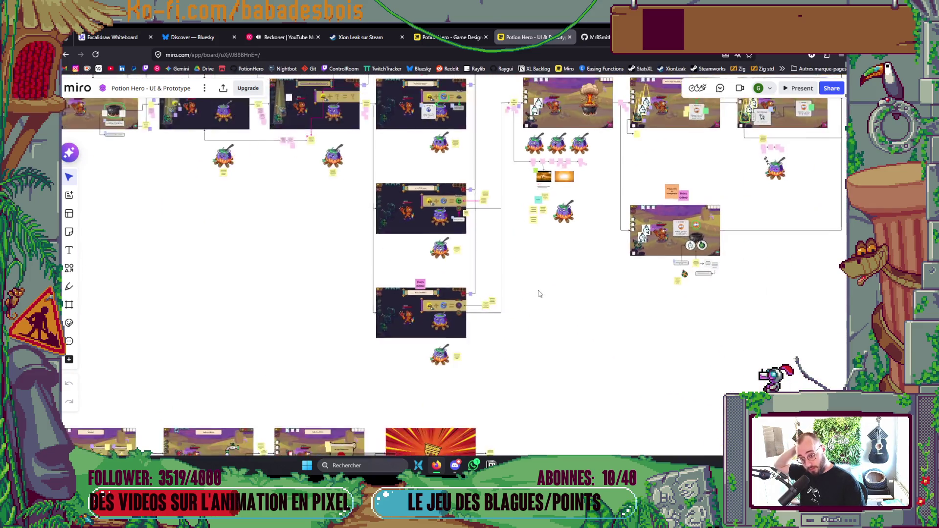
pyautogui.scroll(-10, 539, 293)
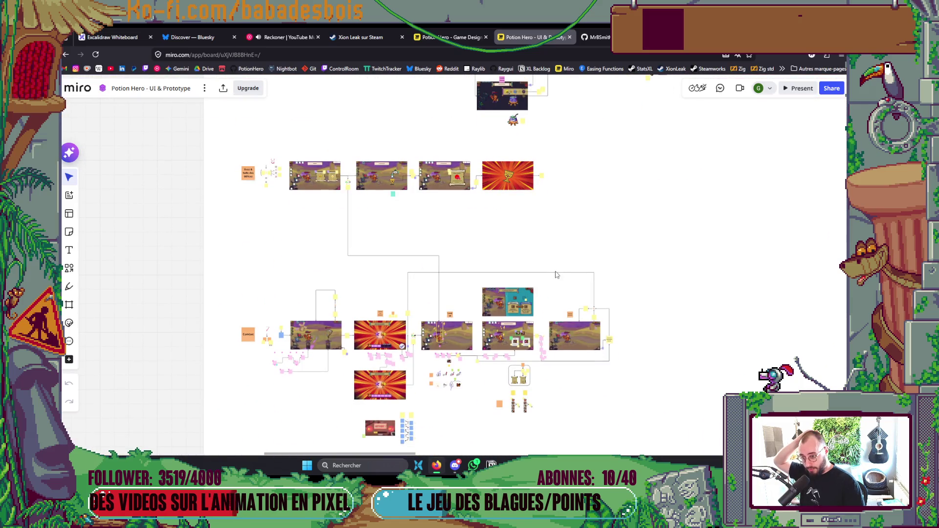
pyautogui.scroll(10, 469, 360)
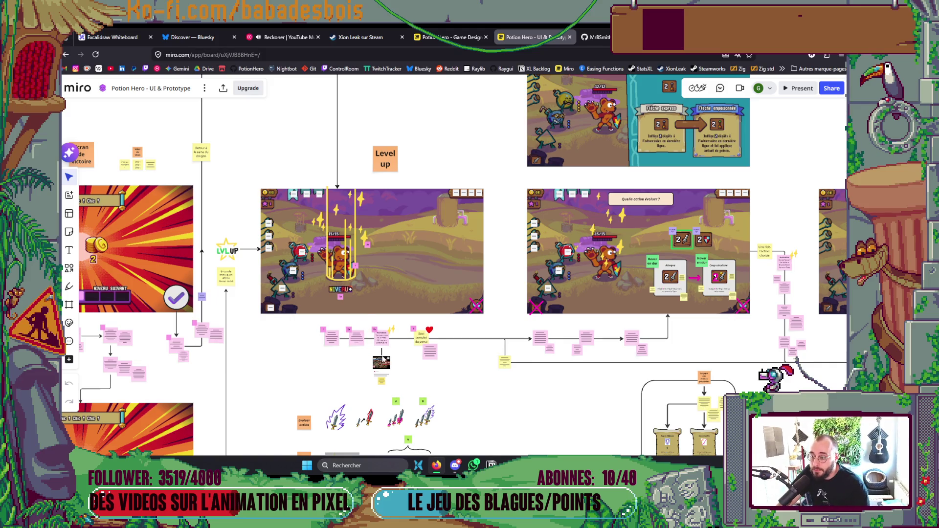
pyautogui.scroll(-2, 492, 337)
pyautogui.scroll(2, 661, 345)
pyautogui.scroll(1, 661, 346)
pyautogui.scroll(-1, 660, 346)
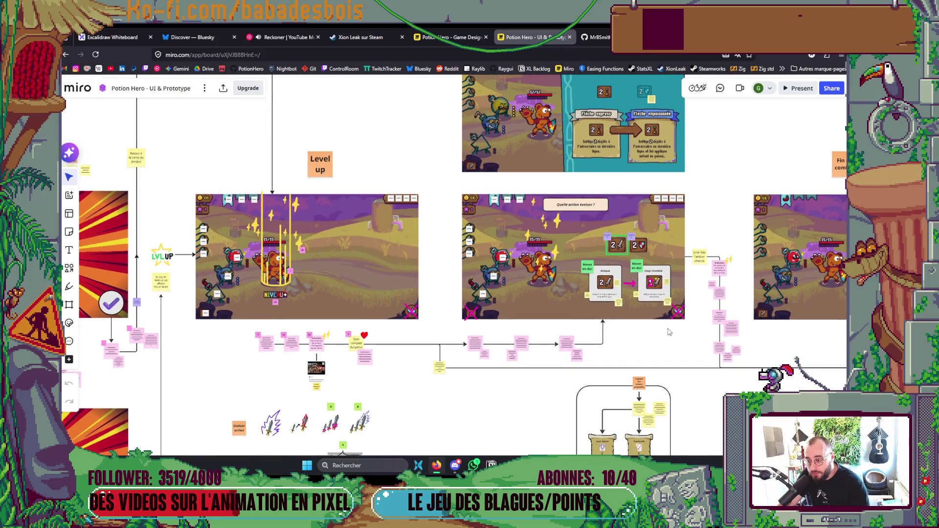
pyautogui.scroll(2, 661, 350)
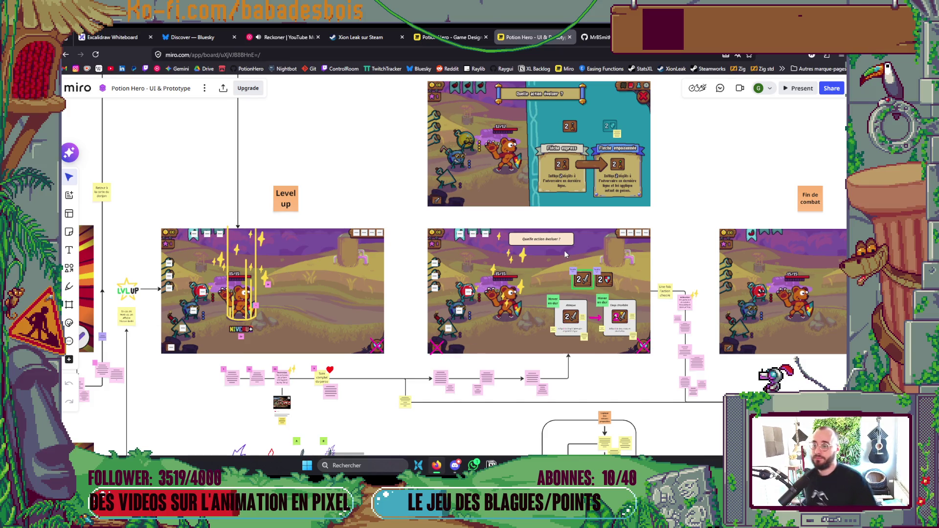
pyautogui.scroll(2, 564, 250)
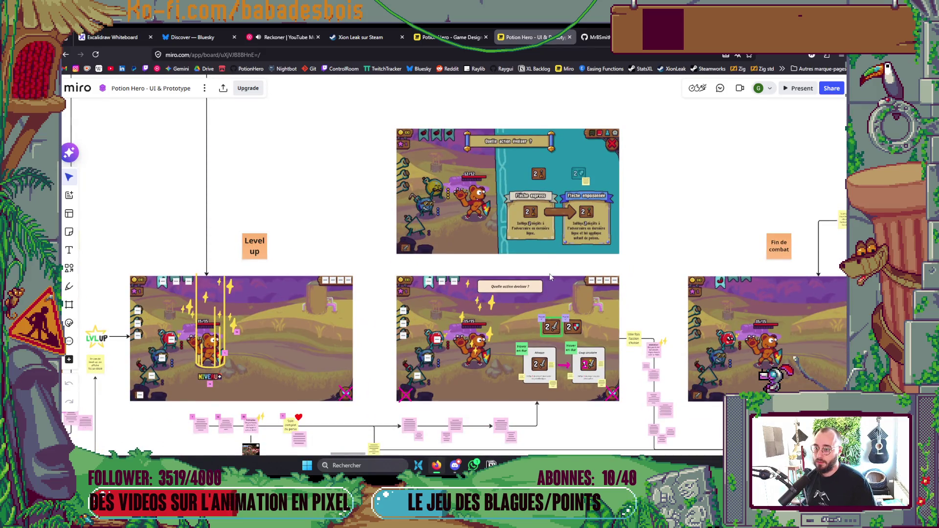
pyautogui.scroll(-5, 550, 276)
pyautogui.scroll(-3, 526, 305)
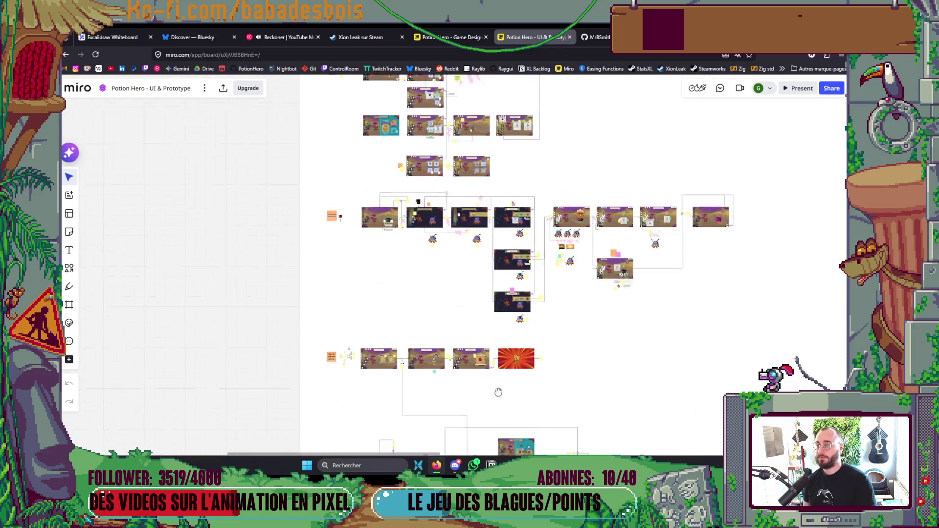
pyautogui.scroll(5, 496, 390)
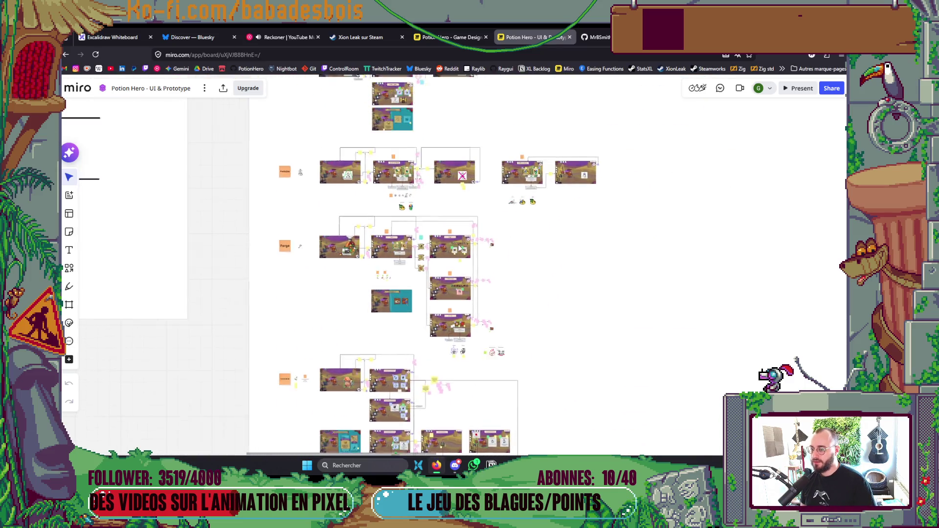
pyautogui.scroll(5, 456, 236)
pyautogui.scroll(-5, 448, 253)
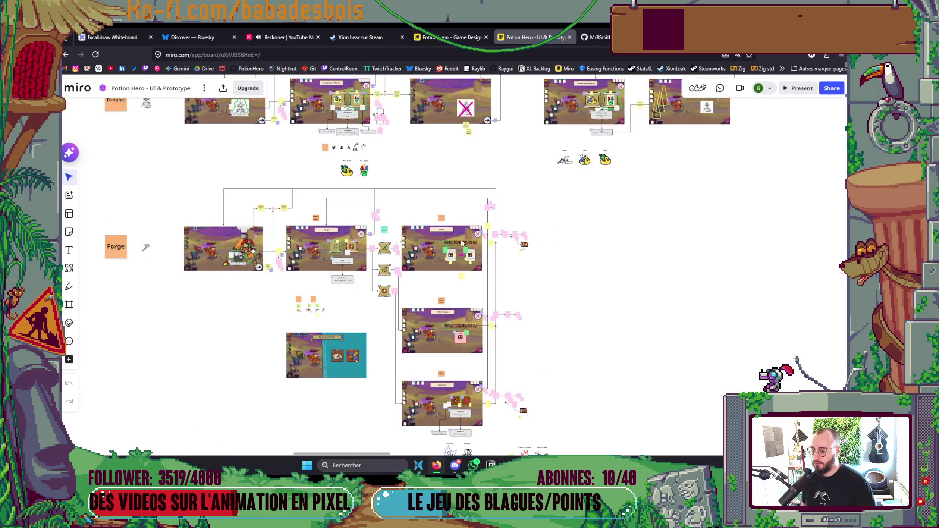
pyautogui.scroll(-3, 452, 355)
pyautogui.scroll(6, 452, 356)
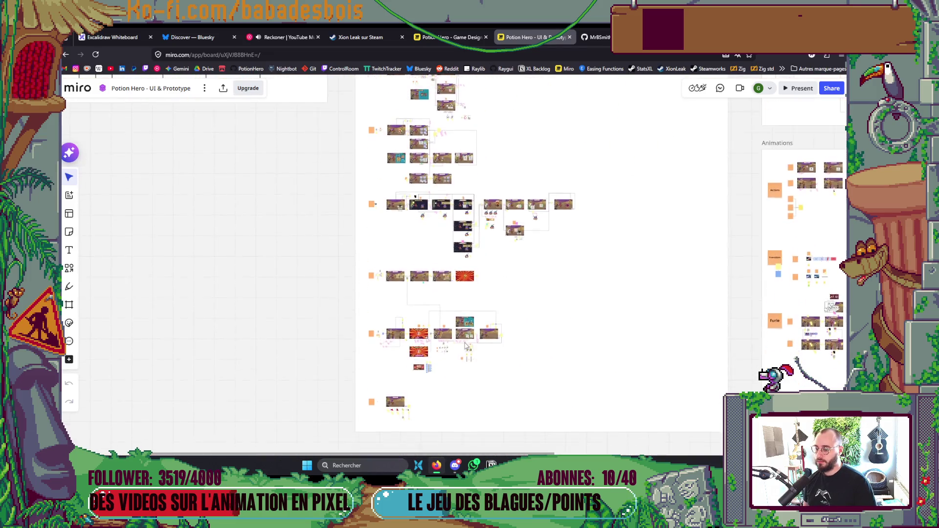
pyautogui.scroll(3, 480, 306)
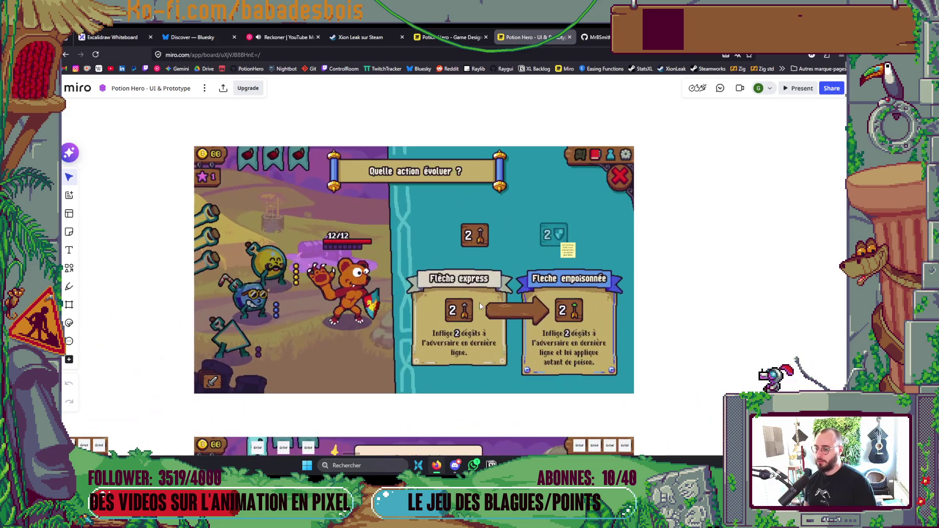
pyautogui.scroll(5, 579, 250)
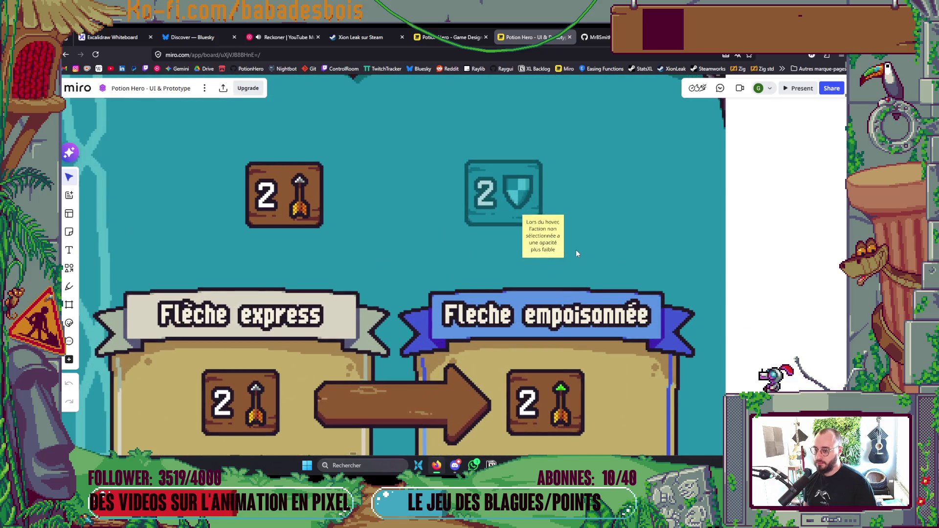
pyautogui.scroll(-2, 575, 251)
pyautogui.scroll(-10, 574, 249)
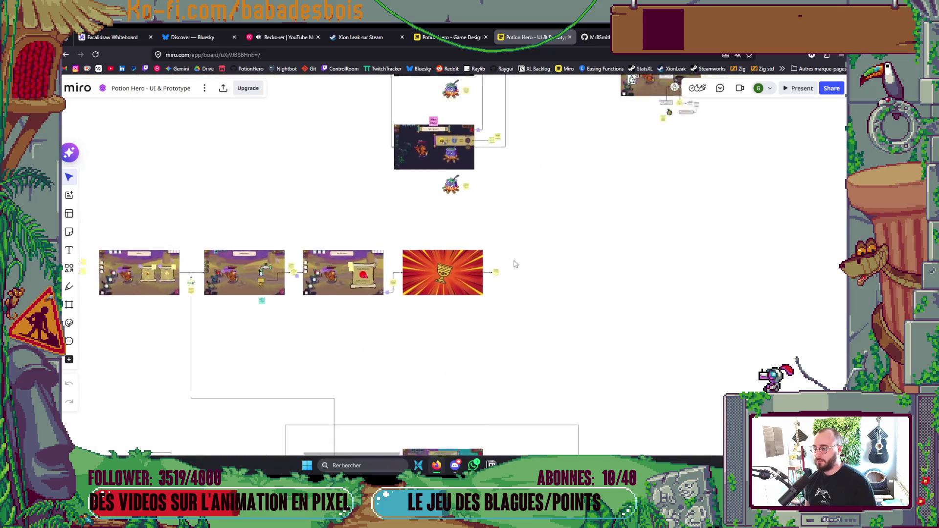
pyautogui.moveTo(489, 298); pyautogui.dragTo(510, 408)
pyautogui.scroll(6, 510, 408)
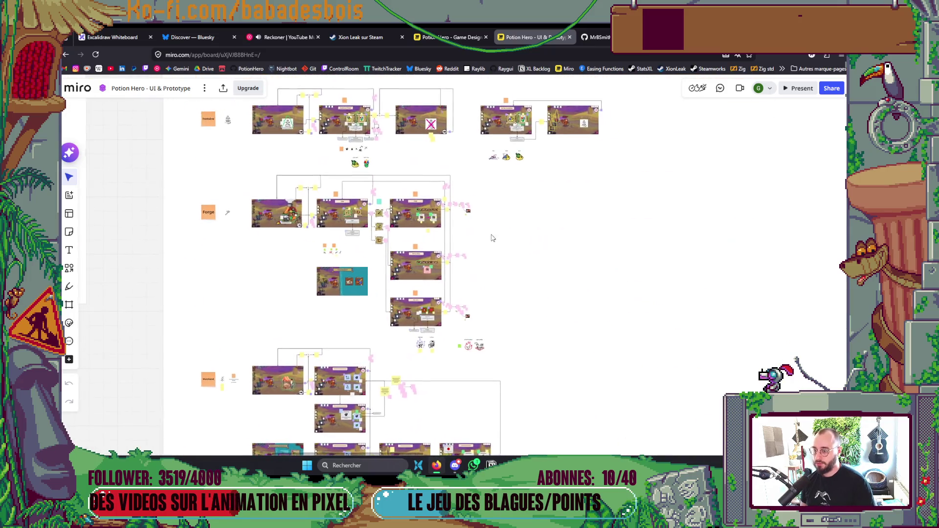
pyautogui.scroll(3, 431, 221)
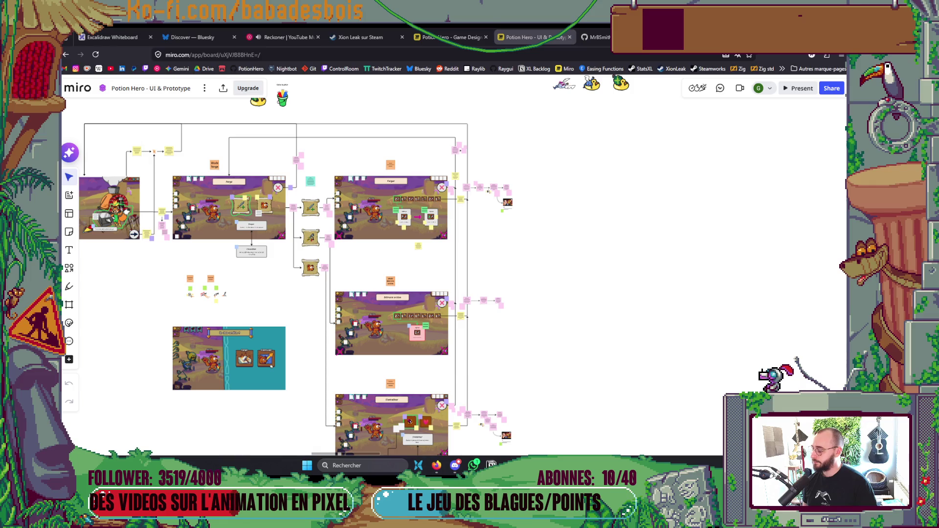
pyautogui.hotkey('alt', 'Tab')
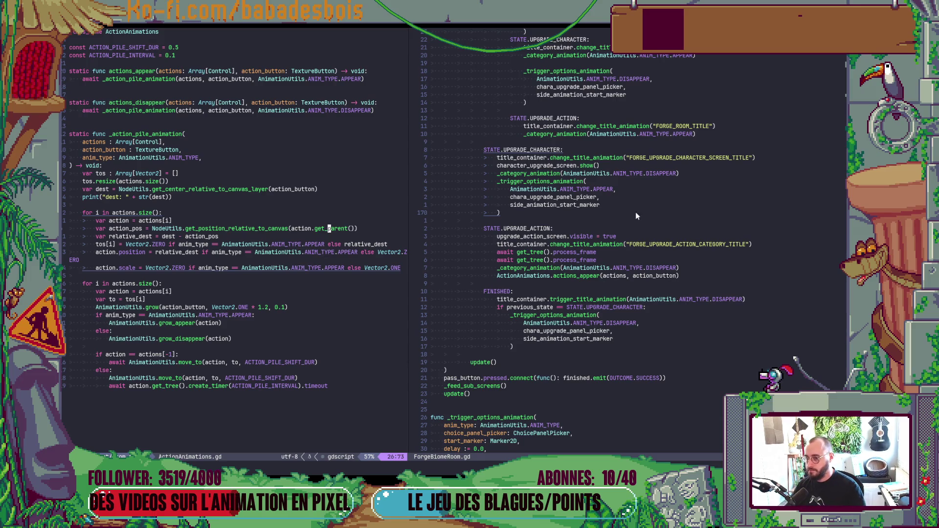
# Scroll ForgeBiomeRoom.gd through the forge state match block.
pyautogui.scroll(7, 636, 215)
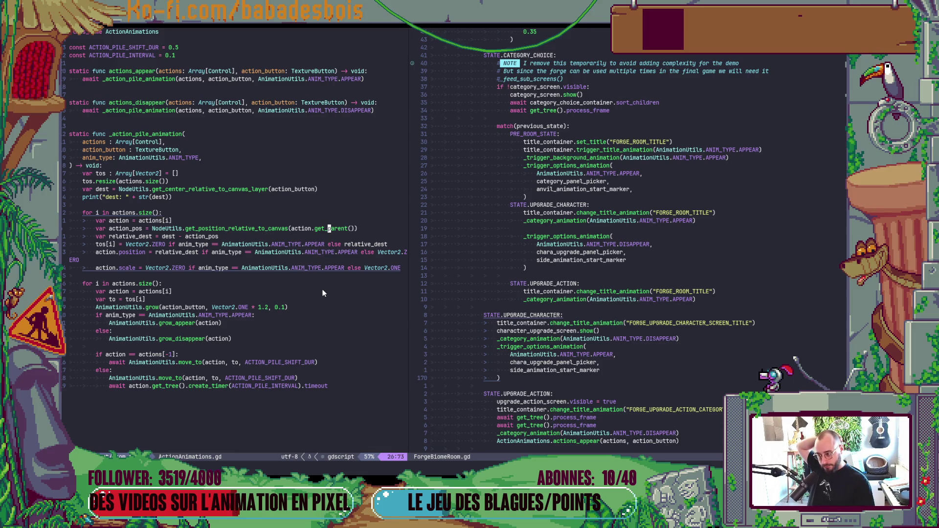
pyautogui.scroll(3, 626, 312)
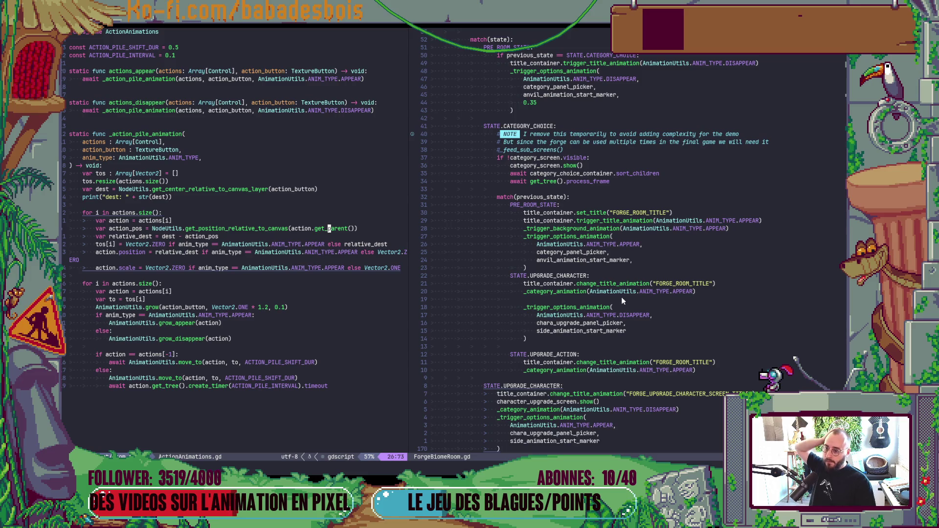
pyautogui.scroll(-4, 621, 293)
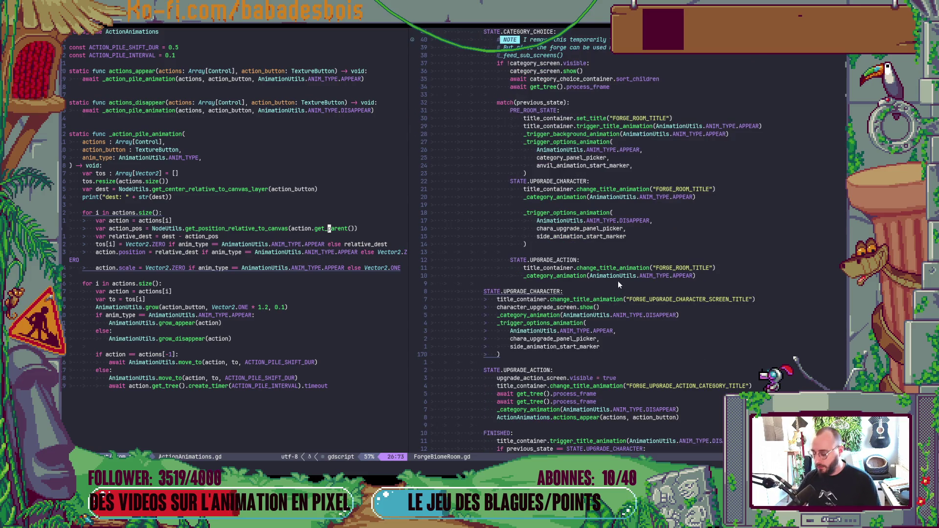
# Switch to the Godot editor and launch a playtest with F5.
pyautogui.hotkey('alt', 'Tab')
pyautogui.click(198, 283)
pyautogui.press('F5')
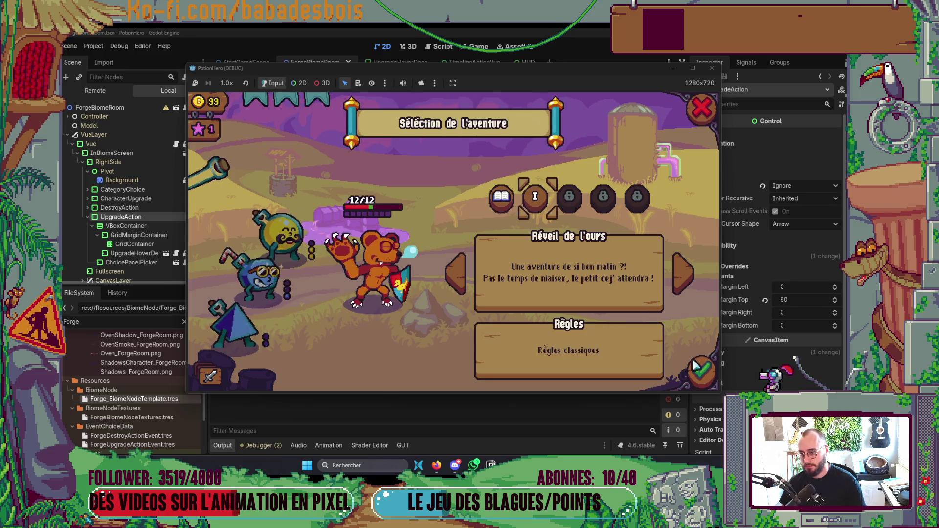
# Advance into the forge and upgrade Tranchouille from 2 to 3 damage.
pyautogui.click(423, 275)
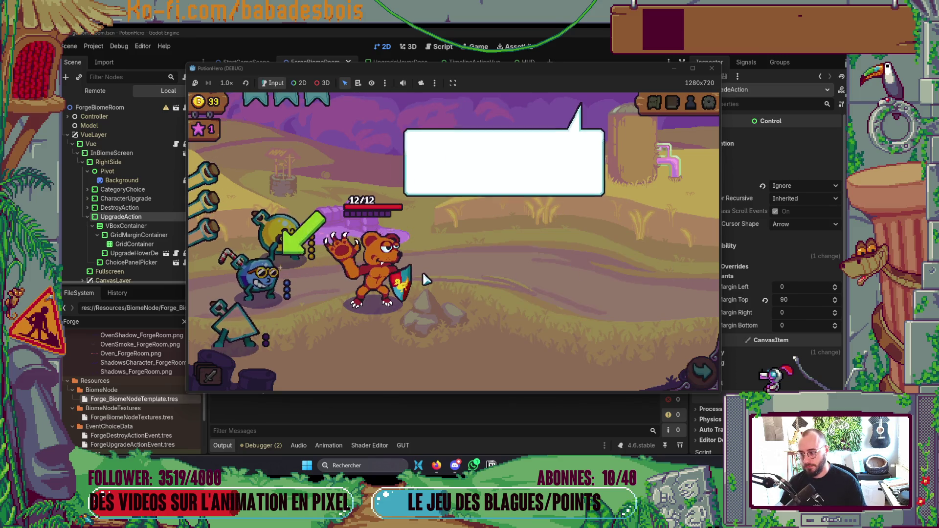
pyautogui.click(704, 374)
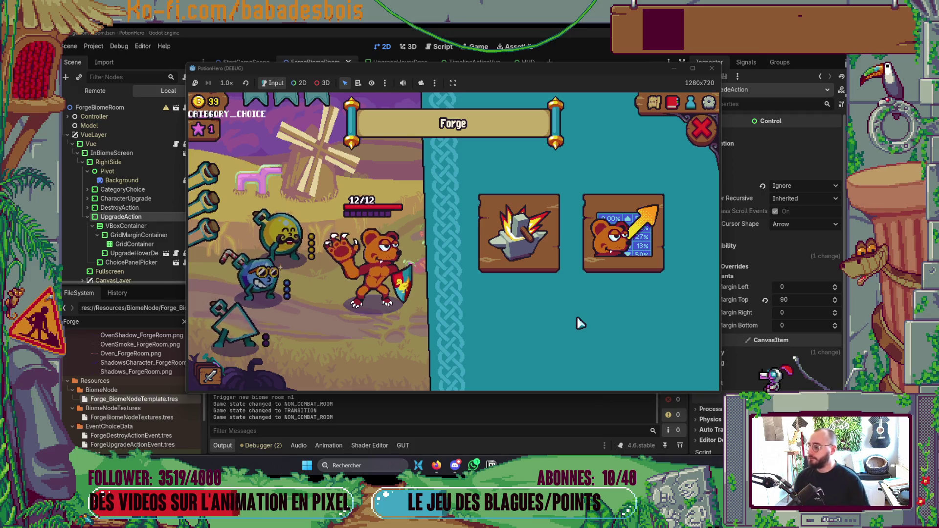
pyautogui.click(537, 249)
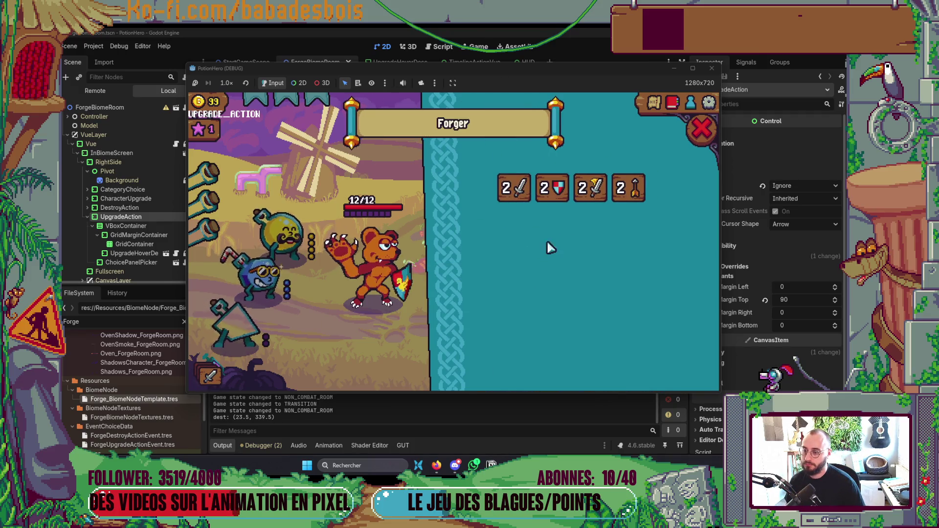
pyautogui.moveTo(562, 182)
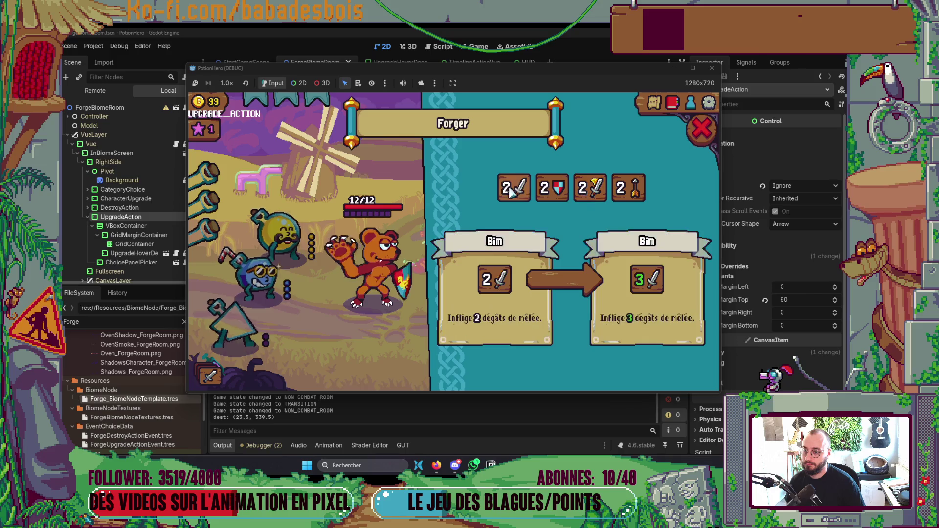
pyautogui.click(603, 194)
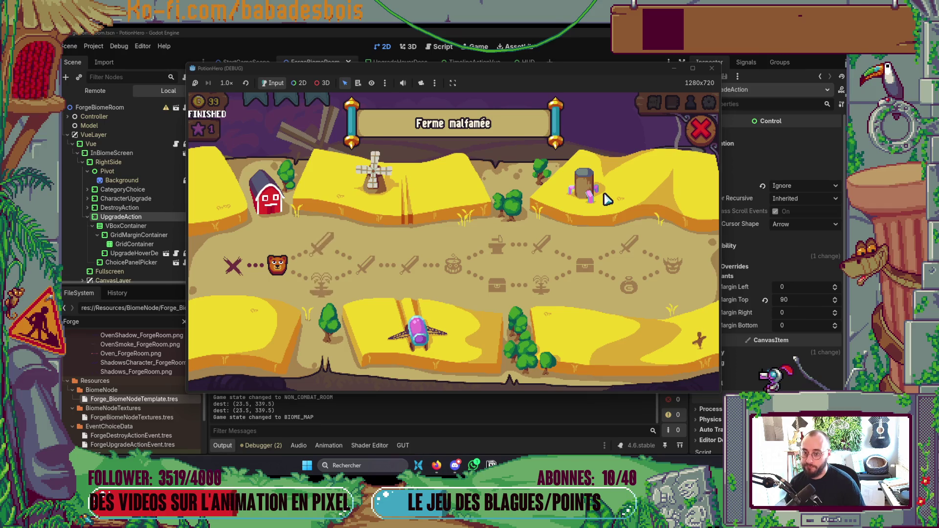
# Enter the next room, close the action menu, and stop the game with F8.
pyautogui.click(704, 130)
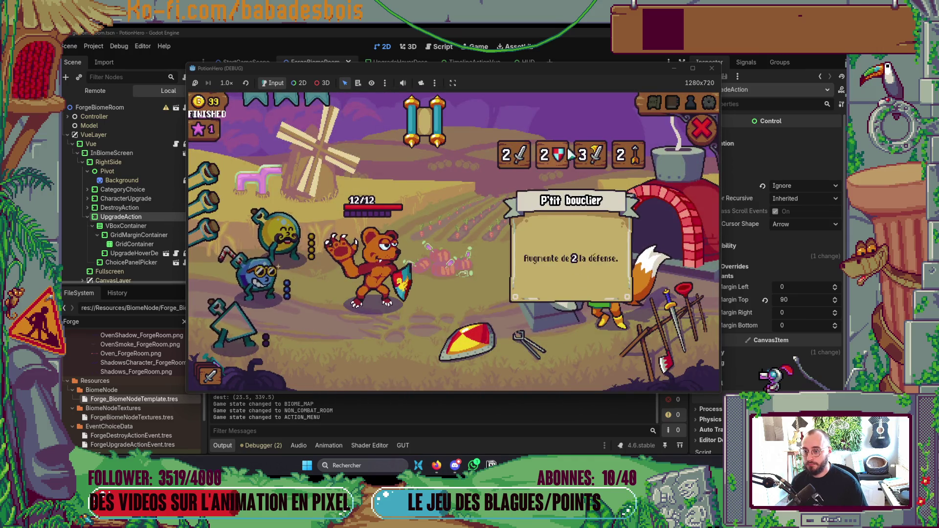
pyautogui.click(686, 128)
pyautogui.press('F8')
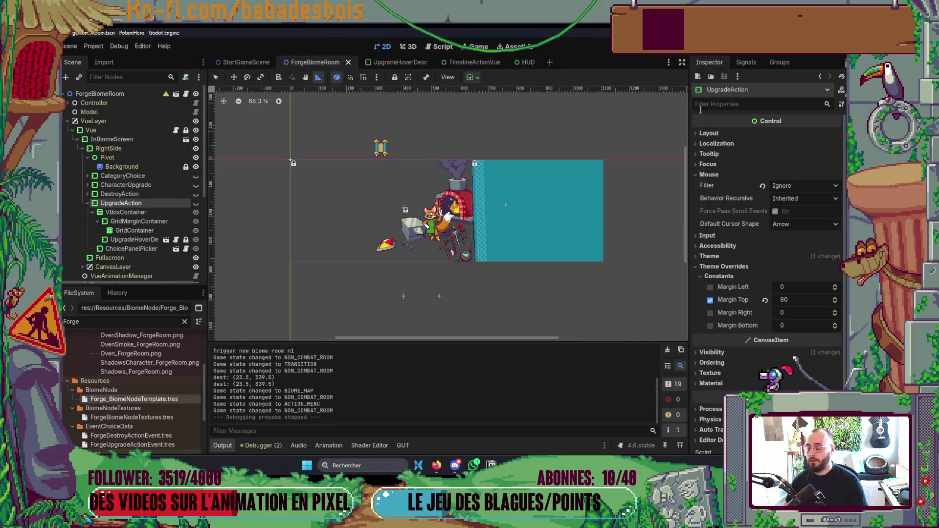
# Zoom around the Forger mockup and its hover and upgrade-animation sticky notes in Miro.
pyautogui.hotkey('alt', 'Tab')
pyautogui.hotkey('alt', 'Tab')
pyautogui.hotkey('alt', 'Tab')
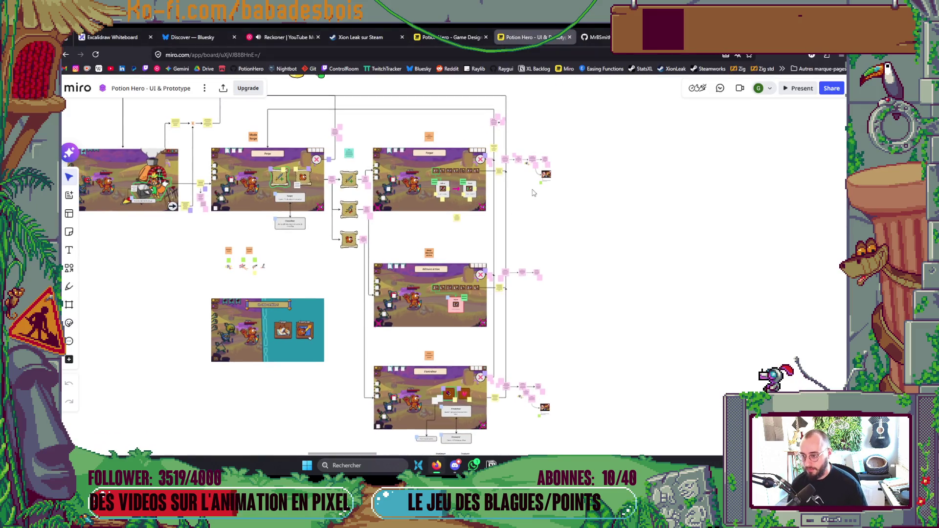
pyautogui.scroll(6, 501, 163)
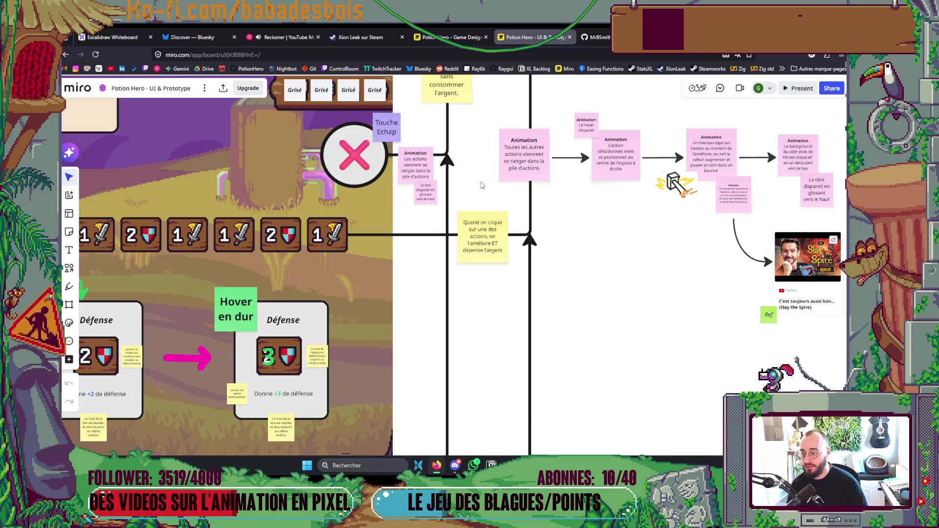
pyautogui.scroll(-2, 655, 205)
pyautogui.scroll(2, 655, 215)
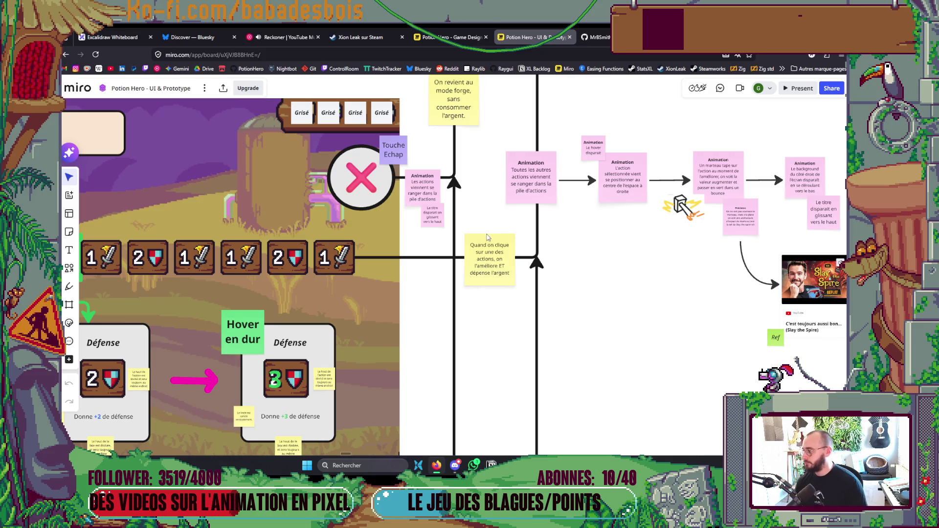
pyautogui.scroll(-2, 548, 217)
pyautogui.scroll(-2, 540, 216)
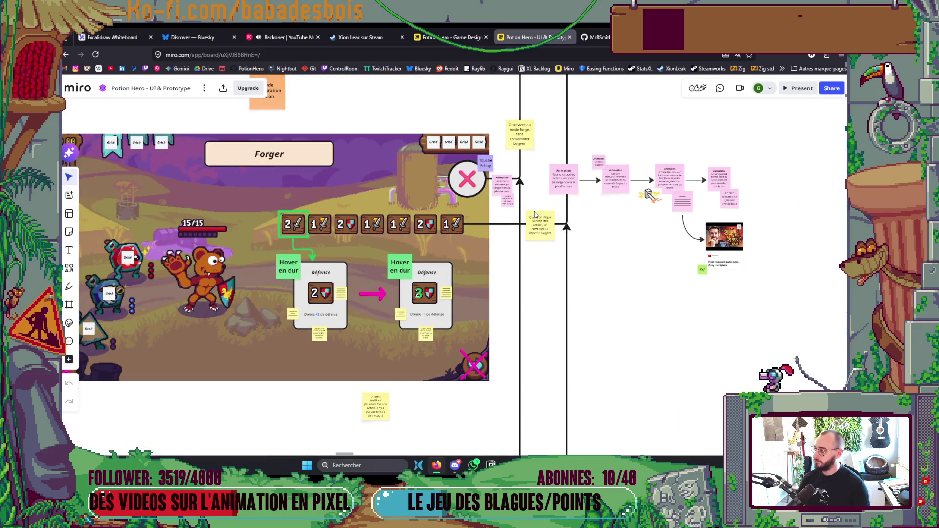
pyautogui.scroll(-2, 536, 215)
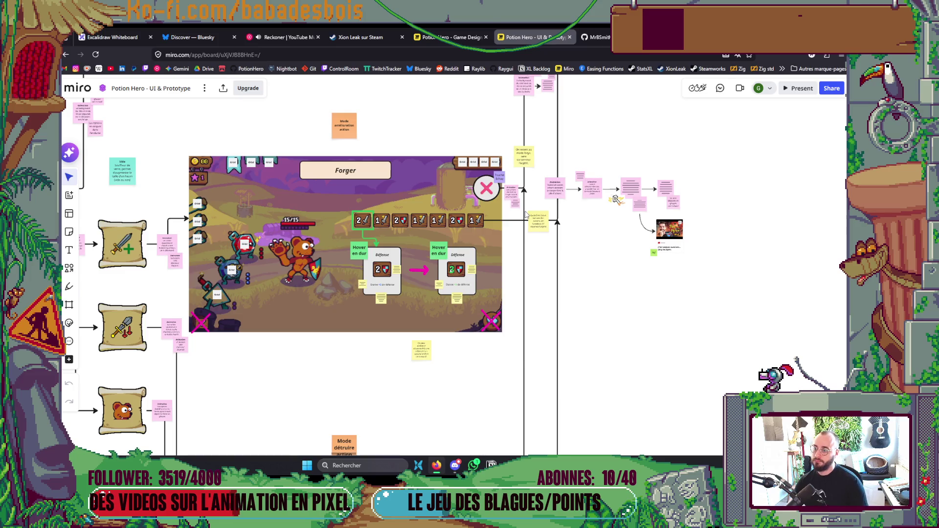
pyautogui.hotkey('alt', 'Tab')
pyautogui.hotkey('alt', 'Tab')
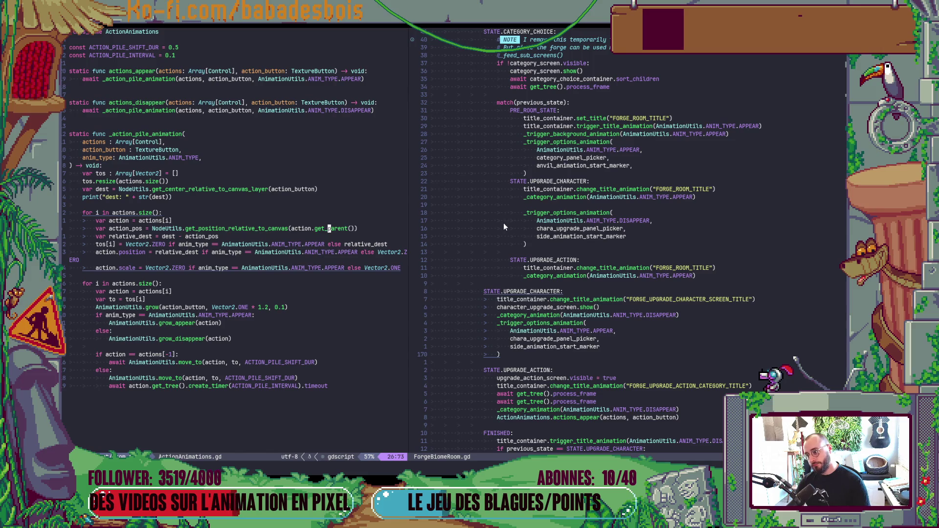
pyautogui.scroll(-4, 503, 226)
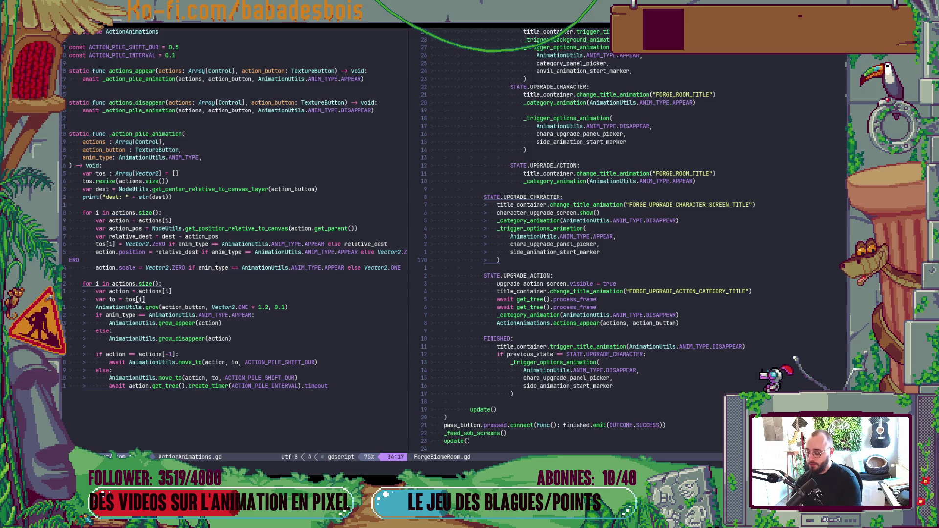
pyautogui.press('space')
pyautogui.press('f')
pyautogui.press('f')
pyautogui.write('c')
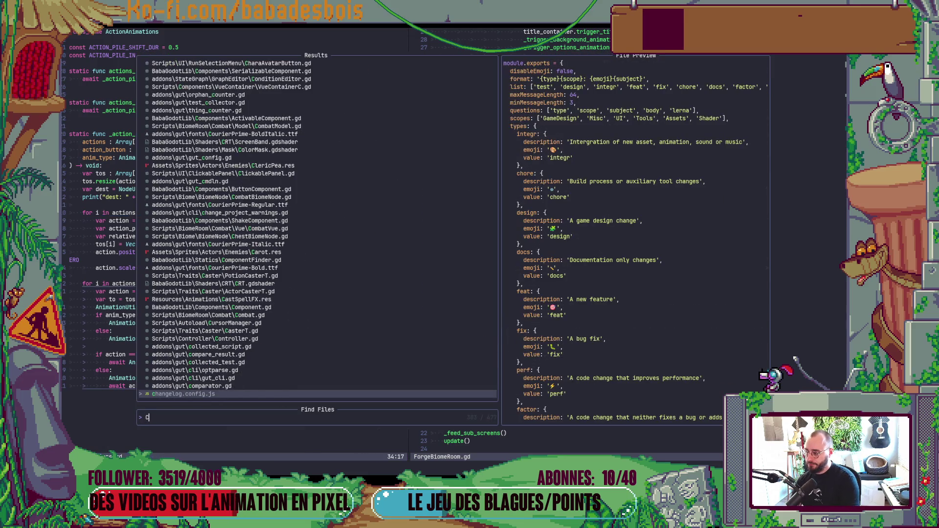
pyautogui.press('BackSpace')
pyautogui.write('Acotru')
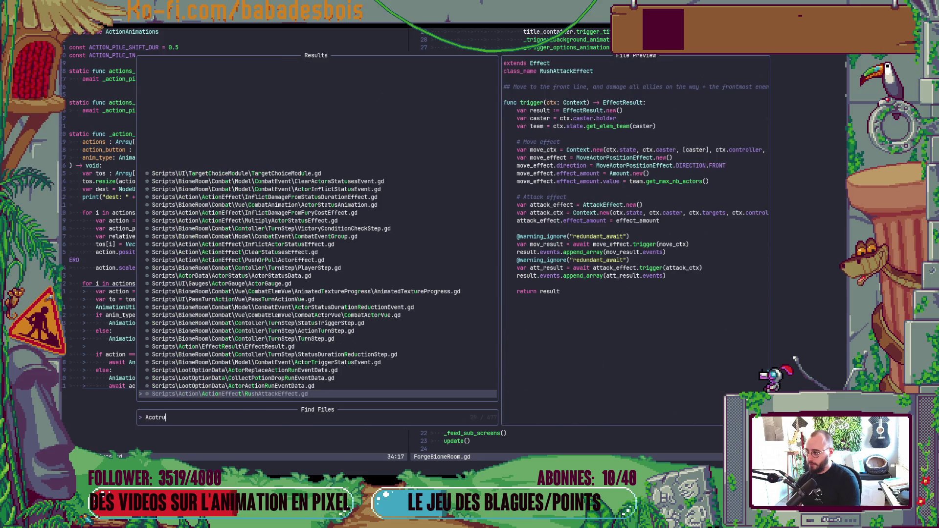
pyautogui.press('BackSpace')
pyautogui.press('BackSpace')
pyautogui.press('BackSpace')
pyautogui.write('torVue')
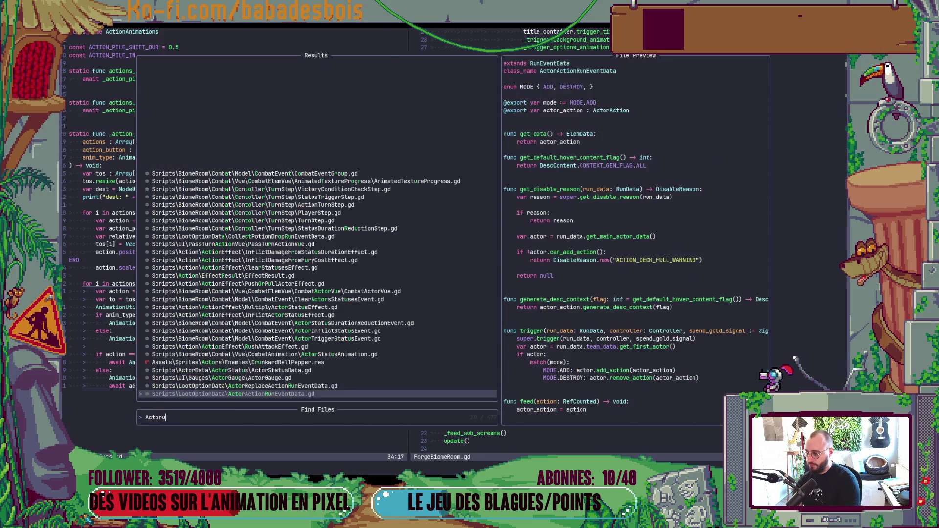
pyautogui.press('Return')
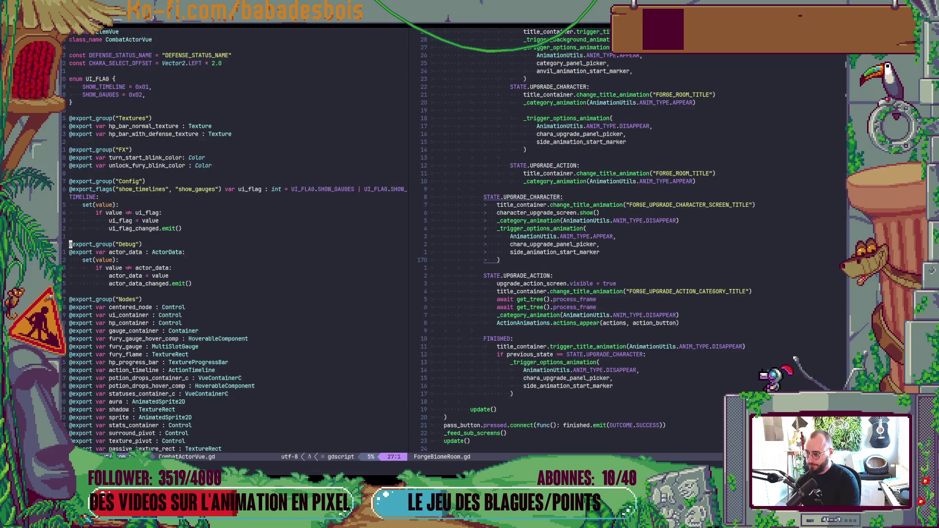
pyautogui.scroll(-20, 70, 236)
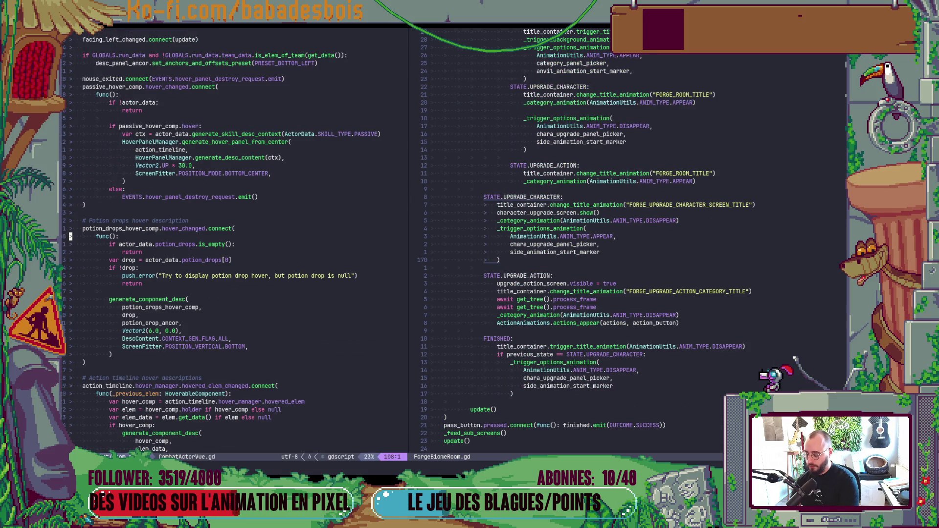
pyautogui.press('space')
pyautogui.press('d')
pyautogui.press('s')
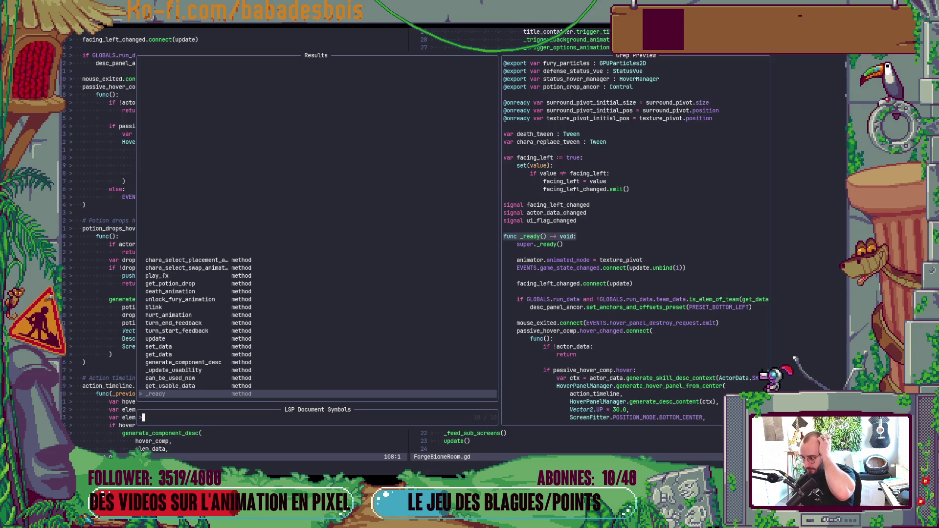
pyautogui.press('Up')
pyautogui.press('Up')
pyautogui.press('Up')
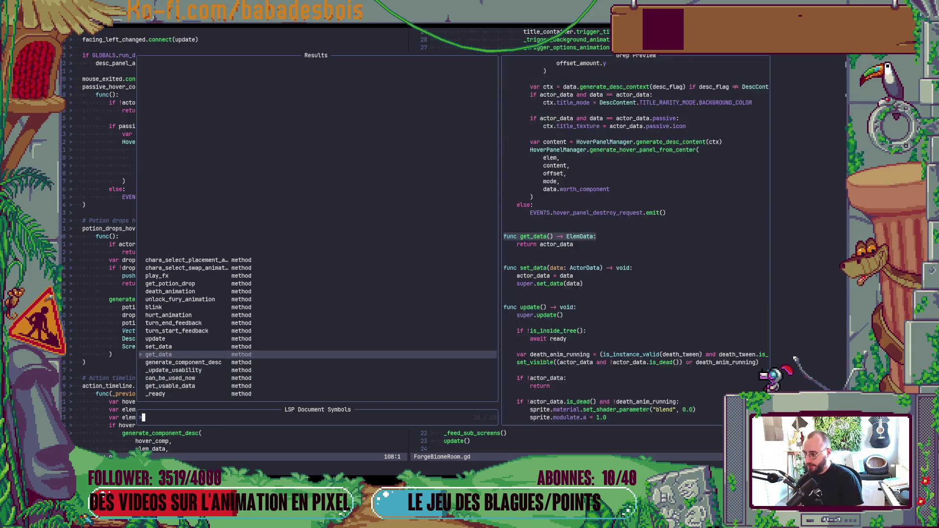
pyautogui.press('Return')
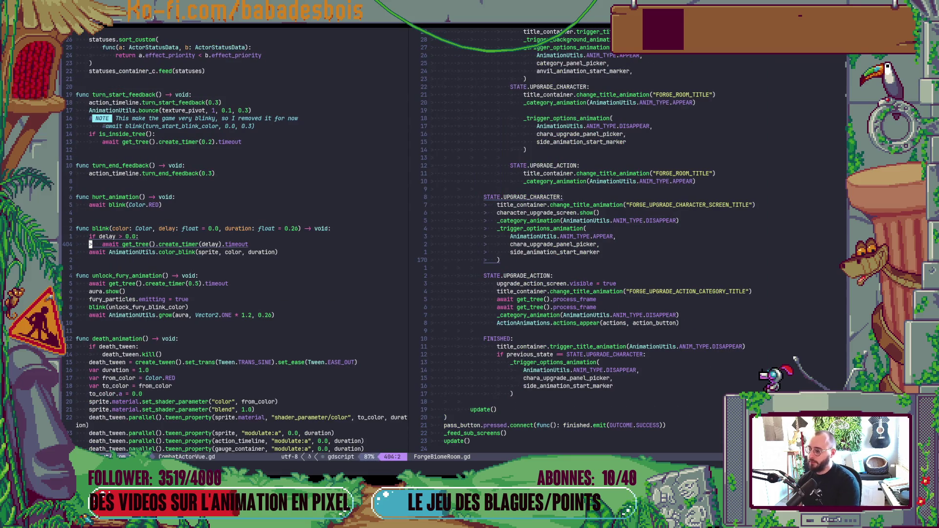
pyautogui.press('j')
pyautogui.press('j')
pyautogui.press('j')
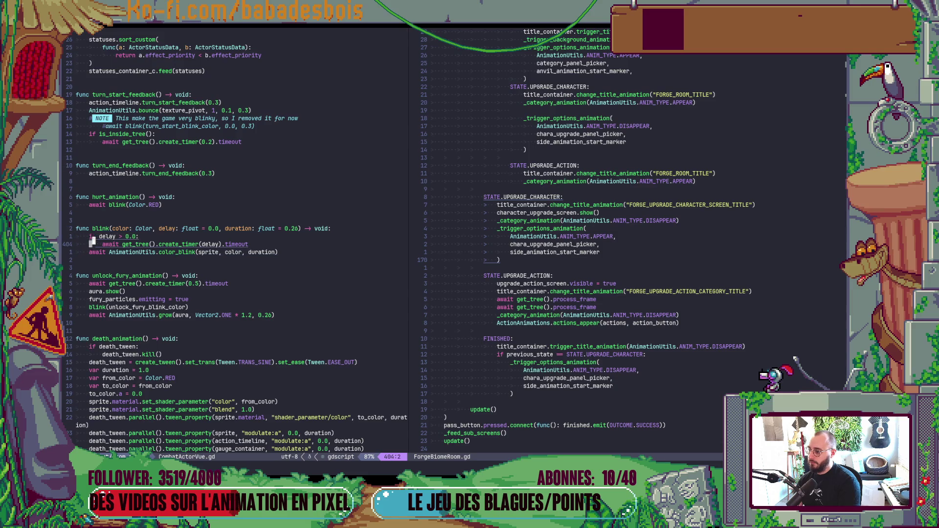
pyautogui.press('l')
pyautogui.press('l')
pyautogui.press('l')
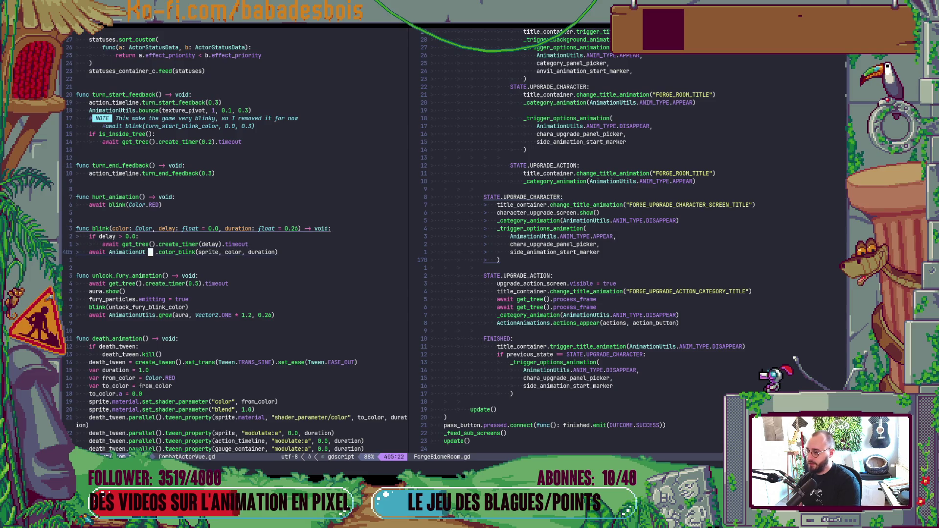
pyautogui.press('g')
pyautogui.press('d')
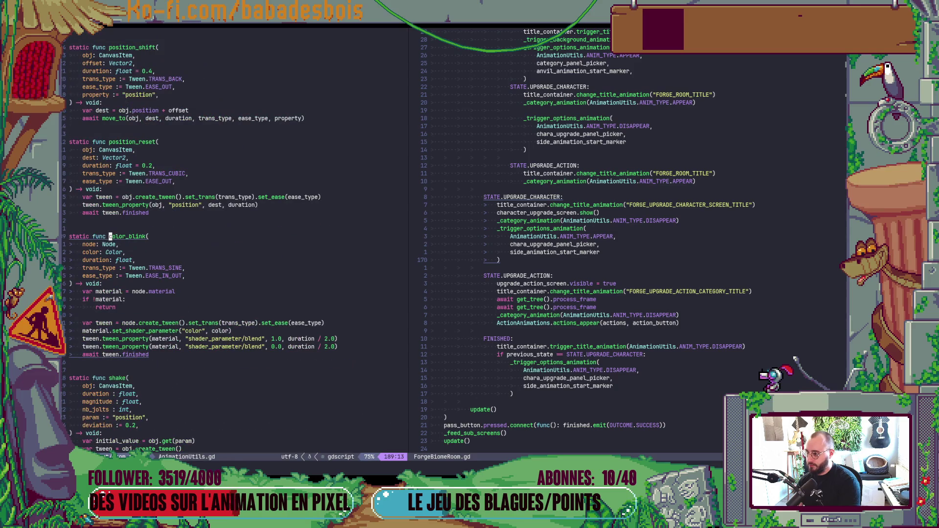
pyautogui.press('j')
pyautogui.press('j')
pyautogui.press('j')
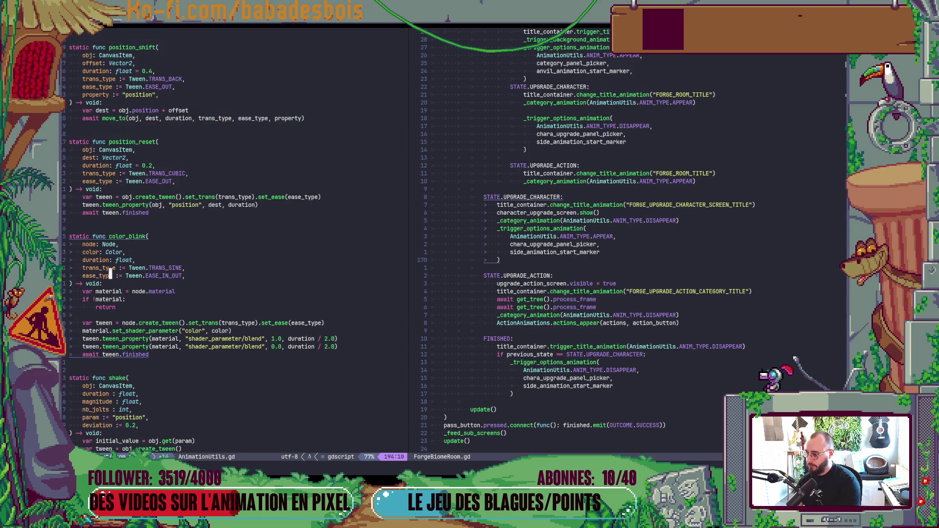
pyautogui.hotkey('ctrl', 'o')
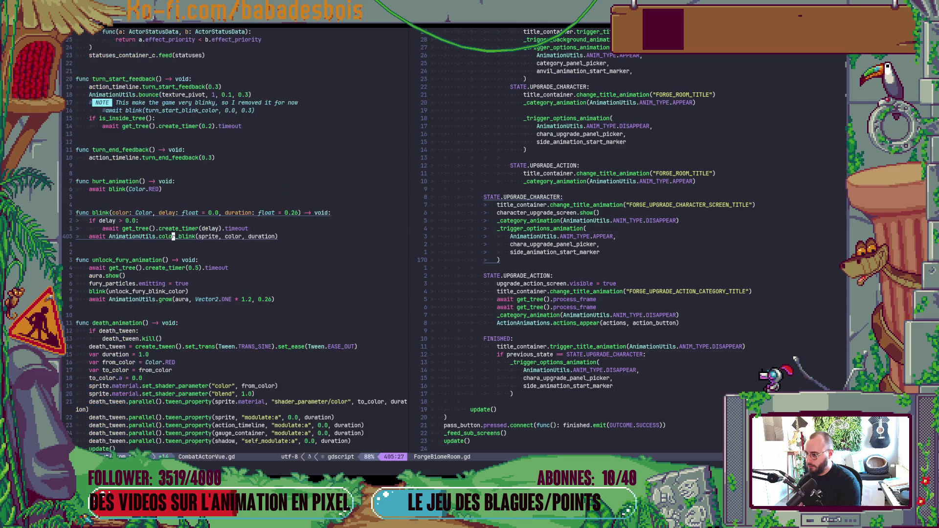
pyautogui.press('e')
pyautogui.press('e')
pyautogui.press('e')
pyautogui.press('b')
pyautogui.press('b')
pyautogui.press('b')
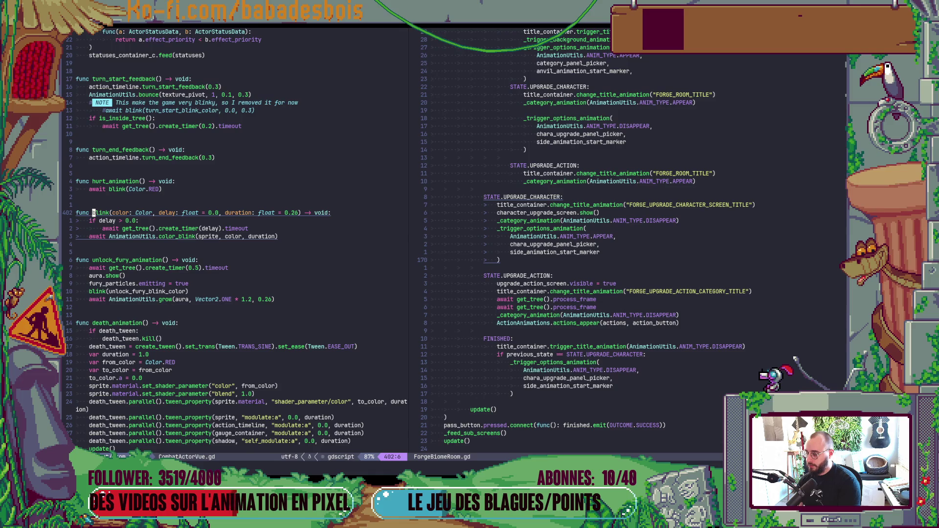
pyautogui.hotkey('ctrl', 'l')
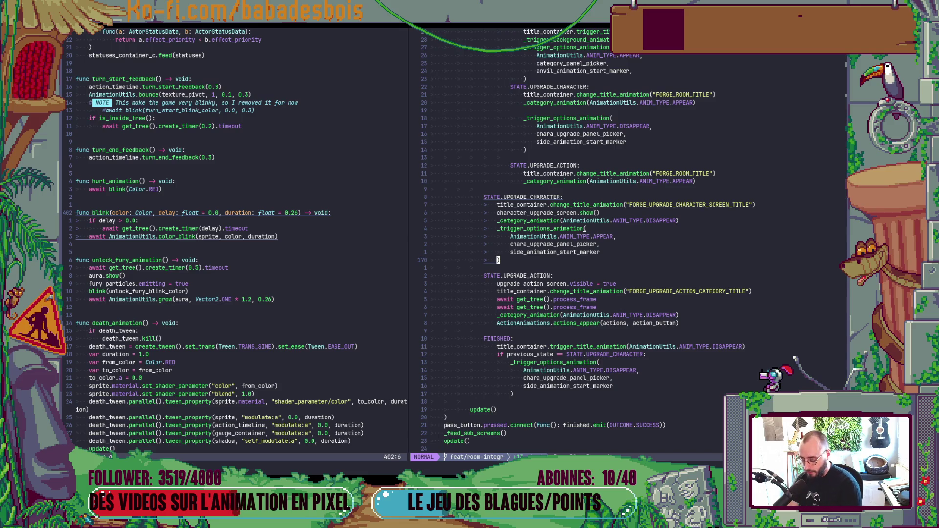
# Add an EVENTS.character_upgrade_feedback_request emit line below action_upgrade_picked.emit() and save the file.
pyautogui.hotkey('ctrl', 'o')
pyautogui.hotkey('ctrl', 'o')
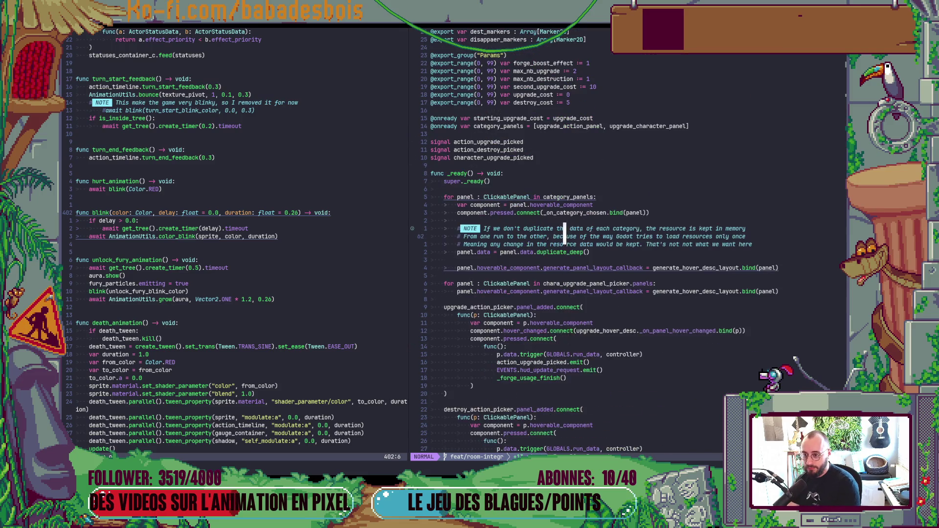
pyautogui.hotkey('ctrl', 'i')
pyautogui.press('k')
pyautogui.press('k')
pyautogui.press('k')
pyautogui.press('k')
pyautogui.press('k')
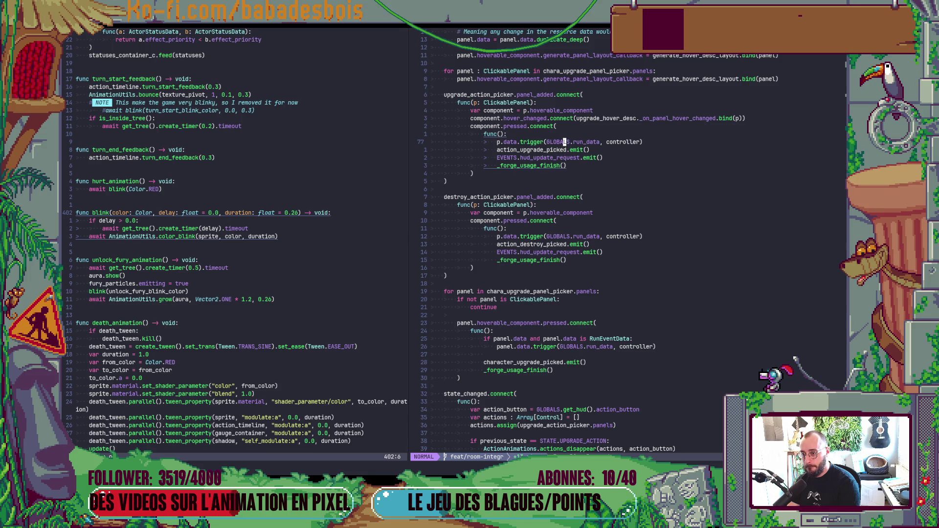
pyautogui.press('j')
pyautogui.press('j')
pyautogui.press('k')
pyautogui.write('oEVENTS.')
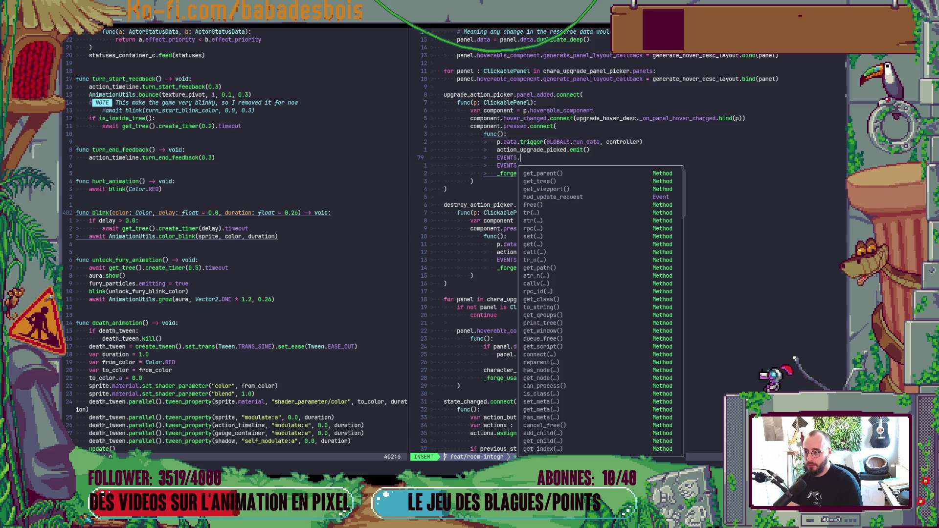
pyautogui.write('Charact')
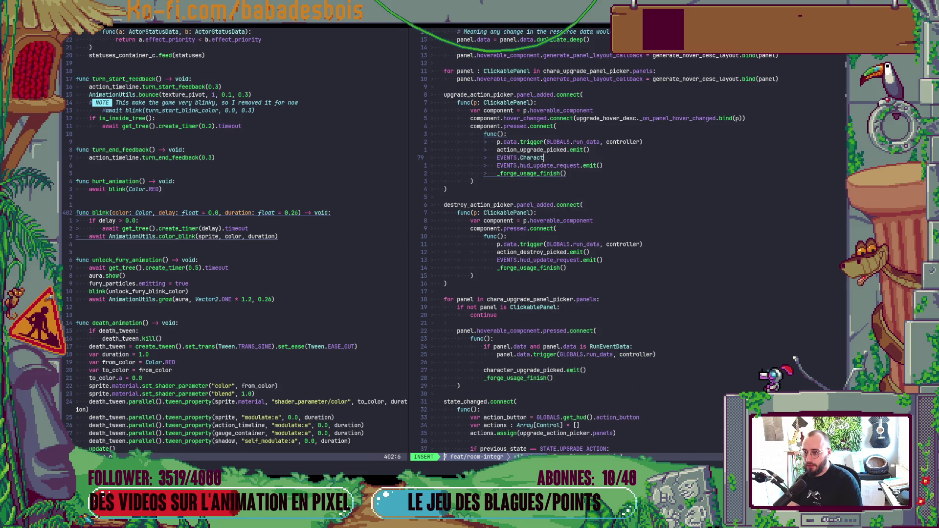
pyautogui.press('BackSpace')
pyautogui.press('BackSpace')
pyautogui.press('BackSpace')
pyautogui.write('character')
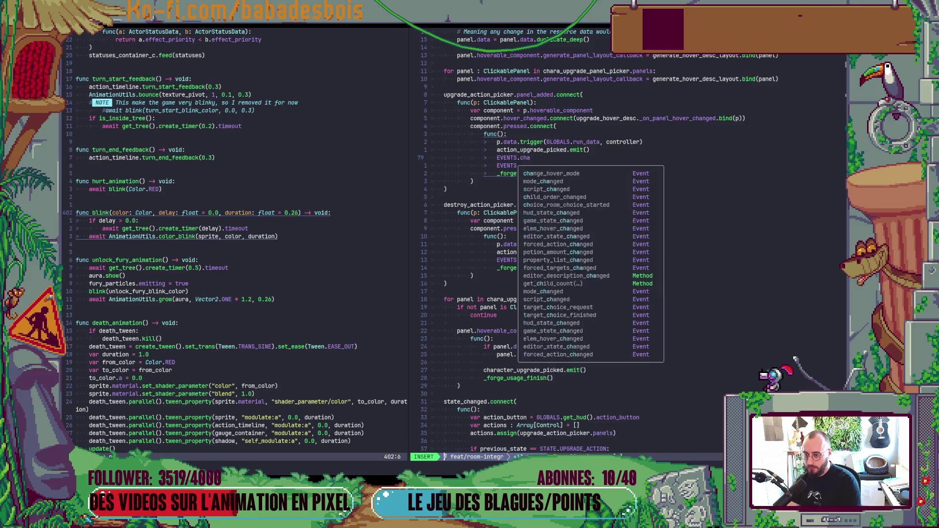
pyautogui.write('_u')
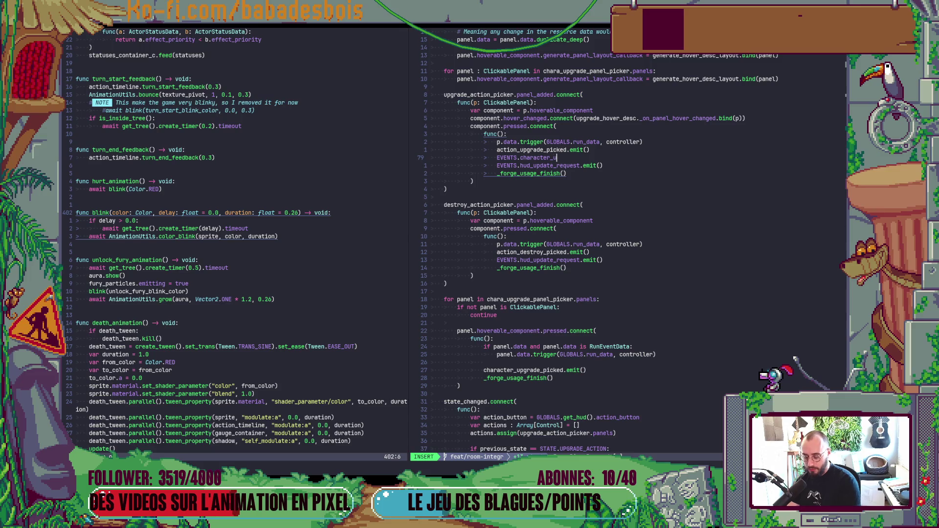
pyautogui.write('pdagrade_fee')
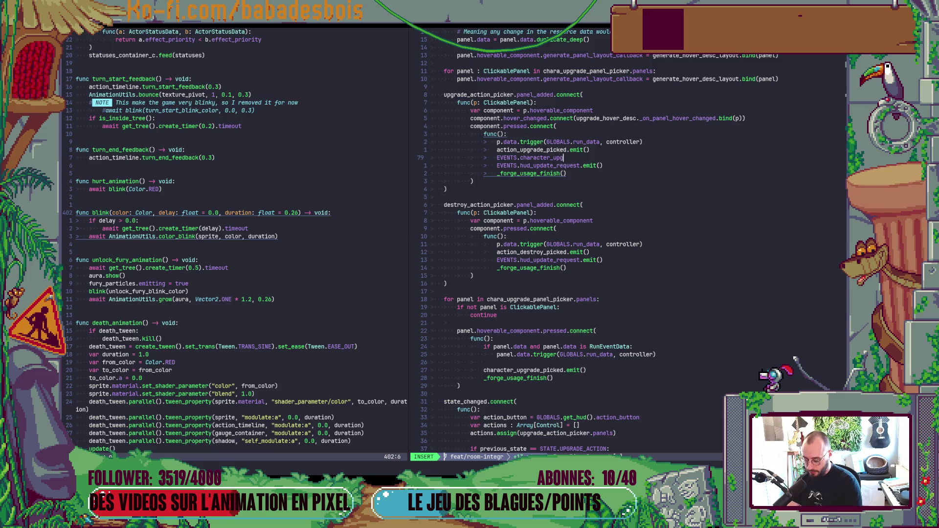
pyautogui.write('dback_re')
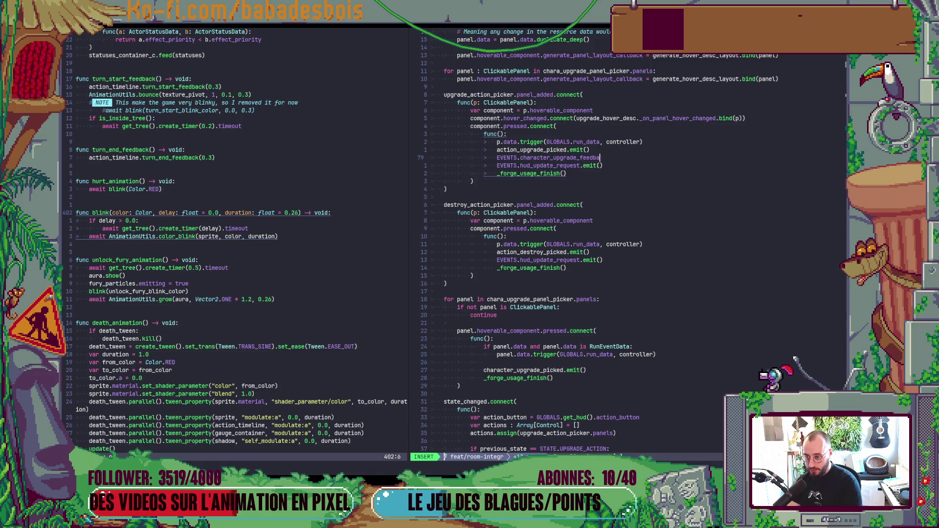
pyautogui.write('quest')
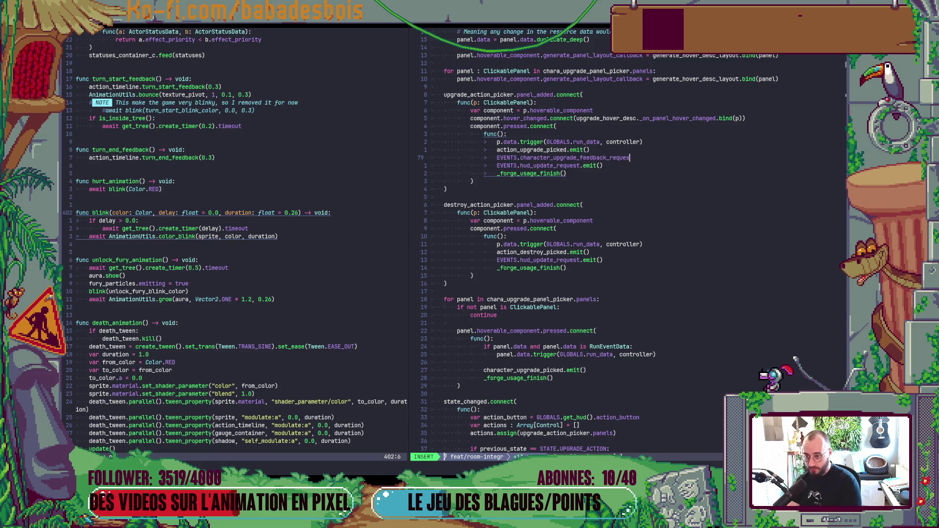
pyautogui.write('()')
pyautogui.press('Escape')
pyautogui.write(':w')
pyautogui.press('Return')
# Fix the typos so the line reads EVENTS.character_upgrade_feedback_request.emit().
pyautogui.press('x')
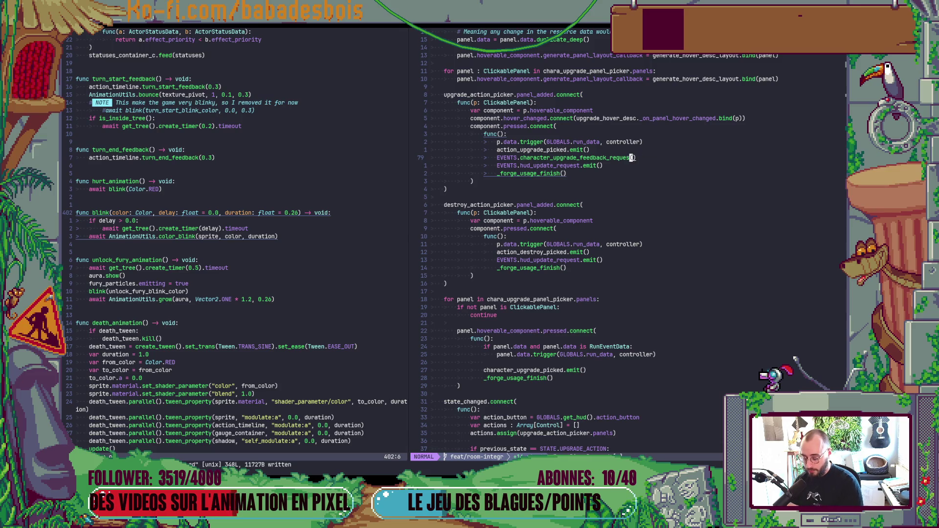
pyautogui.write('st.emi')
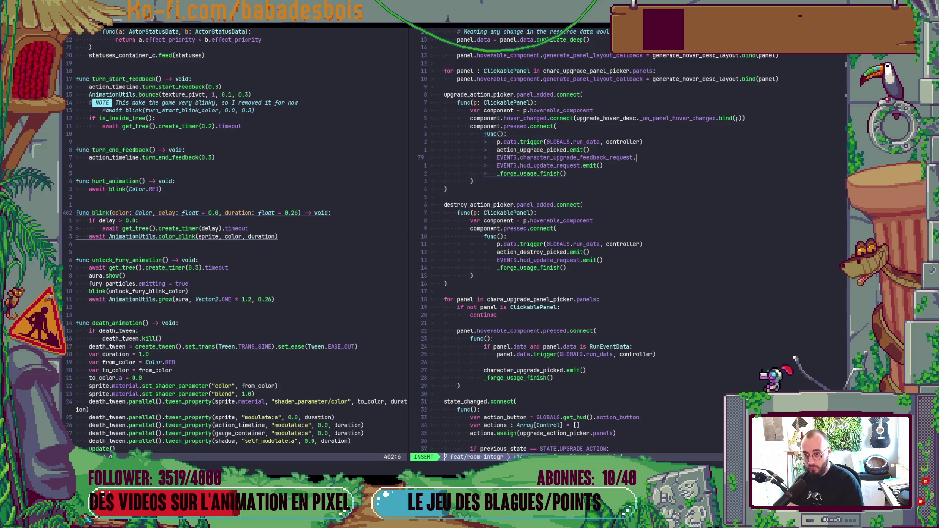
pyautogui.write('t()b')
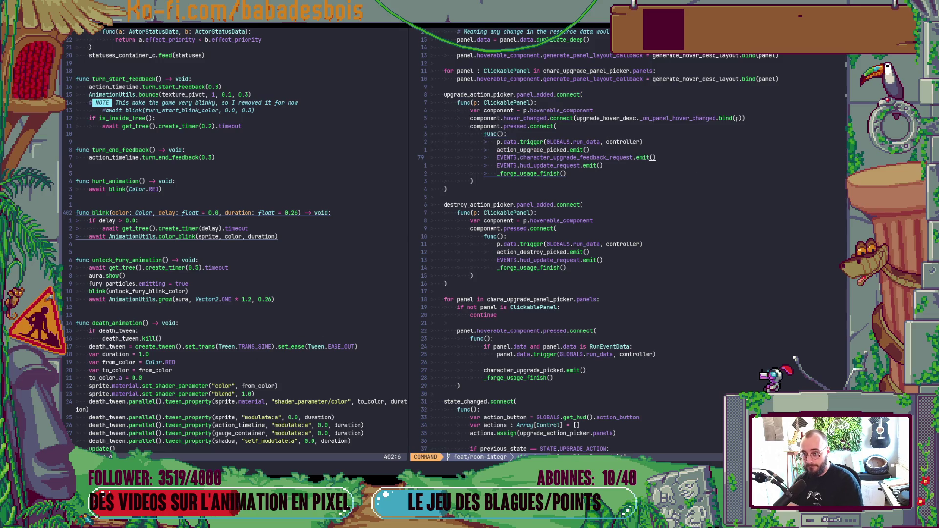
pyautogui.press('BackSpace')
pyautogui.press('Escape')
pyautogui.press('b')
pyautogui.press('b')
pyautogui.press('b')
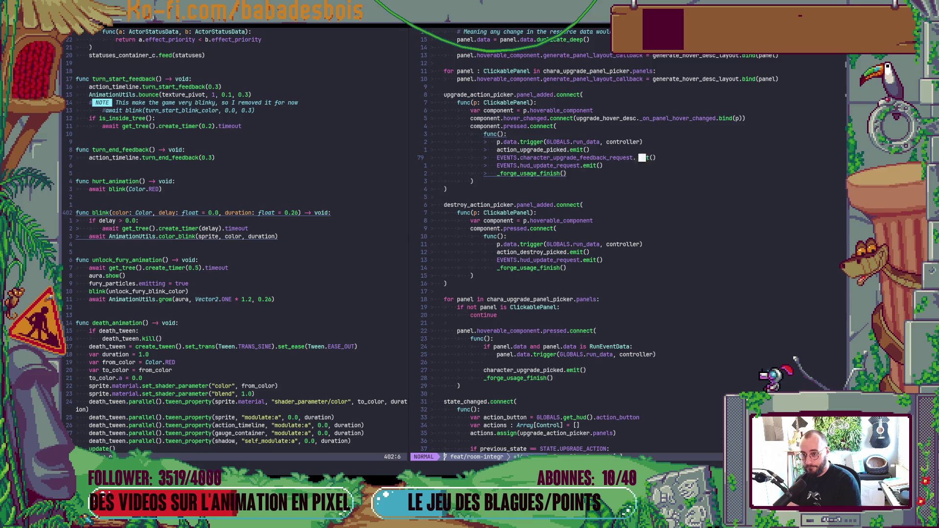
pyautogui.press('b')
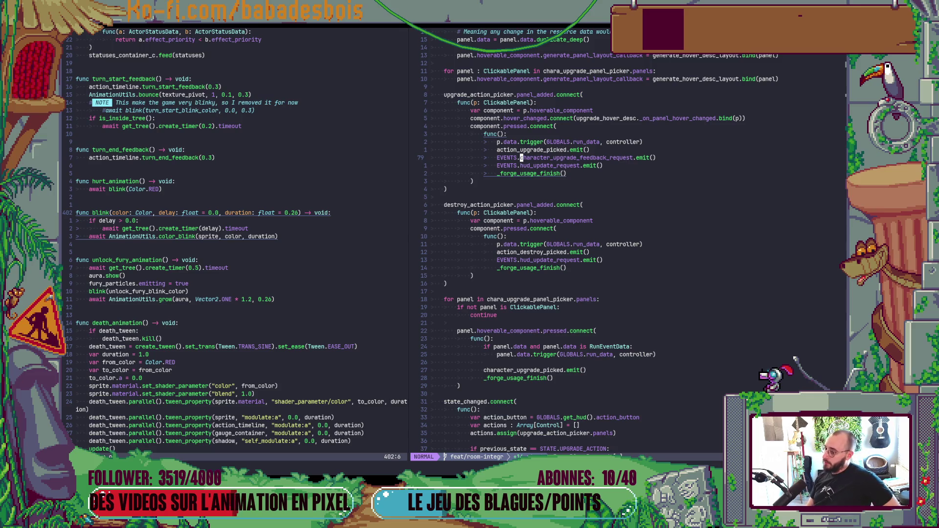
pyautogui.press(':')
# Open Events.gd through Telescope find_files.
pyautogui.write('Telescope find_files')
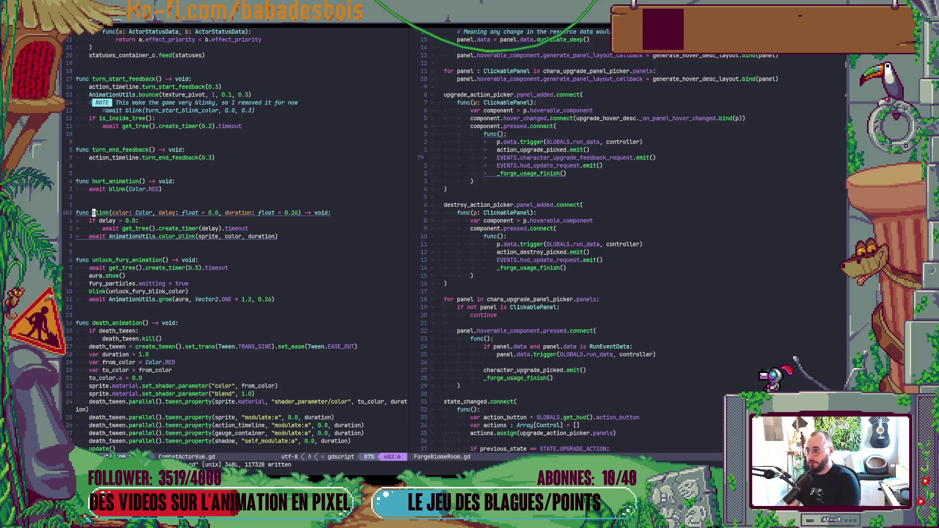
pyautogui.press('Return')
pyautogui.write('WE')
pyautogui.press('BackSpace')
pyautogui.press('BackSpace')
pyautogui.write('Even')
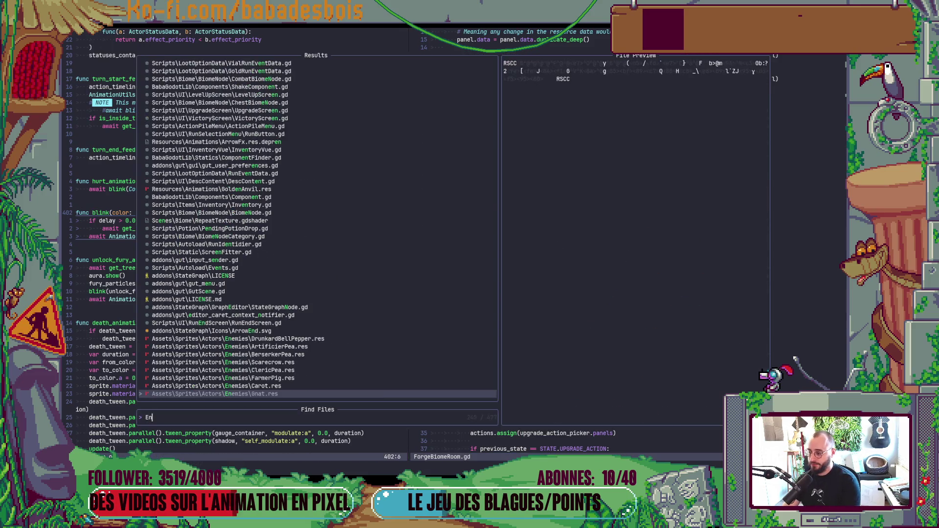
pyautogui.write('ts')
pyautogui.press('Return')
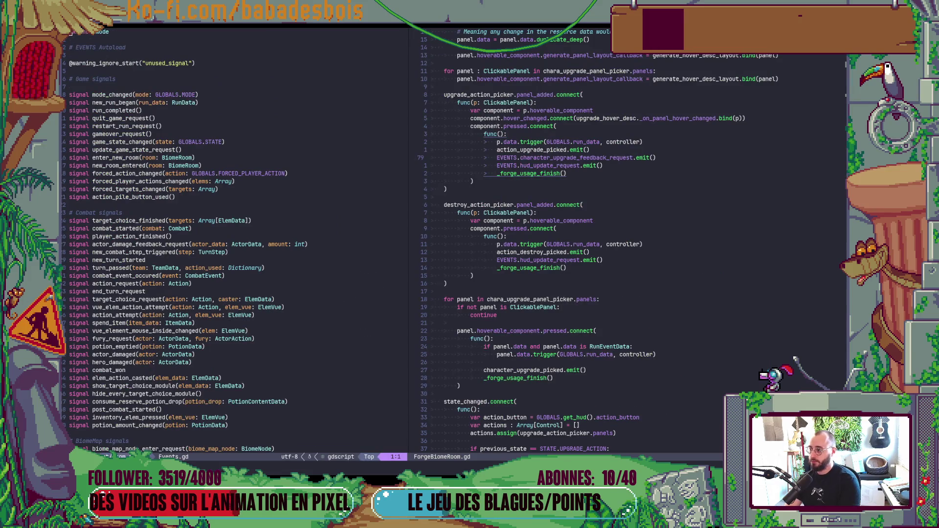
# Move to the blank line below biome_map_node_enter_request in the BiomeMap signals section.
pyautogui.hotkey('ctrl', 'd')
pyautogui.hotkey('ctrl', 'd')
pyautogui.press('j')
pyautogui.press('j')
pyautogui.press('j')
pyautogui.press('G')
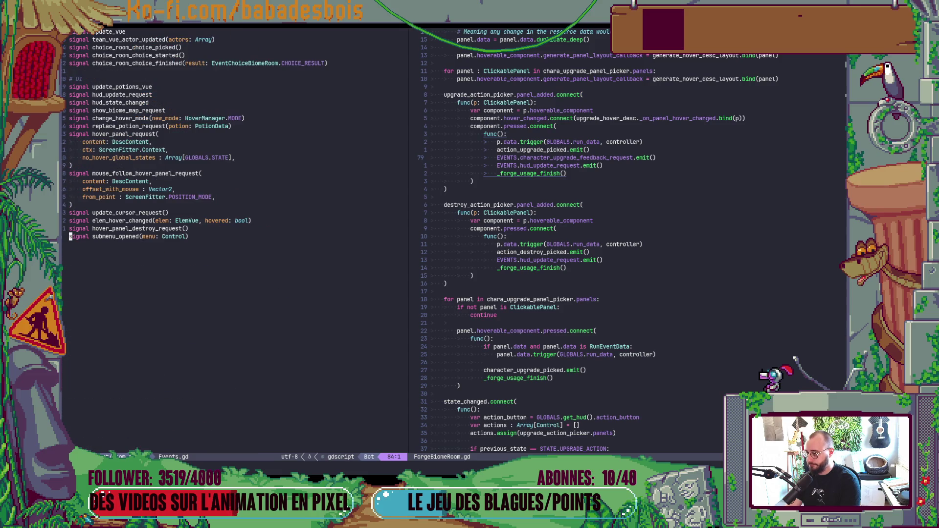
pyautogui.hotkey('ctrl', 'u')
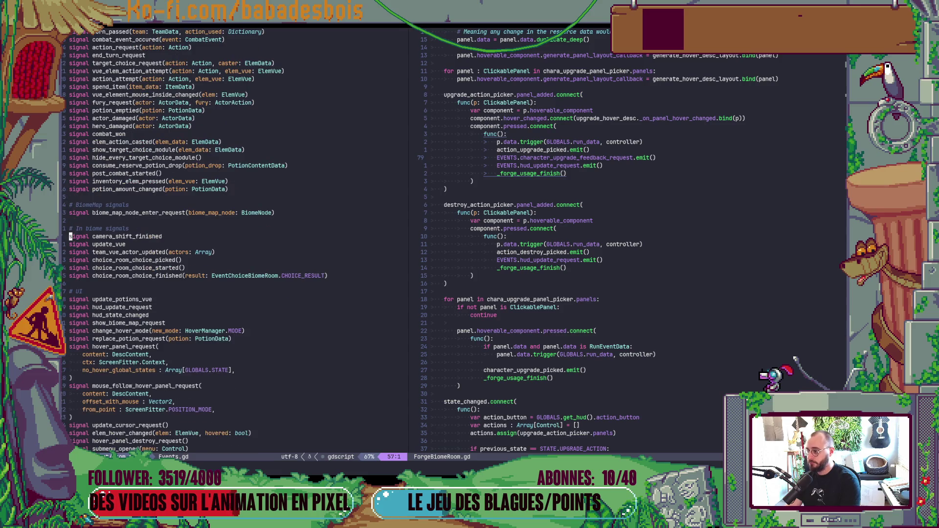
pyautogui.hotkey('ctrl', 'u')
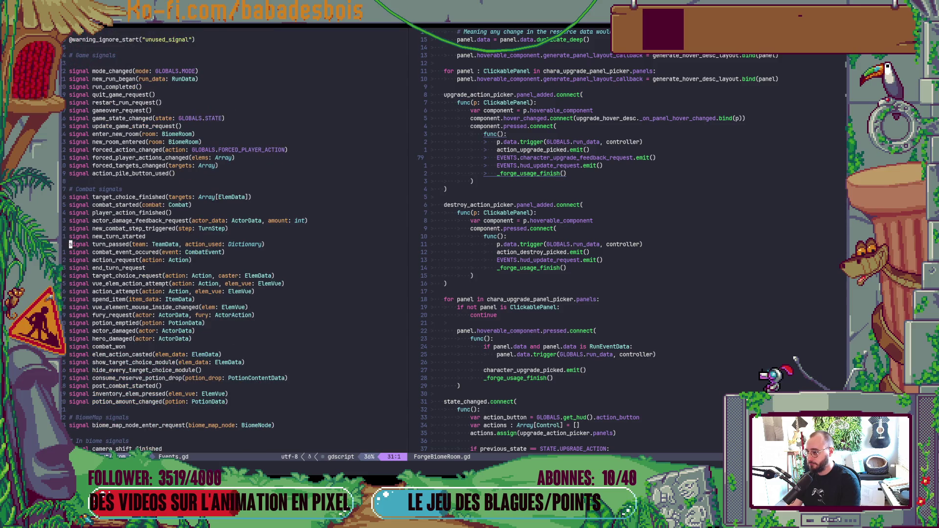
pyautogui.press('k')
pyautogui.press('k')
pyautogui.press('k')
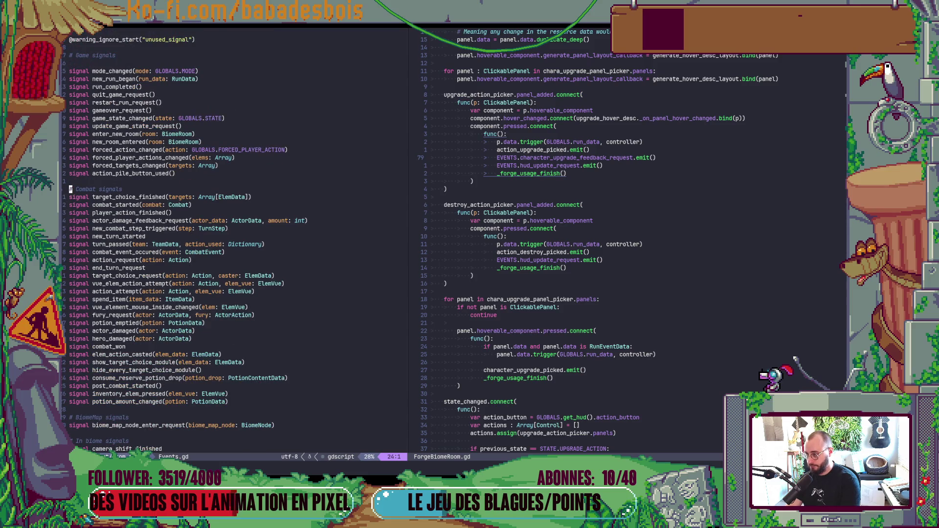
pyautogui.press('k')
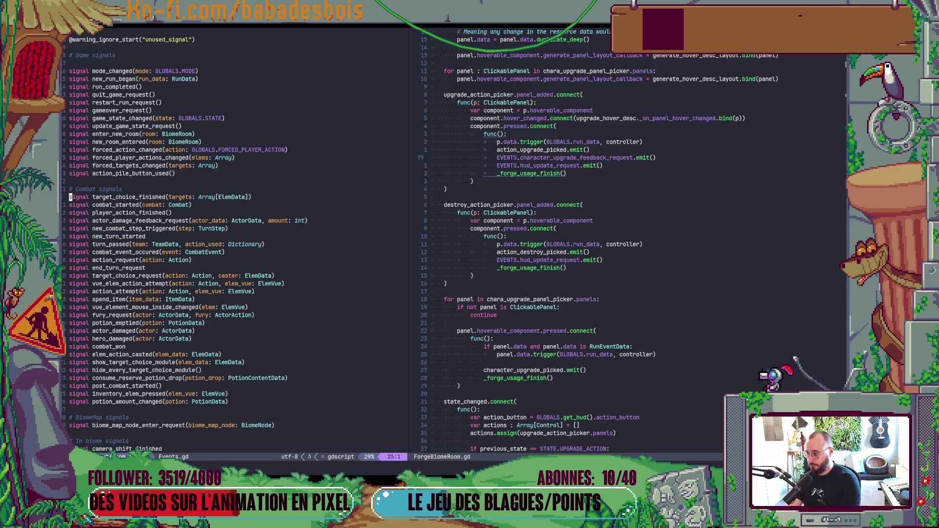
pyautogui.hotkey('ctrl', 'd')
pyautogui.press('j')
pyautogui.press('j')
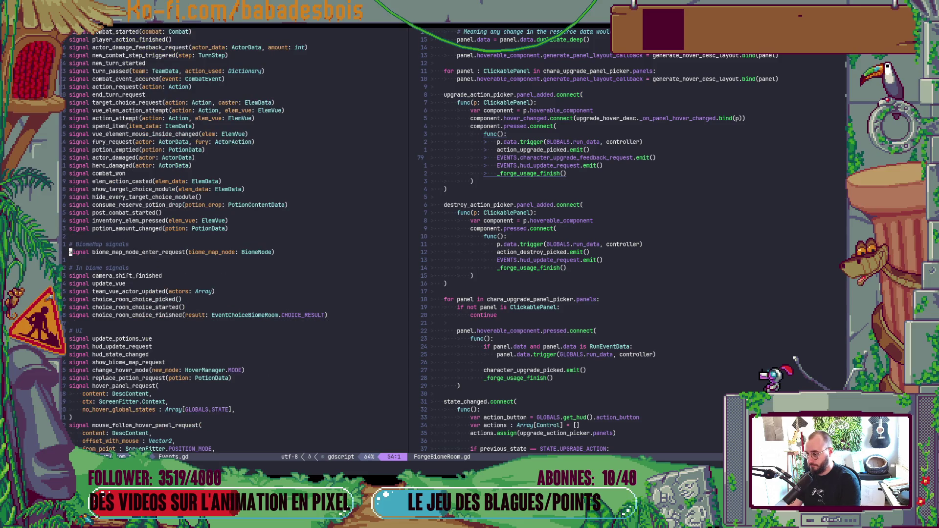
pyautogui.press('j')
pyautogui.press('j')
pyautogui.press('j')
pyautogui.press('j')
# Copy the character_upgrade_feedback_request name from ForgeBiomeRoom.gd and paste it into Events.gd.
pyautogui.hotkey('ctrl', 'w')
pyautogui.press('l')
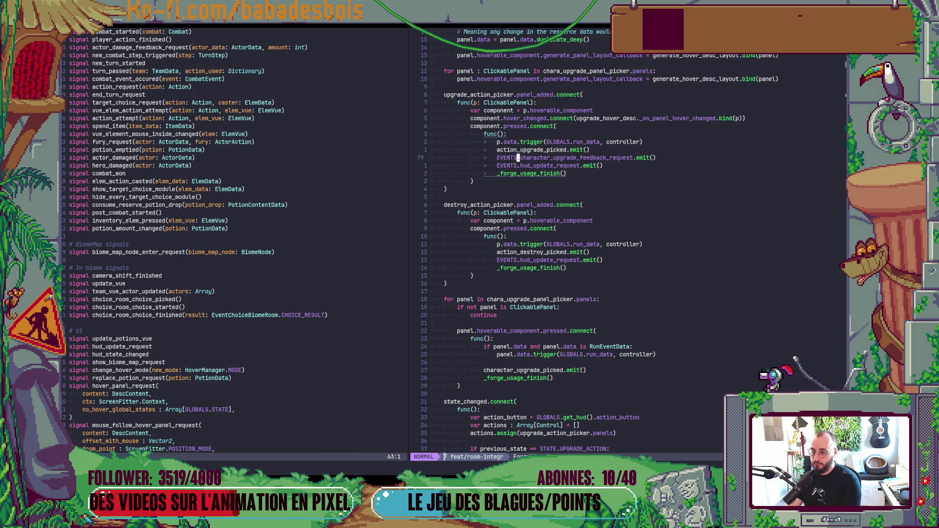
pyautogui.press('l')
pyautogui.press('y')
pyautogui.press('i')
pyautogui.press('w')
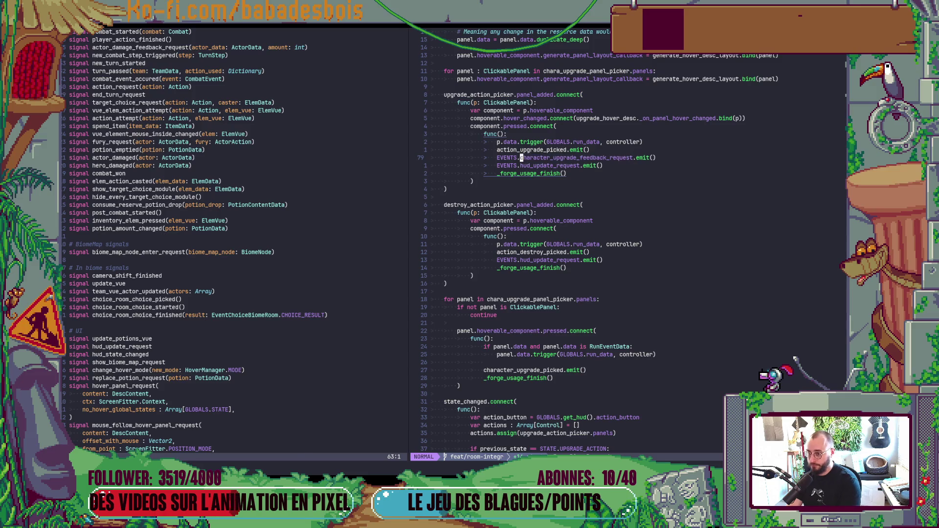
pyautogui.hotkey('ctrl', 'w')
pyautogui.press('h')
pyautogui.press('p')
# Turn the pasted name into 'signal character_upgrade_feedback_request()' and save Events.gd.
pyautogui.hotkey('shift', 'i')
pyautogui.write('signalcharacter_upgrade_feedback_request')
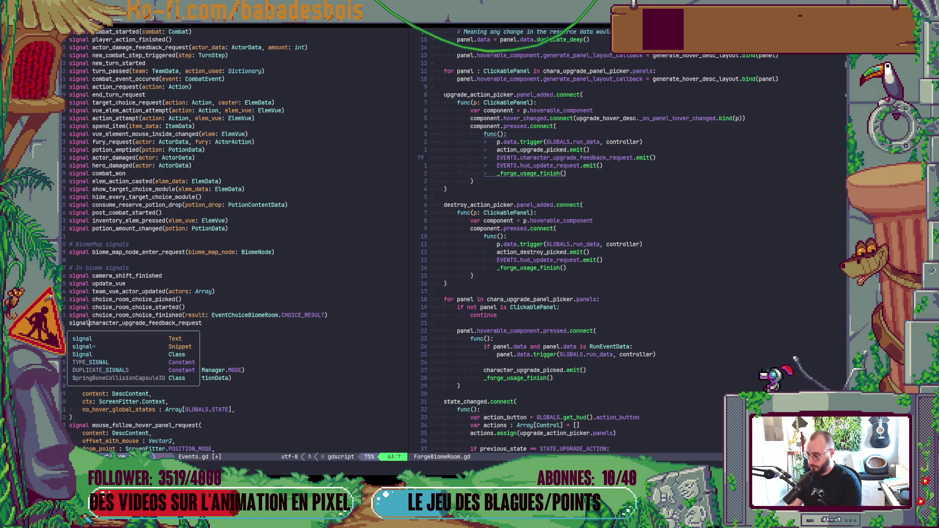
pyautogui.press('Escape')
pyautogui.hotkey('shift', 'a')
pyautogui.write('()')
pyautogui.press('Escape')
pyautogui.write(':w')
pyautogui.press('Return')
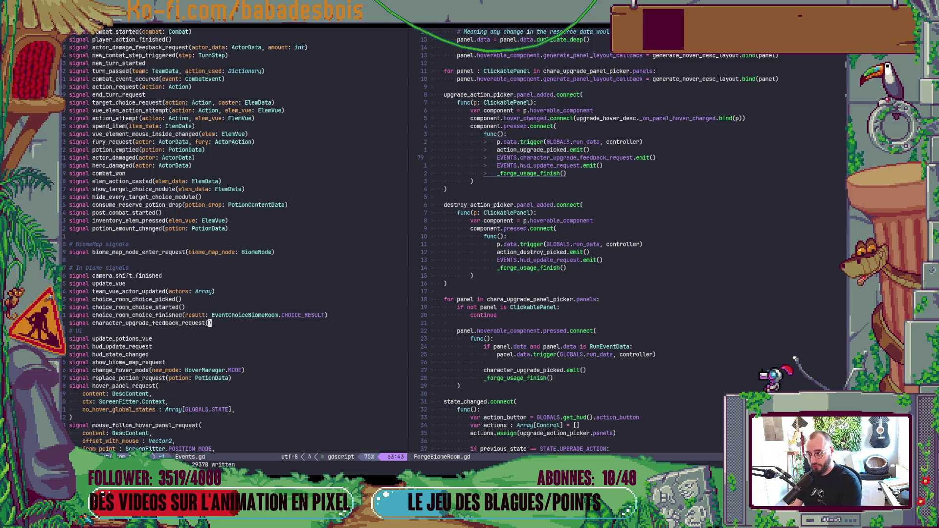
pyautogui.press('space')
# Open CombatActorVue.gd with the file finder.
pyautogui.press('f')
pyautogui.press('f')
pyautogui.write('Coma')
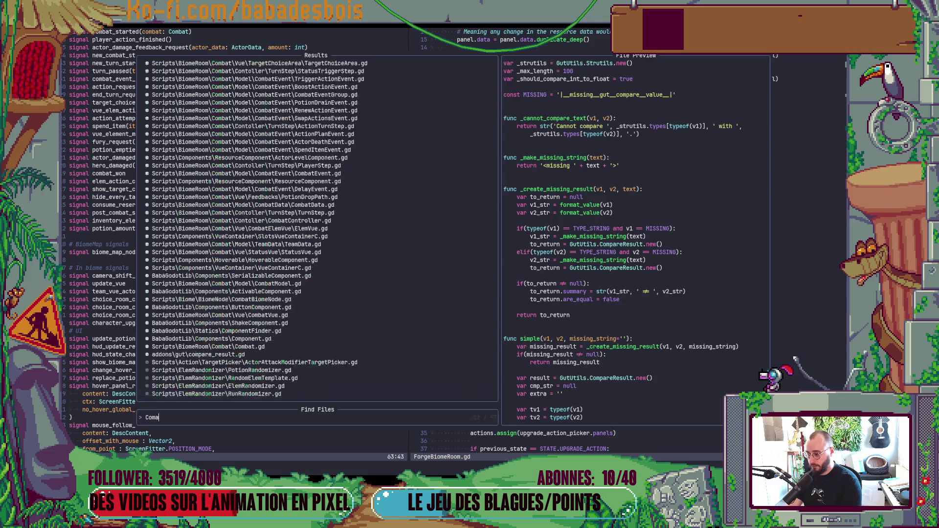
pyautogui.press('BackSpace')
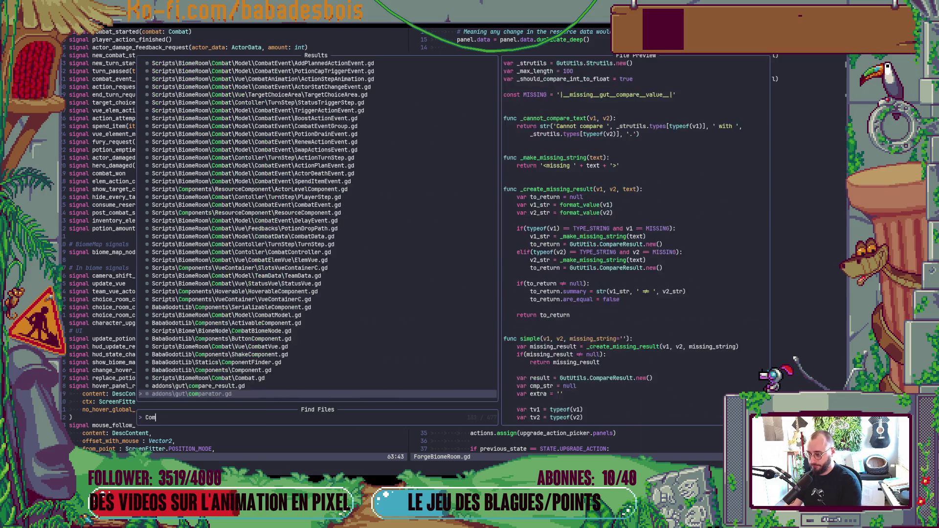
pyautogui.write('bat')
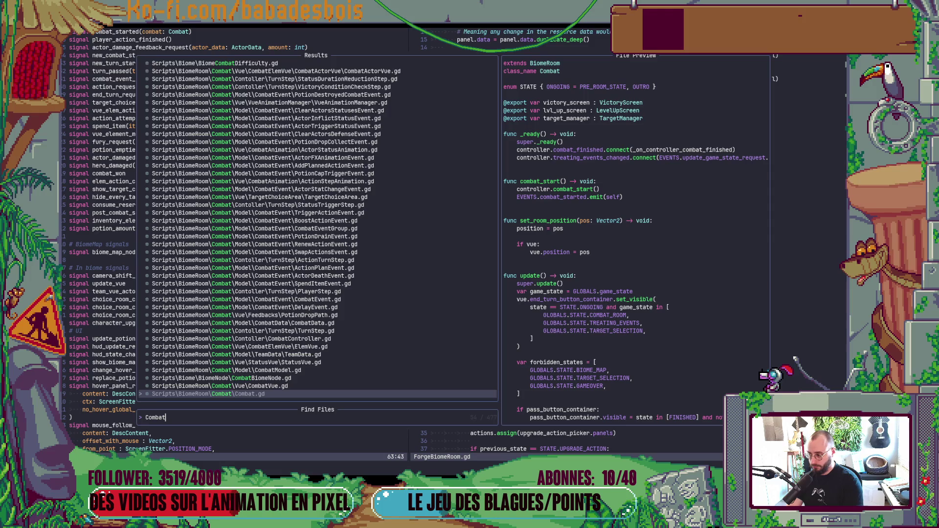
pyautogui.write('Actor')
pyautogui.press('Return')
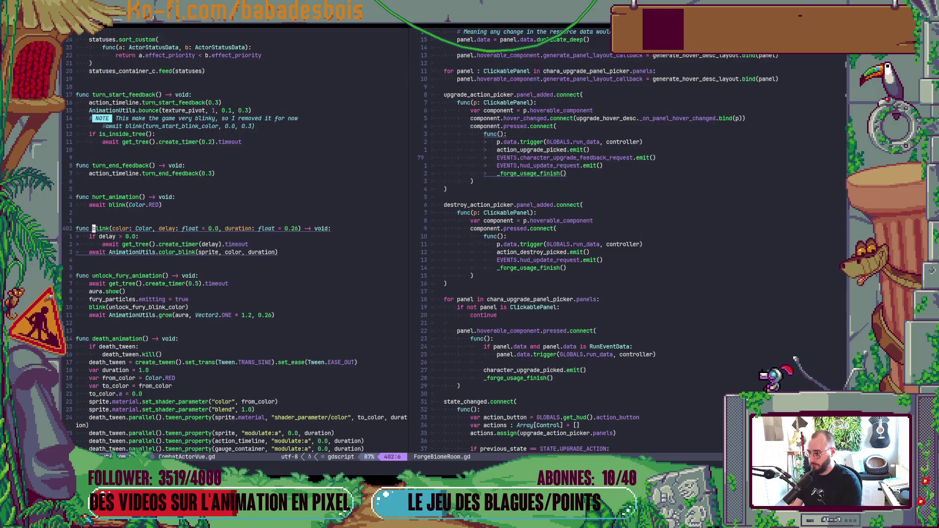
# In _ready, add a new line referencing EVENTS.character_upgrade_feedback_request.
pyautogui.press('g')
pyautogui.press('g')
pyautogui.hotkey('ctrl', 'd')
pyautogui.hotkey('ctrl', 'd')
pyautogui.hotkey('ctrl', 'd')
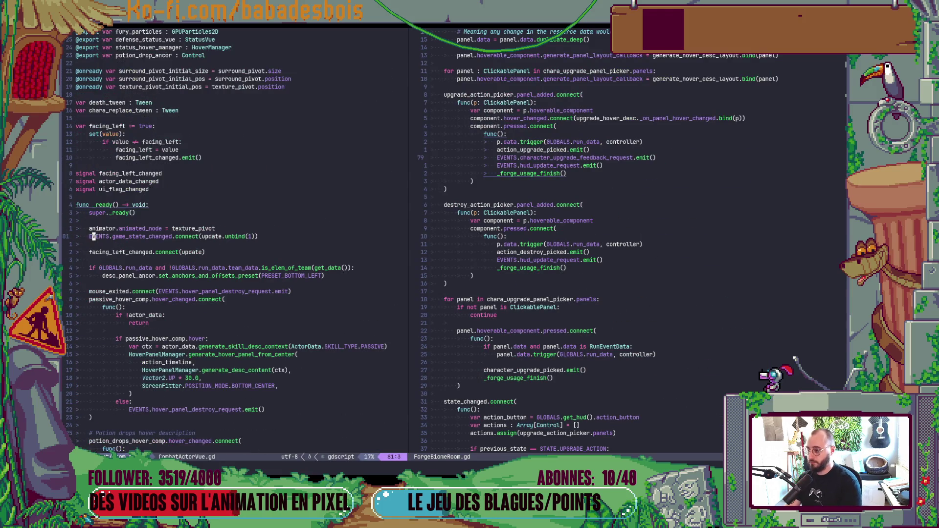
pyautogui.hotkey('ctrl', 'u')
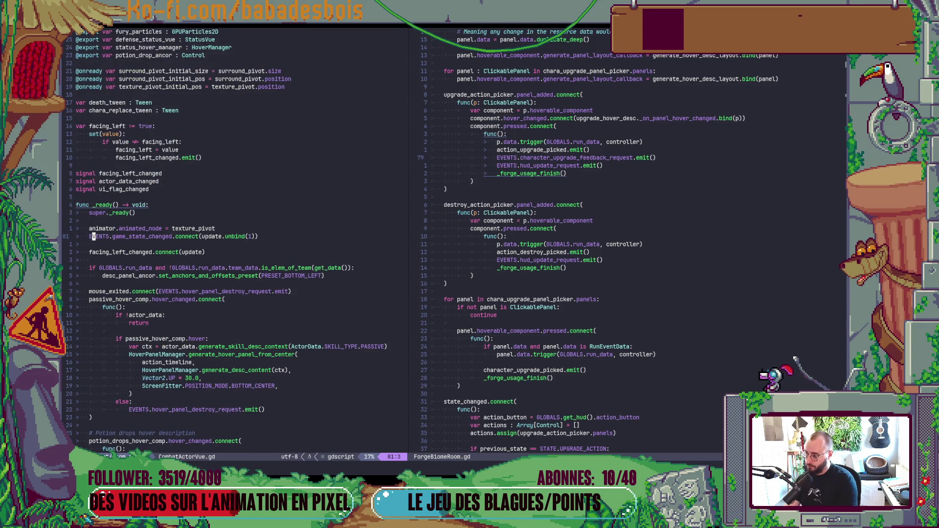
pyautogui.press('j')
pyautogui.press('j')
pyautogui.press('j')
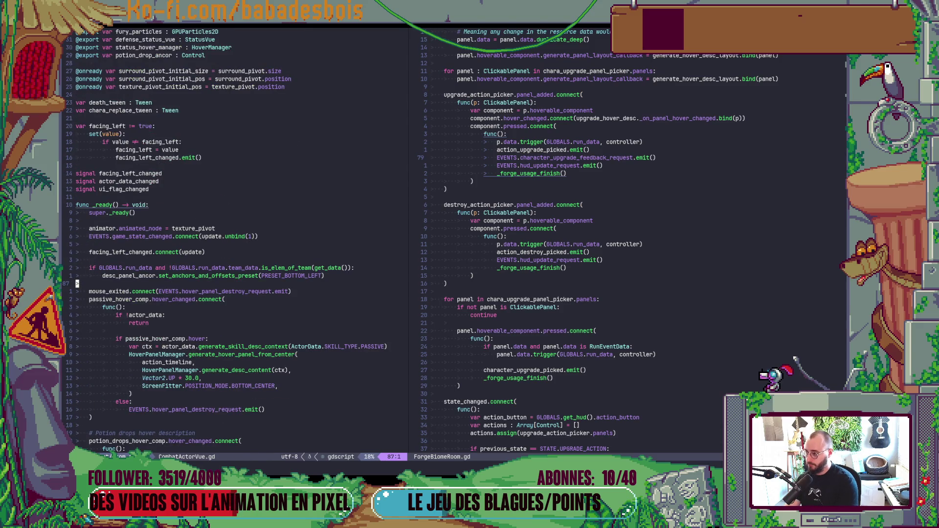
pyautogui.press('o')
pyautogui.press('Return')
pyautogui.press('Up')
pyautogui.write('EVENT')
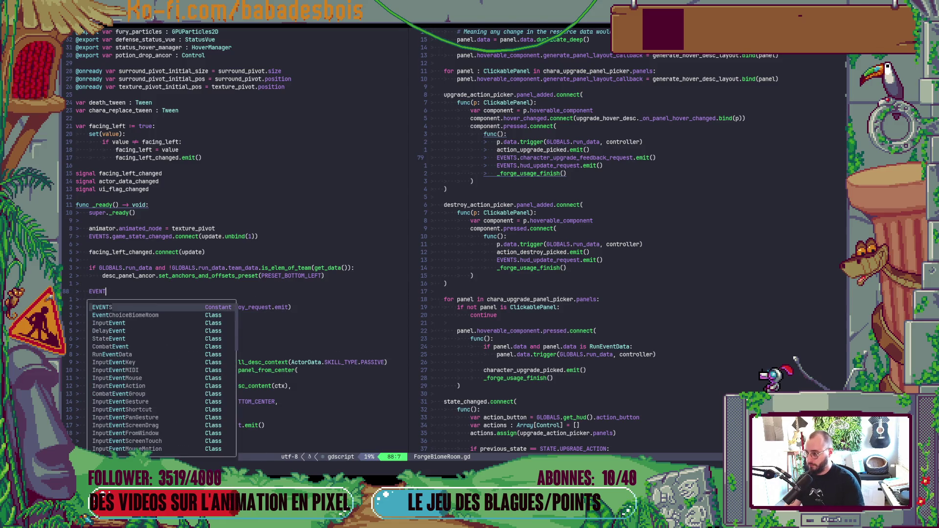
pyautogui.write('S.')
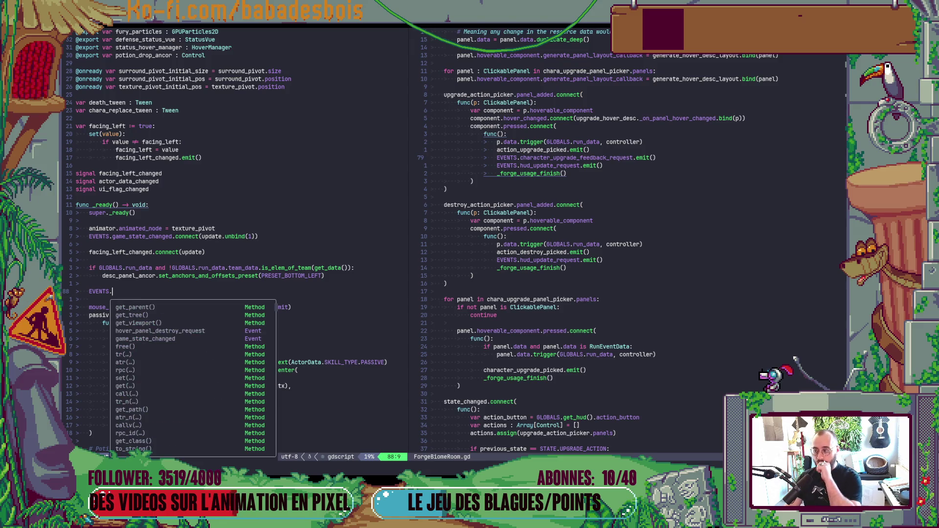
pyautogui.write('com ')
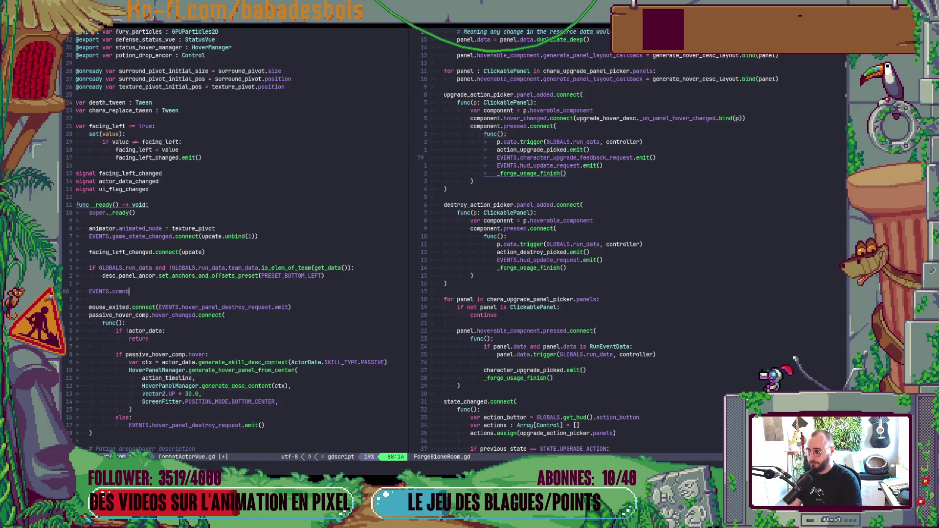
pyautogui.write('b')
pyautogui.press('Tab')
pyautogui.press('Tab')
pyautogui.press('Tab')
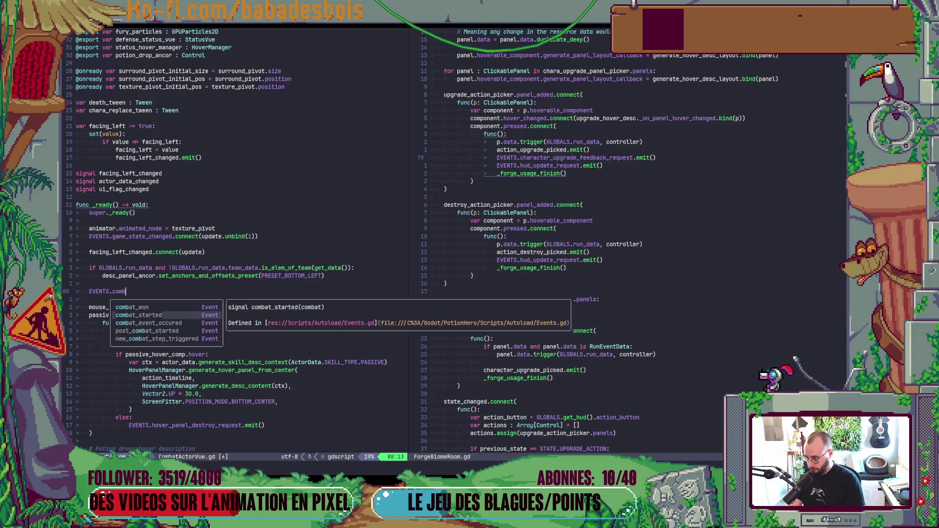
pyautogui.hotkey('shift', 'Tab')
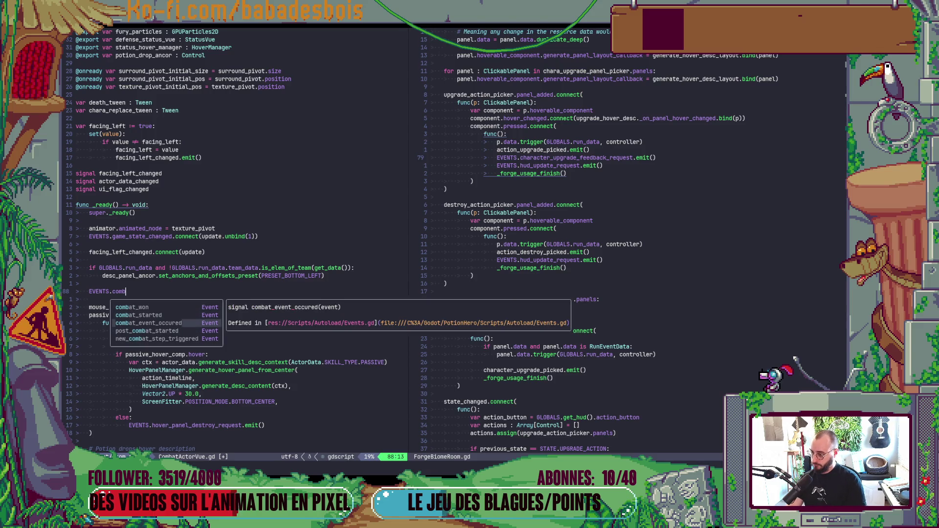
pyautogui.press('BackSpace')
pyautogui.press('BackSpace')
pyautogui.press('BackSpace')
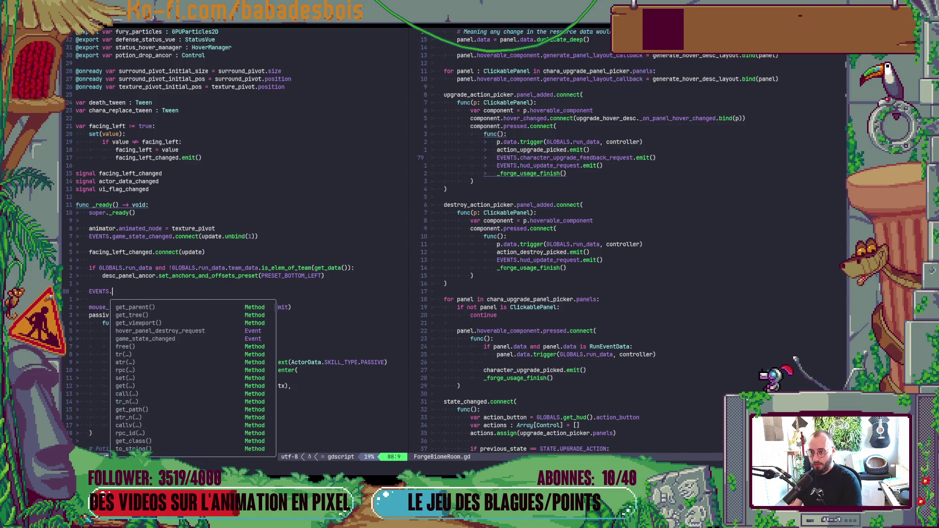
pyautogui.write('cha')
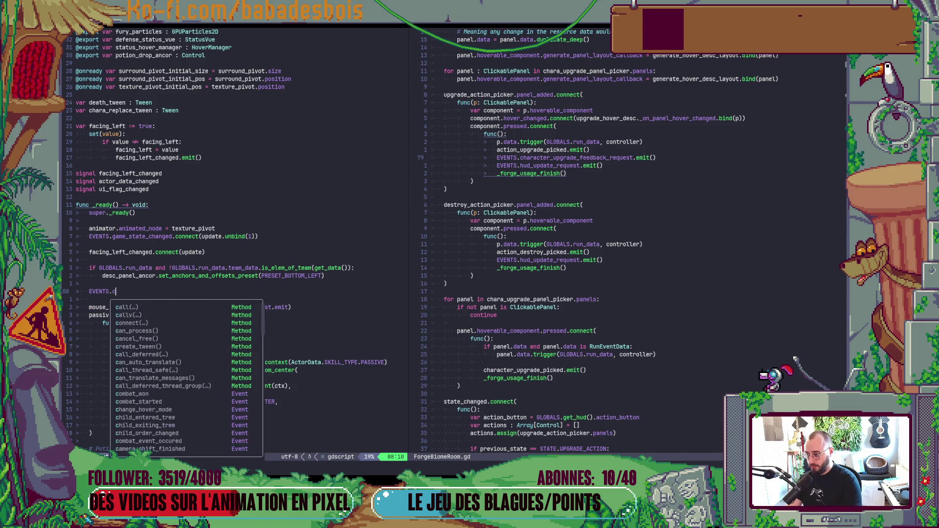
pyautogui.press('Return')
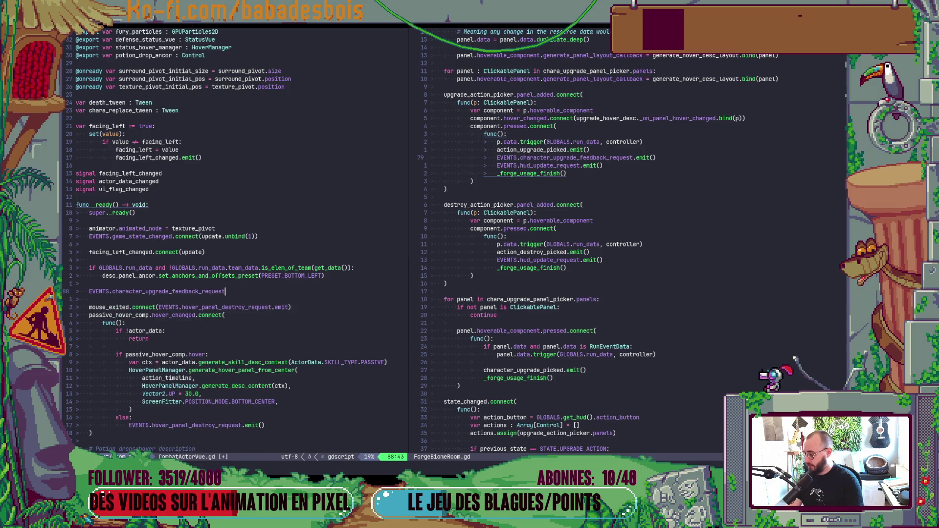
# Connect the signal to a func() callback that calls blink(Color.WHITE).
pyautogui.write('(')
pyautogui.press('Return')
pyautogui.write('O')
pyautogui.press('BackSpace')
pyautogui.write('func')
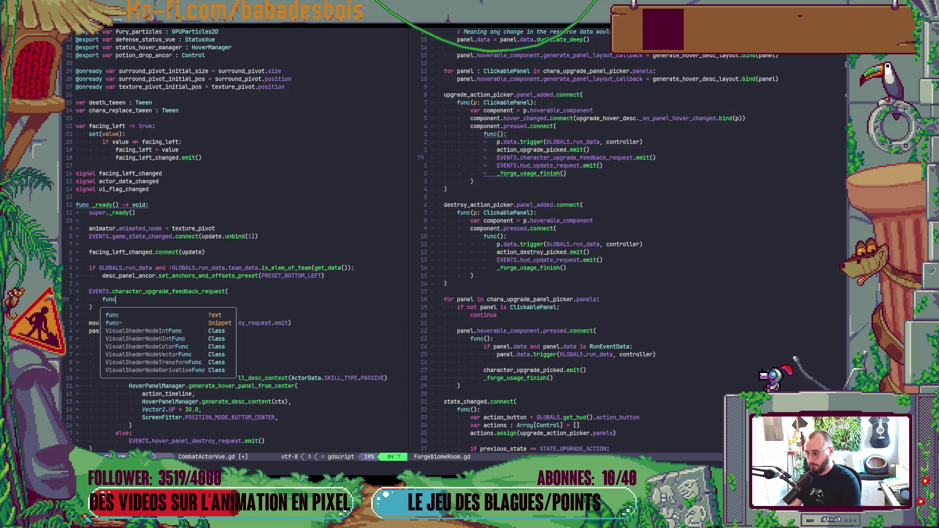
pyautogui.write('():')
pyautogui.press('Return')
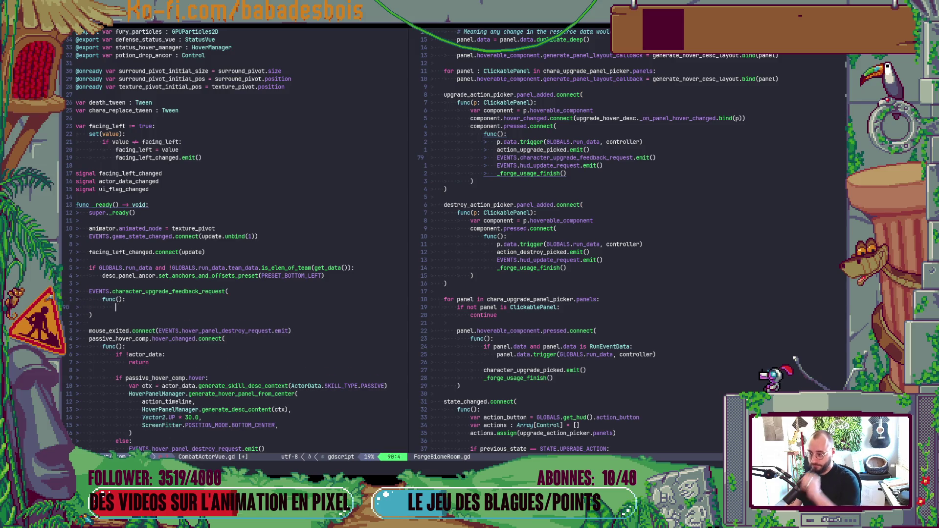
pyautogui.press('Escape')
pyautogui.press('k')
pyautogui.press('k')
pyautogui.write('$.connect')
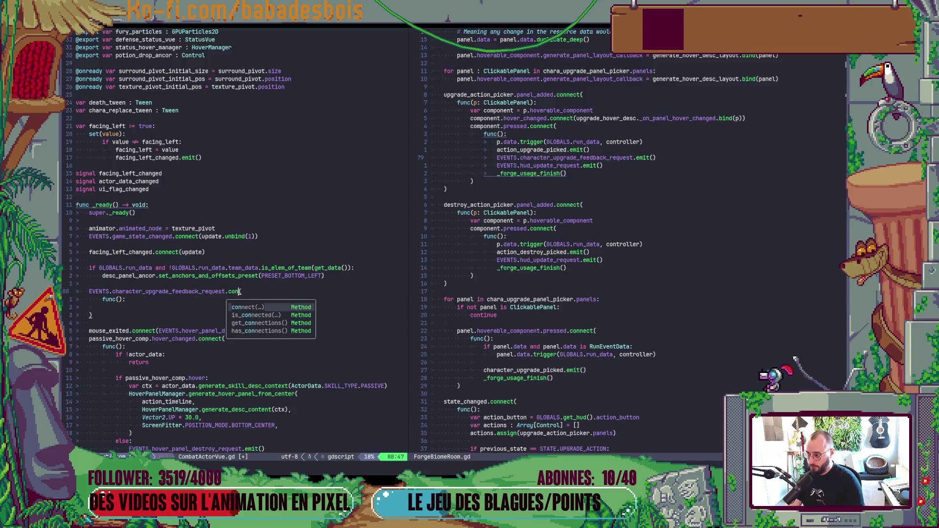
pyautogui.write('j')
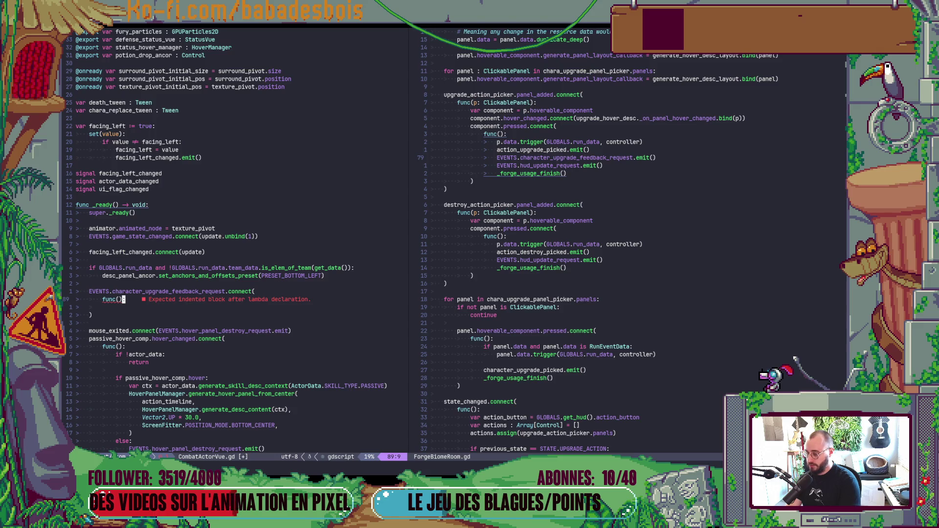
pyautogui.write('oblink(')
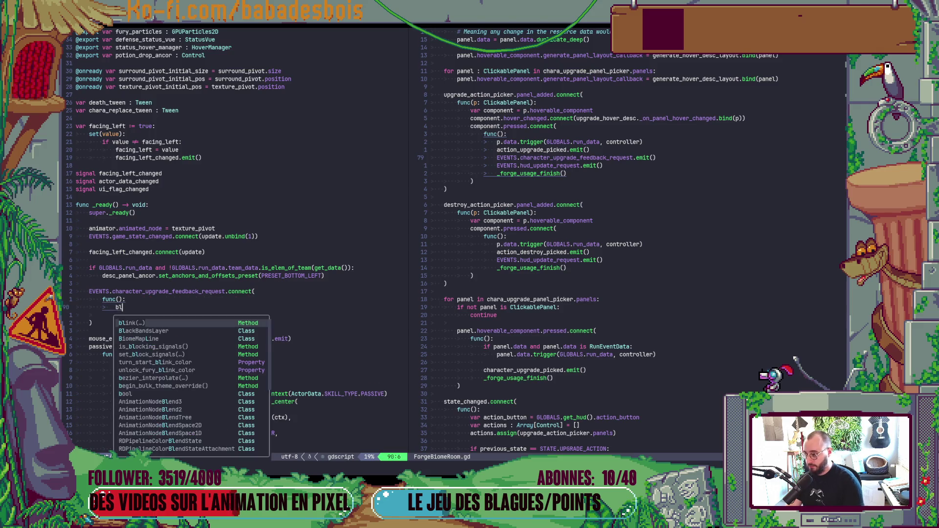
pyautogui.write('Colo')
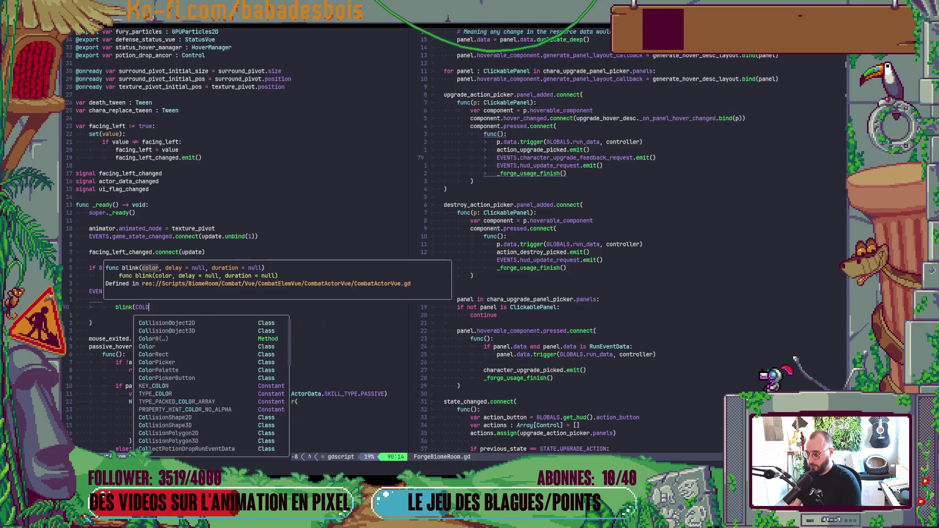
pyautogui.write('r.')
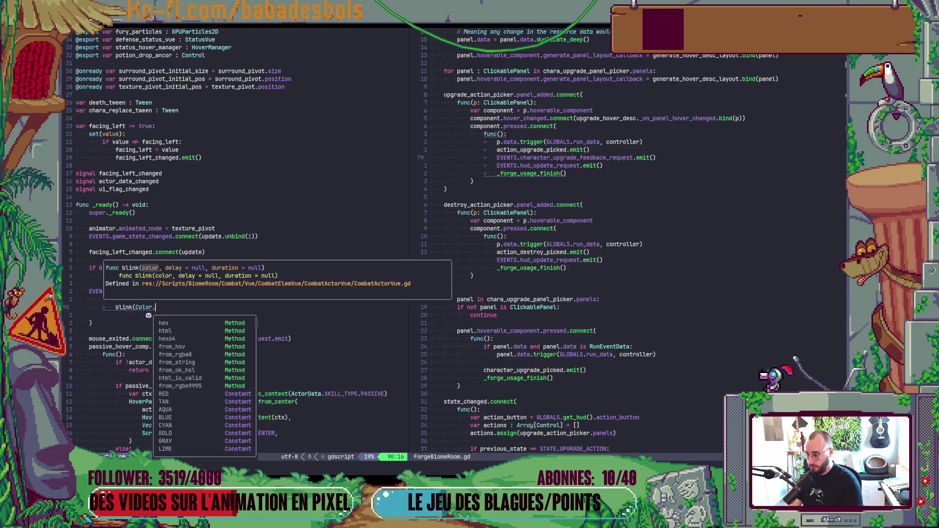
pyautogui.write('WHITE')
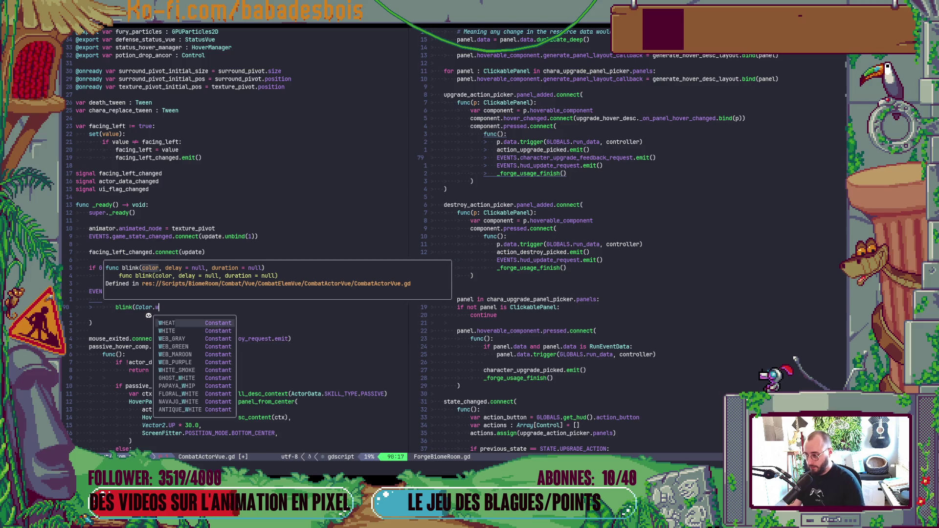
pyautogui.write(')')
pyautogui.press('Escape')
pyautogui.press('j')
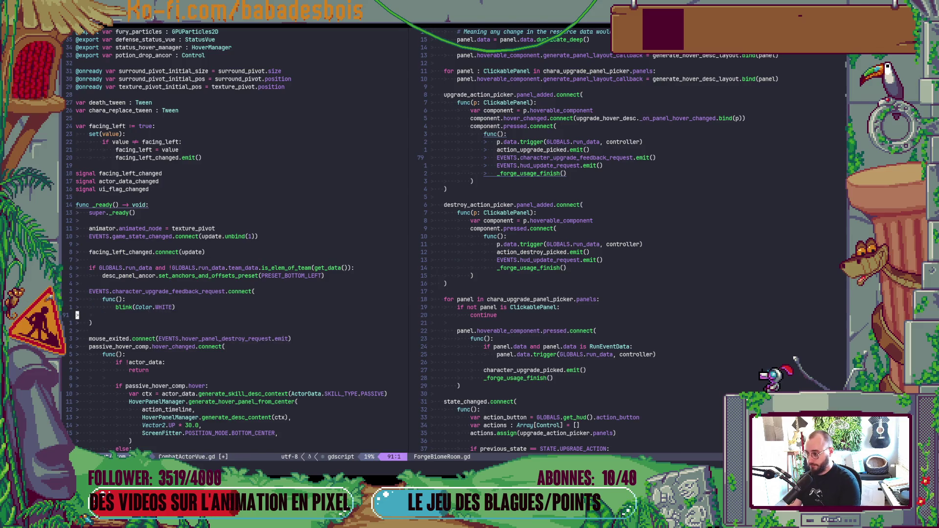
pyautogui.press('d')
pyautogui.press('d')
# Add AnimationUtils.bounce(self, 1, 0.15, 0.2, 0.0, AnimationUtils.AXIS.Y) to the callback.
pyautogui.write('O')
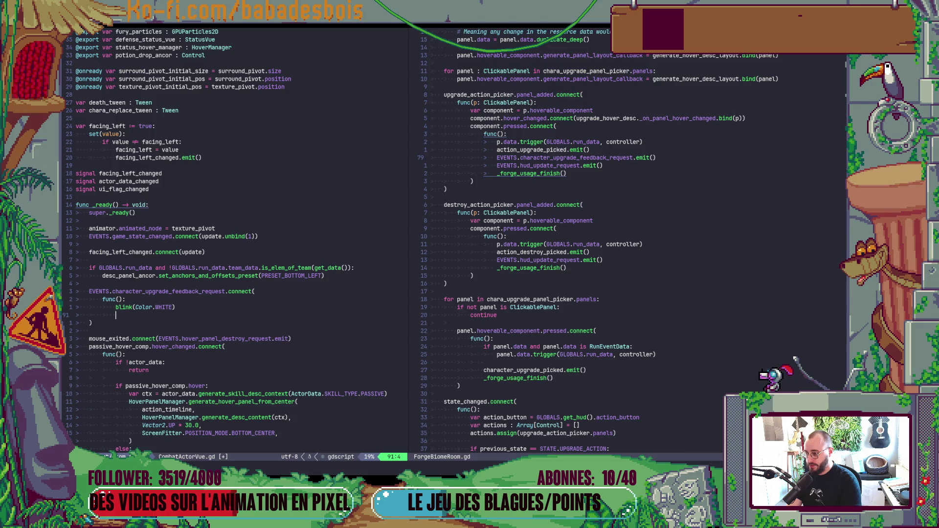
pyautogui.write('Anui')
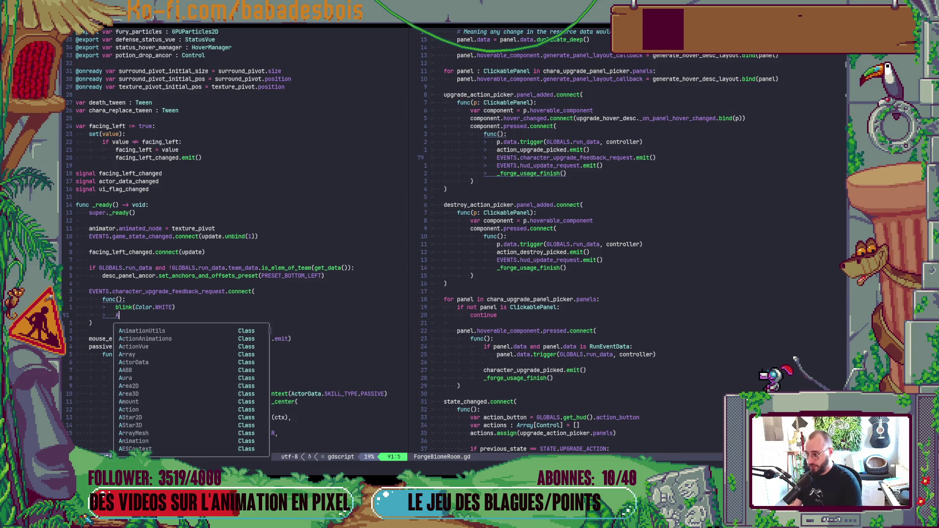
pyautogui.press('Return')
pyautogui.write('.')
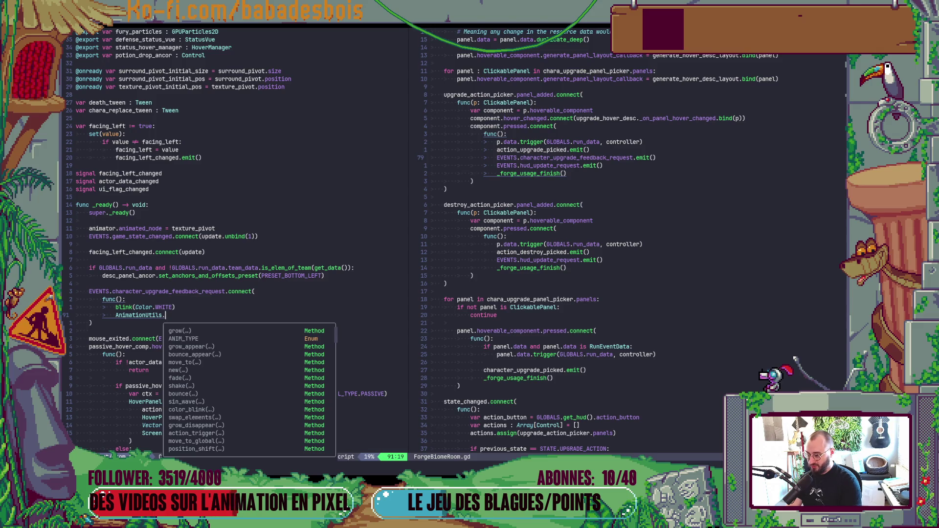
pyautogui.write('bo')
pyautogui.press('Down')
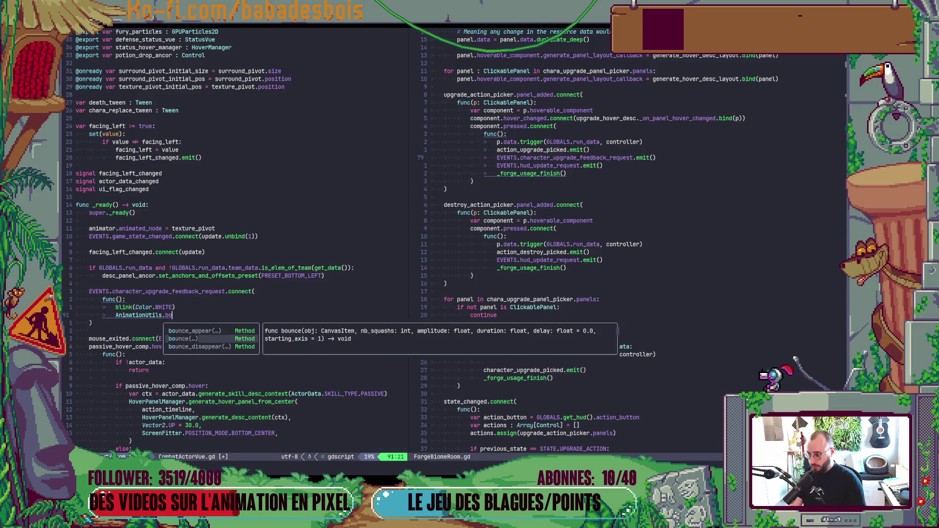
pyautogui.press('Return')
pyautogui.write('self,')
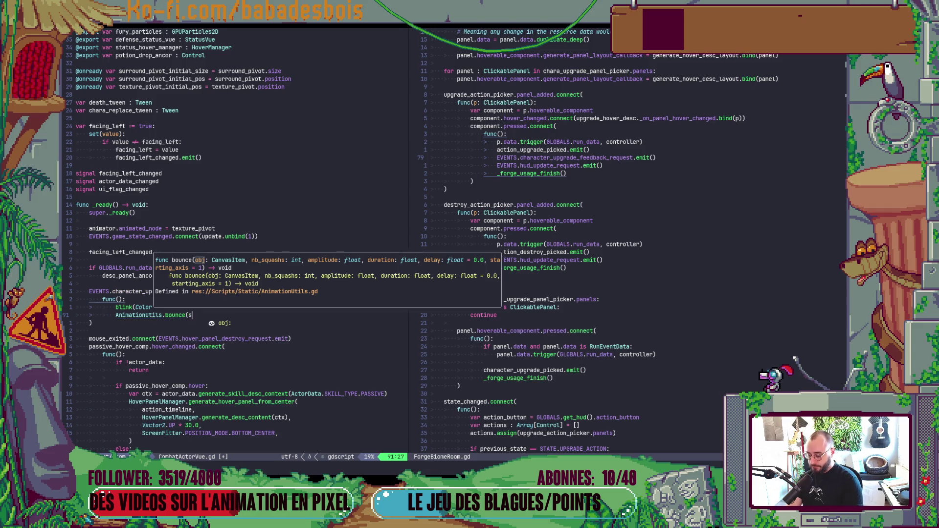
pyautogui.write(' 1')
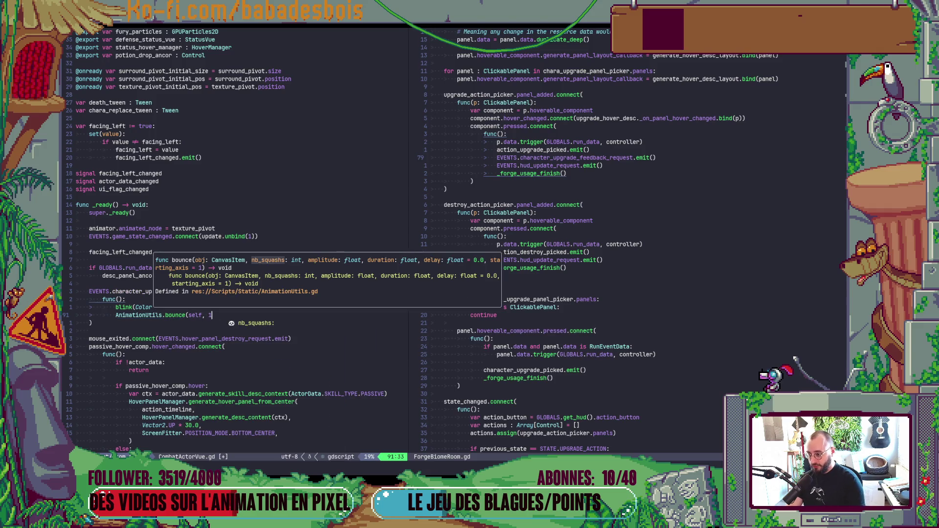
pyautogui.write(', 0.')
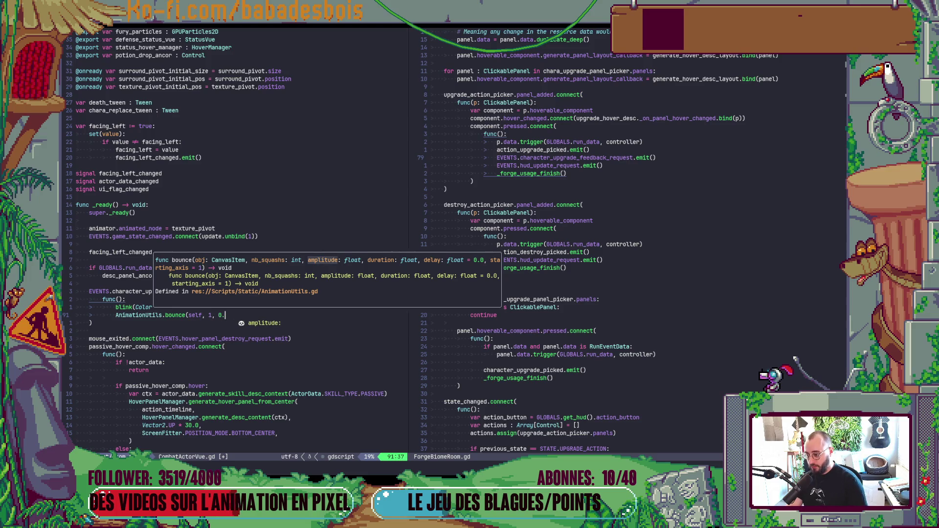
pyautogui.write('15')
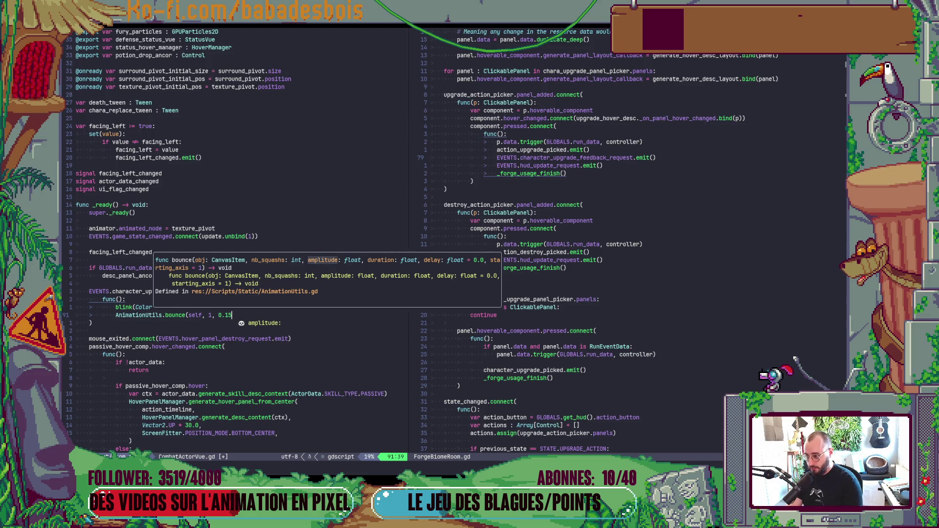
pyautogui.write(', 0.')
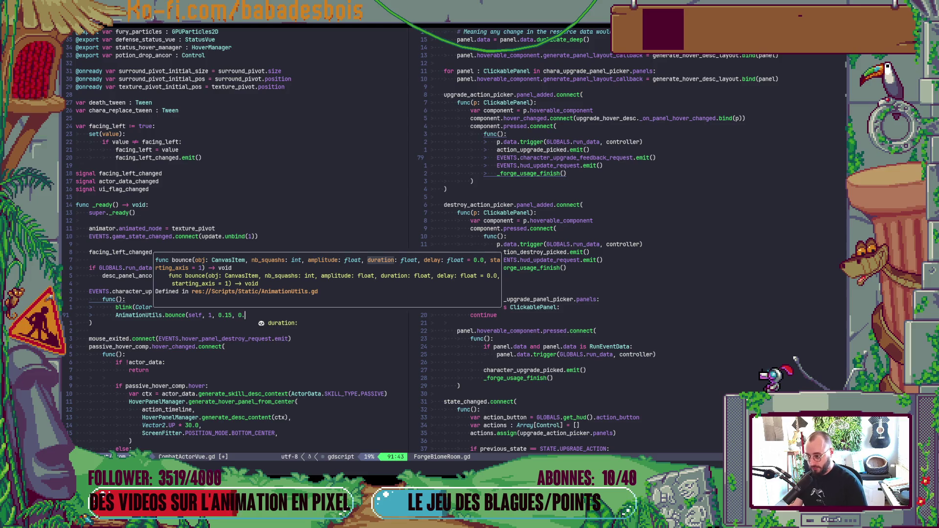
pyautogui.write('15')
pyautogui.press('BackSpace')
pyautogui.press('BackSpace')
pyautogui.write('2')
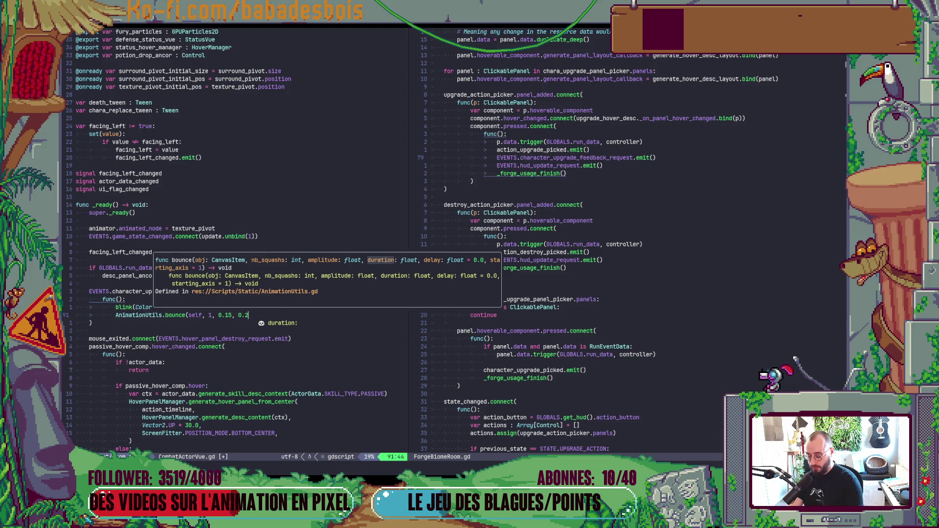
pyautogui.write(', ')
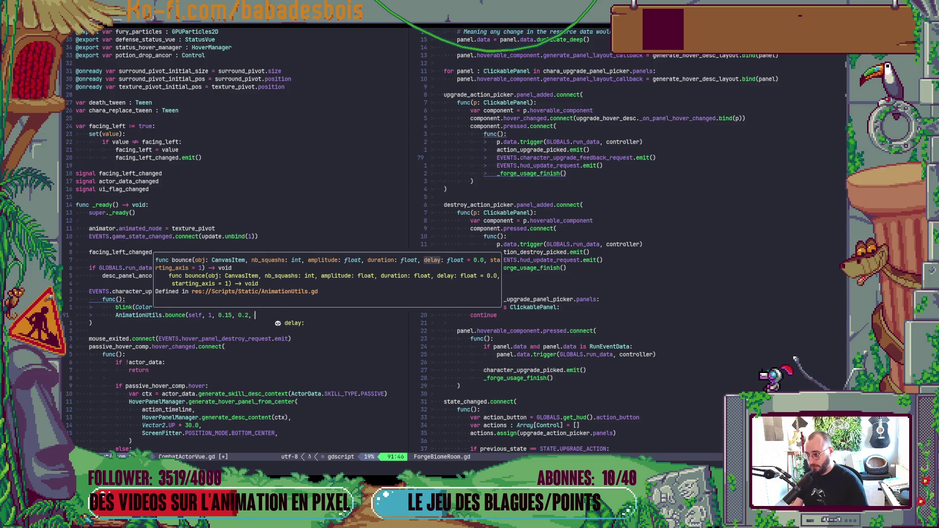
pyautogui.write('0.0, AnimationUtils.A')
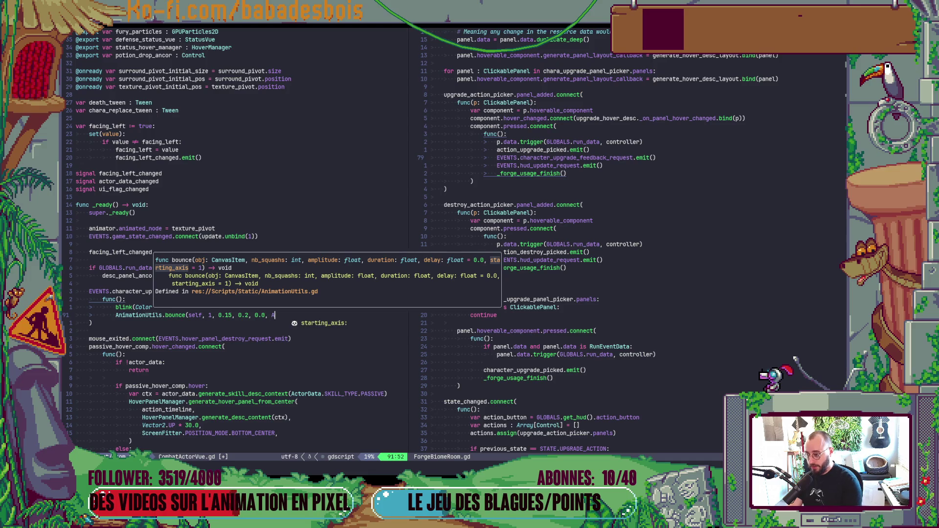
pyautogui.write('XIS.Y')
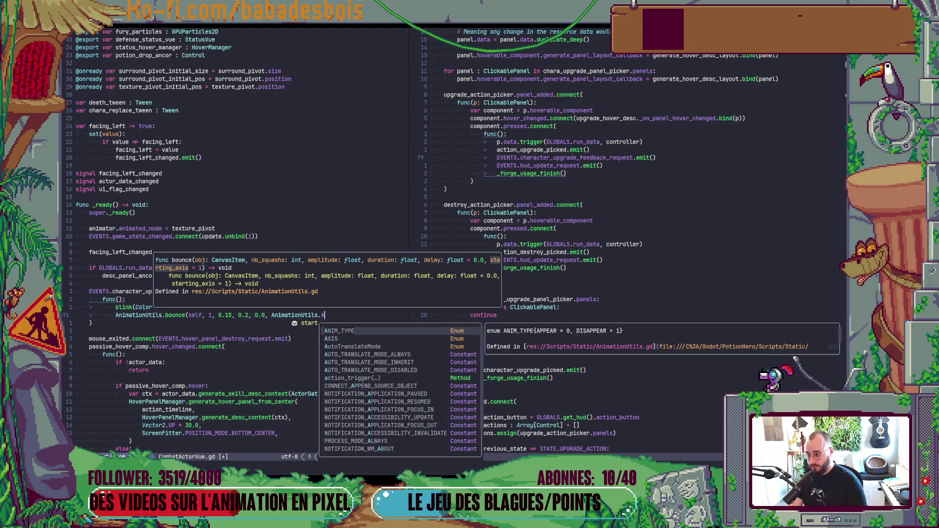
pyautogui.press('Escape')
# Save CombatActorVue.gd and run the game from Godot with F5.
pyautogui.write(':w')
pyautogui.press('Return')
pyautogui.hotkey('alt', 'Tab')
pyautogui.hotkey('alt', 'Tab')
pyautogui.press('F5')
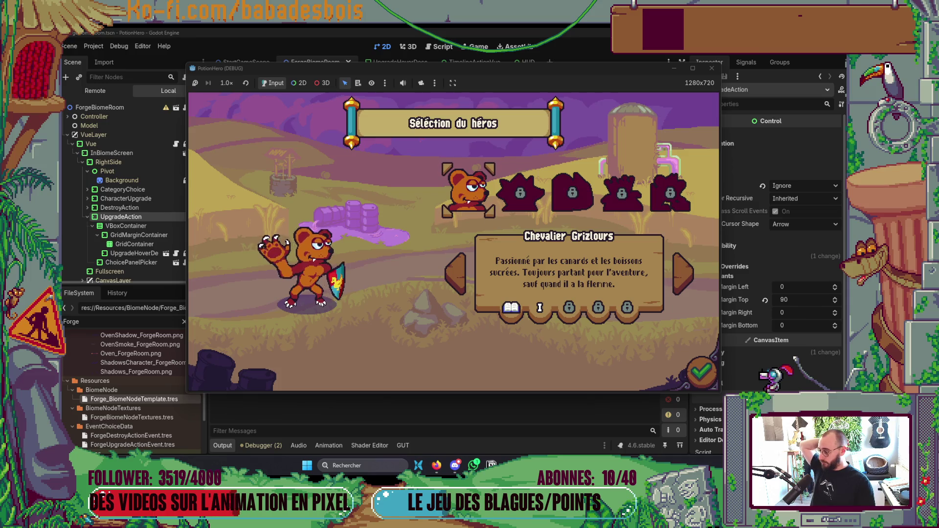
# Confirm the hero and adventure and click through the tutorial messages.
pyautogui.click(700, 371)
pyautogui.click(700, 372)
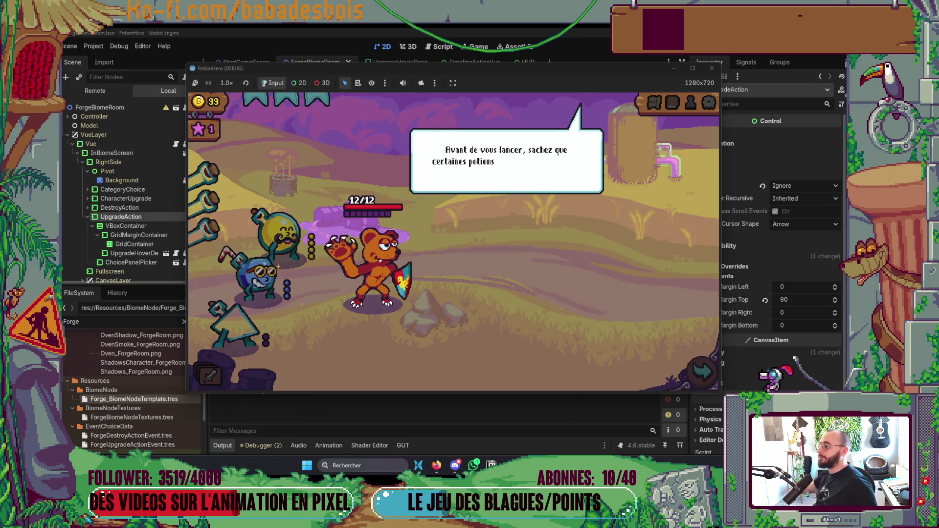
pyautogui.click(671, 300)
pyautogui.click(654, 305)
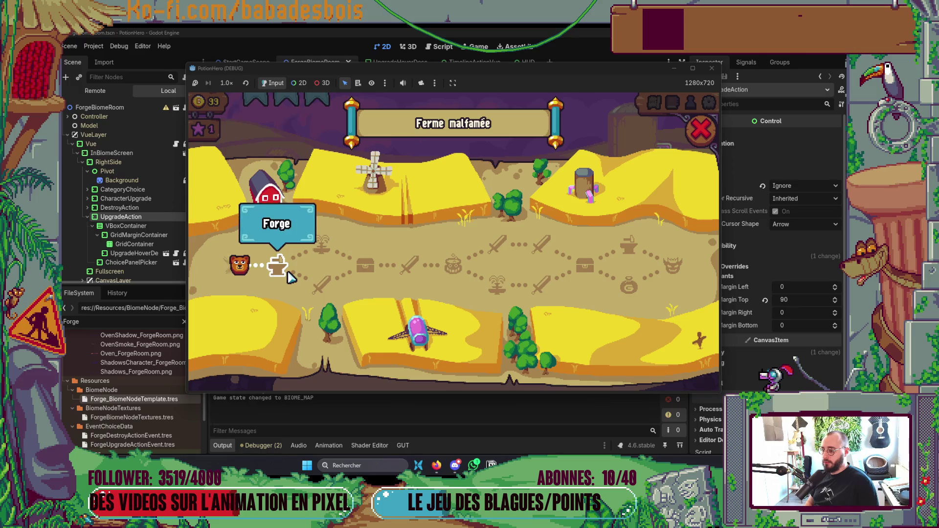
# Enter the Forge and use S'entraîner → S'endurcir to raise the bear's max HP from 12 to 15.
pyautogui.click(288, 272)
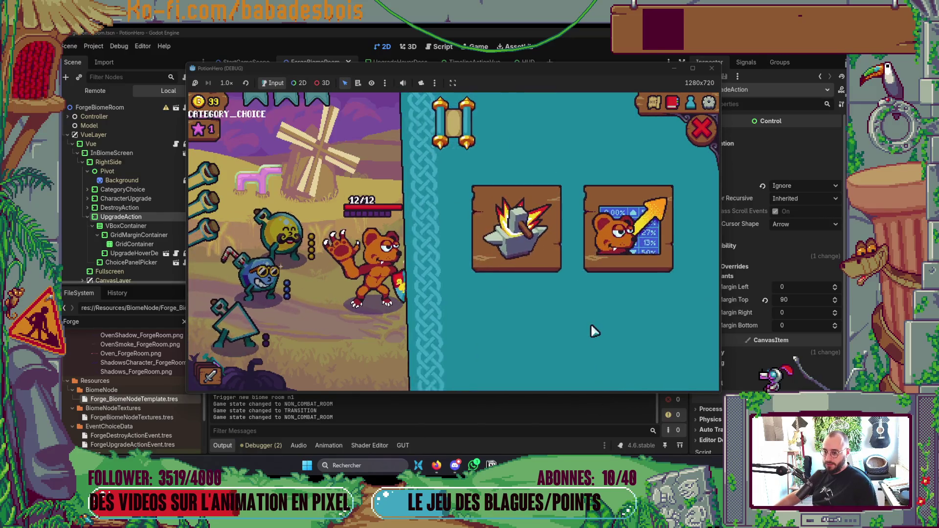
pyautogui.click(618, 259)
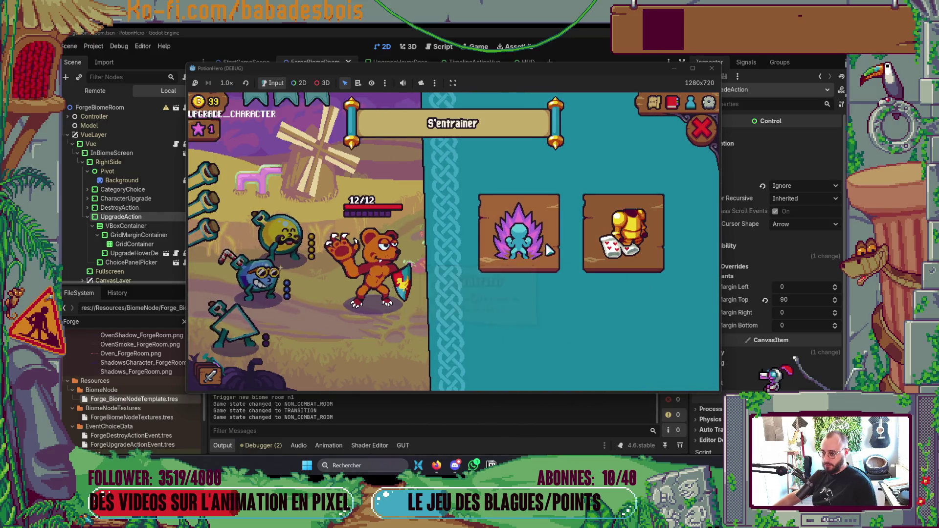
pyautogui.click(647, 247)
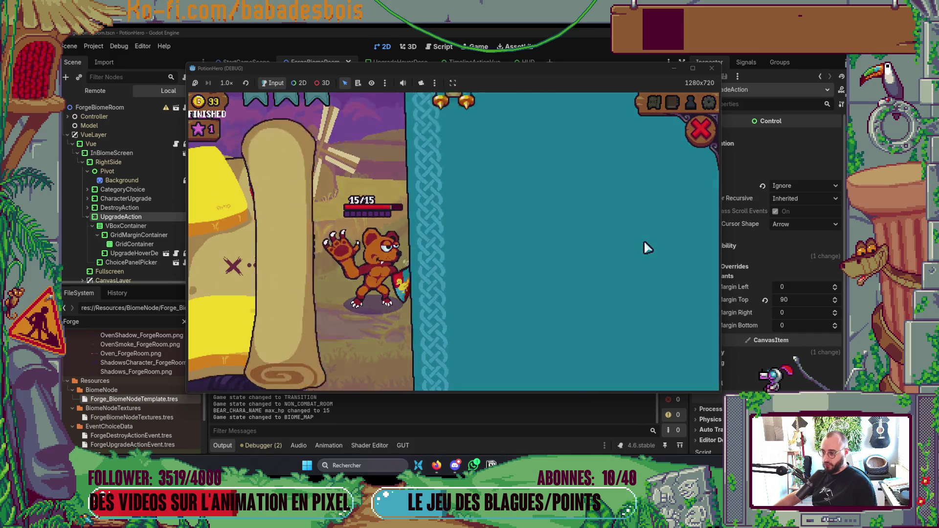
pyautogui.click(700, 129)
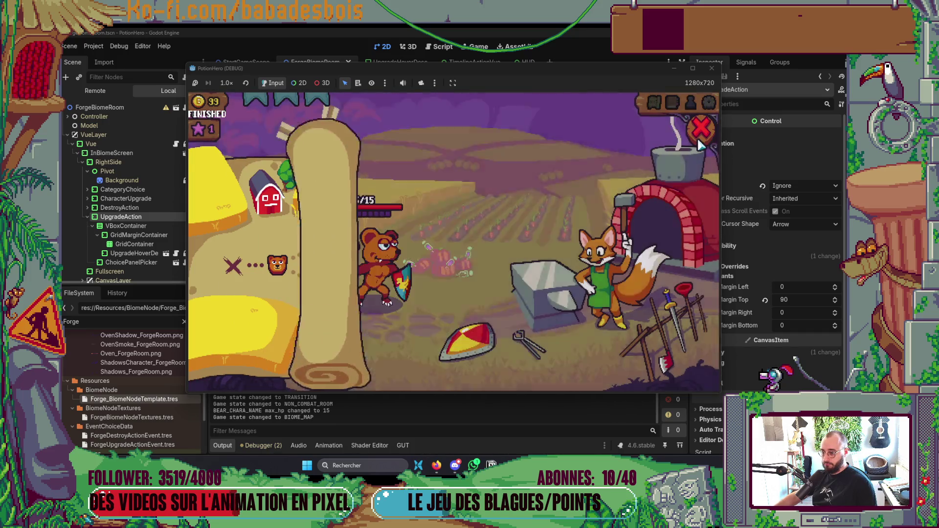
pyautogui.hotkey('alt', 'Tab')
pyautogui.press('Tab')
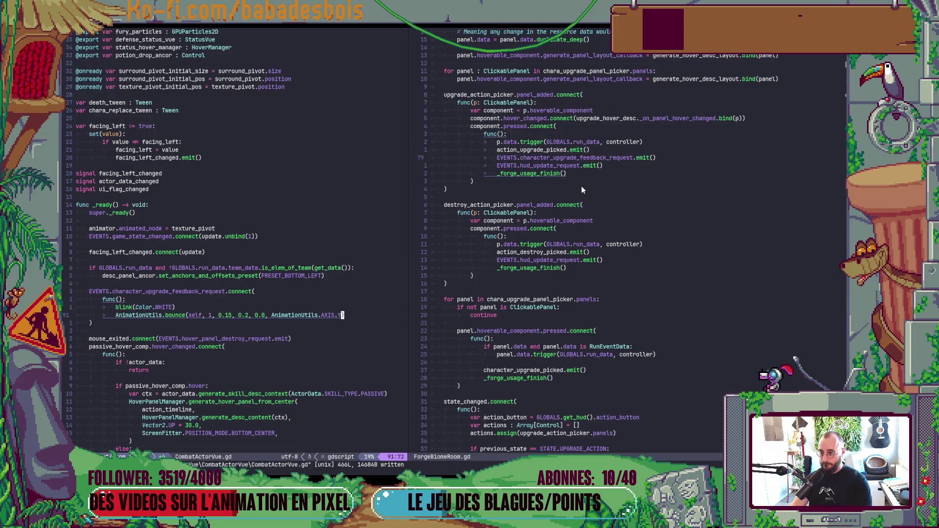
# Type a 0. delay into the _finish() call in _forge_usage_finish, save, and relaunch the game.
pyautogui.click(552, 175)
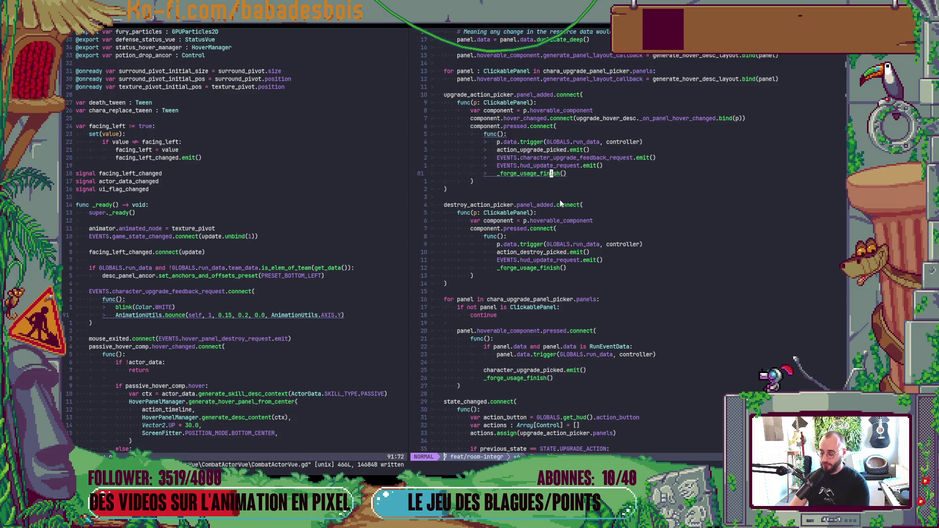
pyautogui.press('g')
pyautogui.press('d')
pyautogui.press('j')
pyautogui.press('j')
pyautogui.press('$')
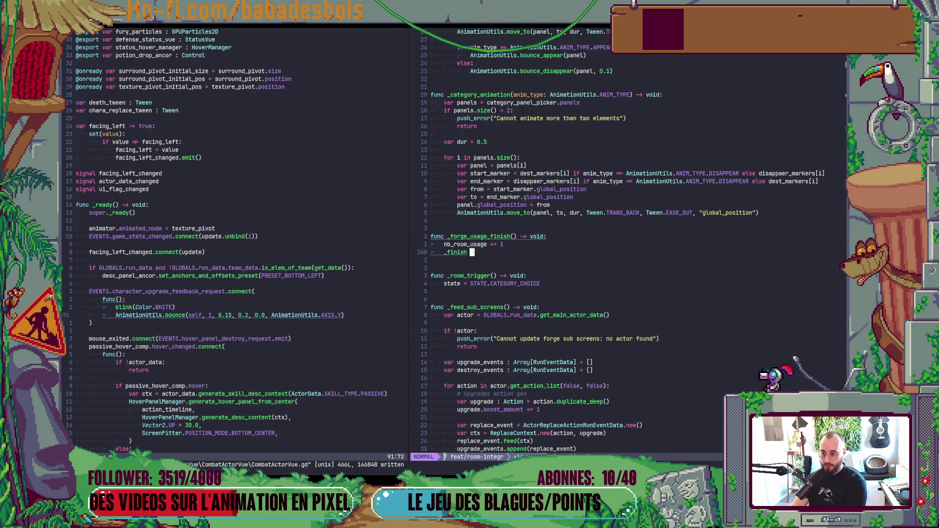
pyautogui.press('i')
pyautogui.write('0.5)')
pyautogui.press('Escape')
pyautogui.write(':w')
pyautogui.press('Return')
pyautogui.hotkey('alt', 'Tab')
pyautogui.hotkey('alt', 'Tab')
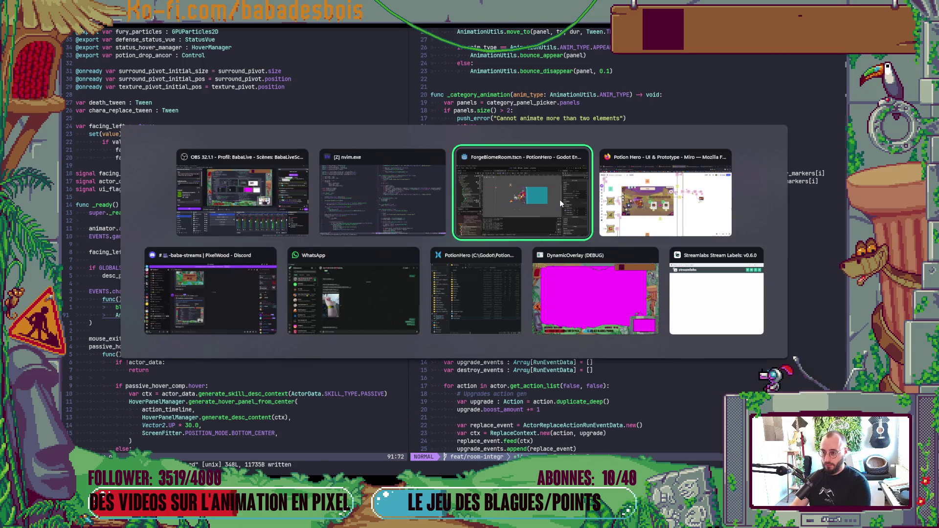
pyautogui.press('F5')
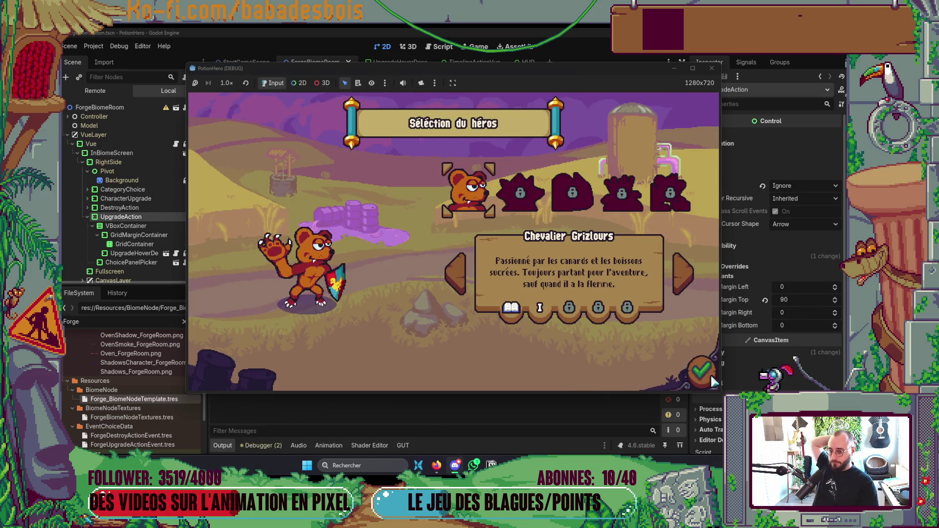
# Confirm hero and adventure, skip the tutorial, and travel to the Forge node.
pyautogui.click(710, 377)
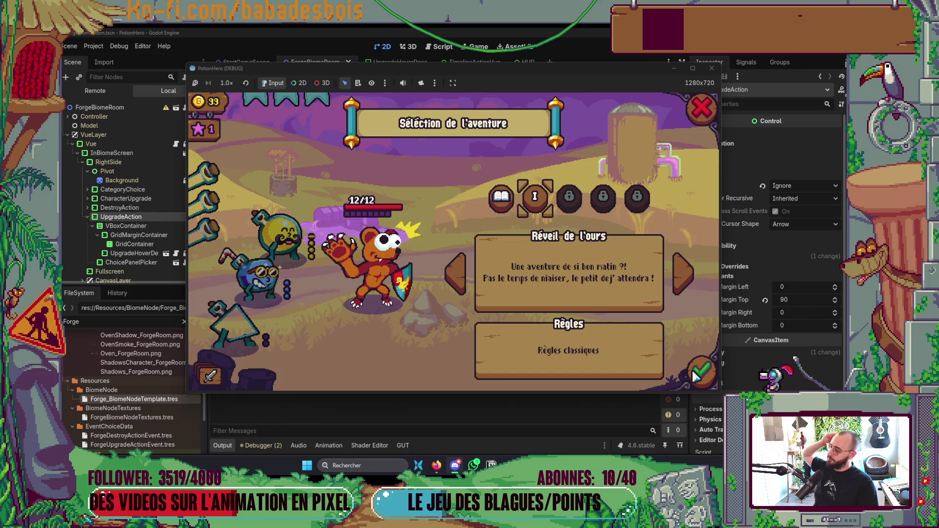
pyautogui.click(696, 375)
pyautogui.click(611, 304)
pyautogui.click(612, 307)
pyautogui.click(620, 329)
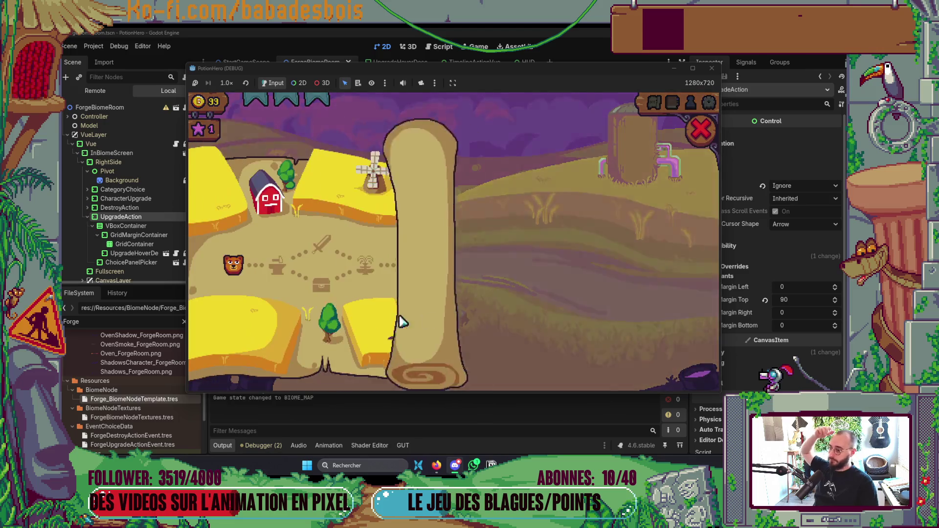
pyautogui.click(275, 265)
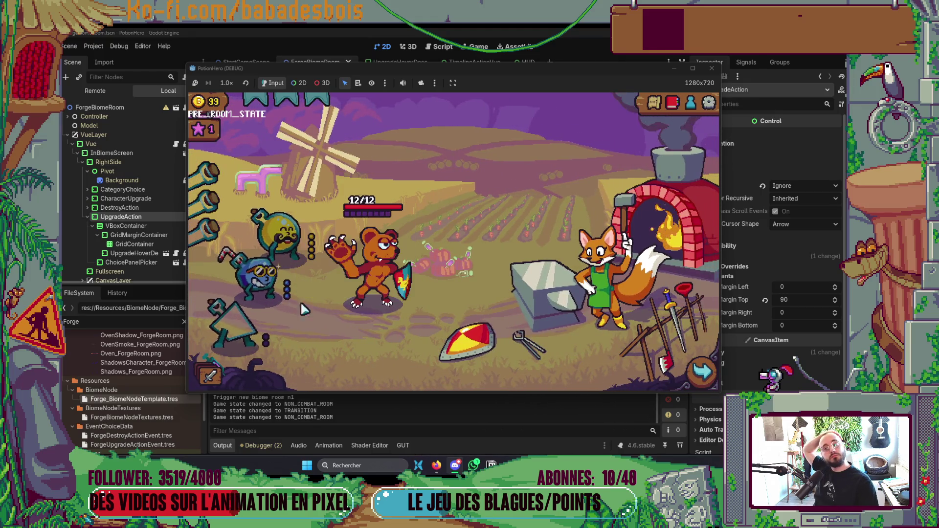
# Preview the Flèche express upgrade, then train the bear from 12/12 to 15/15 HP.
pyautogui.click(557, 293)
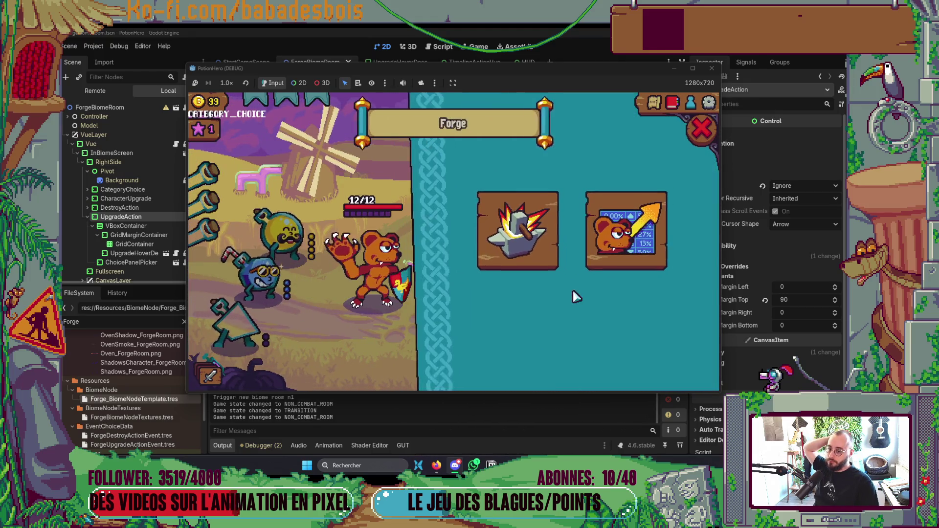
pyautogui.click(625, 240)
pyautogui.moveTo(635, 195)
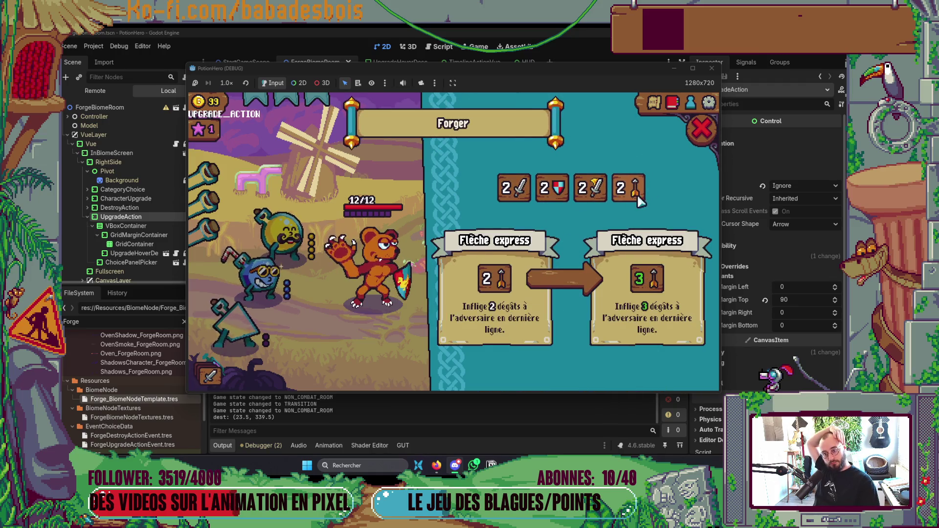
pyautogui.click(700, 129)
pyautogui.click(626, 230)
pyautogui.click(635, 240)
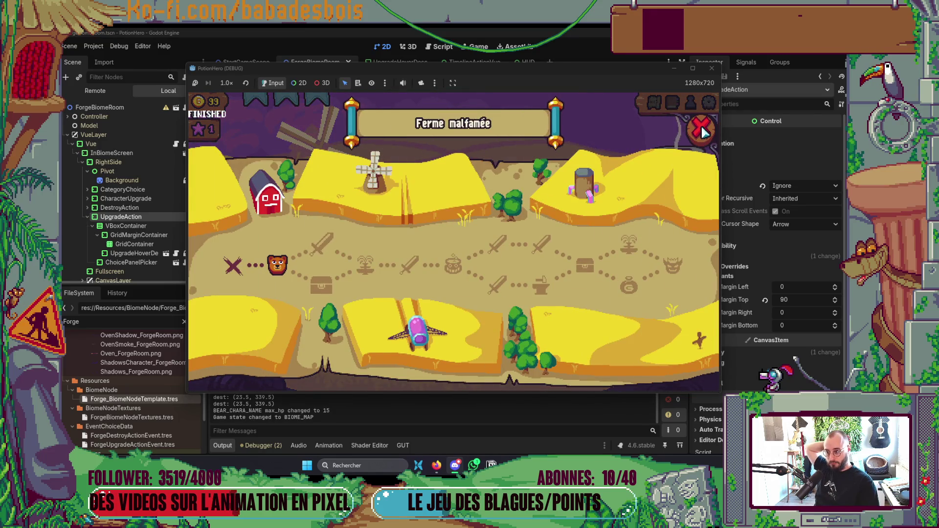
pyautogui.click(701, 129)
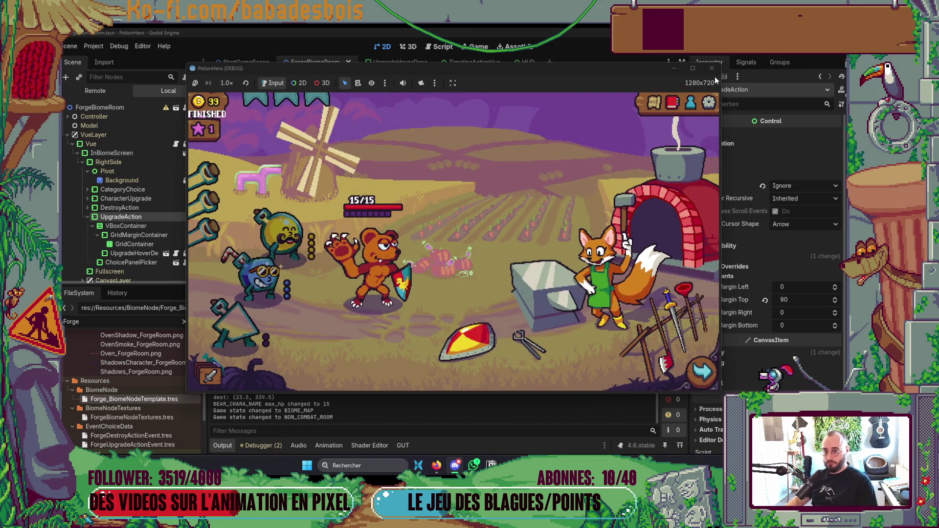
pyautogui.hotkey('alt', 'Tab')
pyautogui.hotkey('alt', 'Tab')
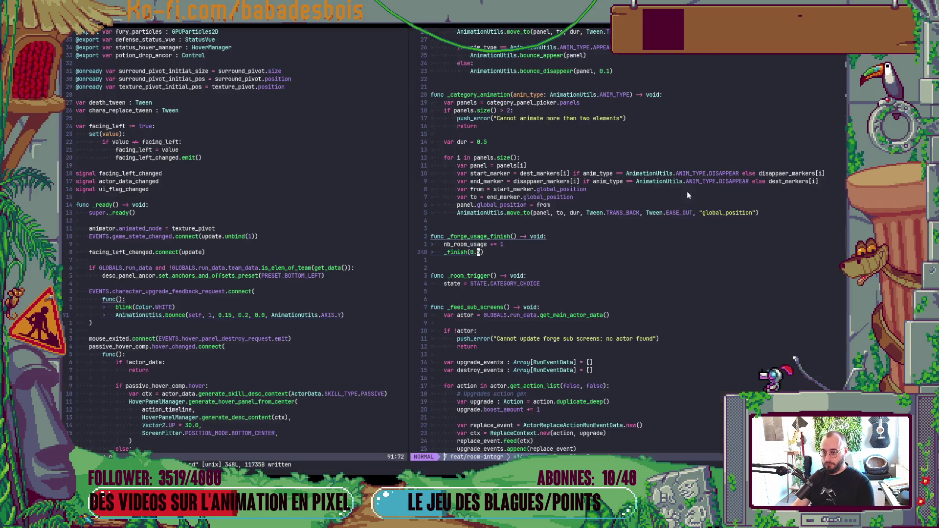
# Add a delay := 0.0 parameter to _forge_usage_finish and use it instead of the 0.5 argument.
pyautogui.press('{')
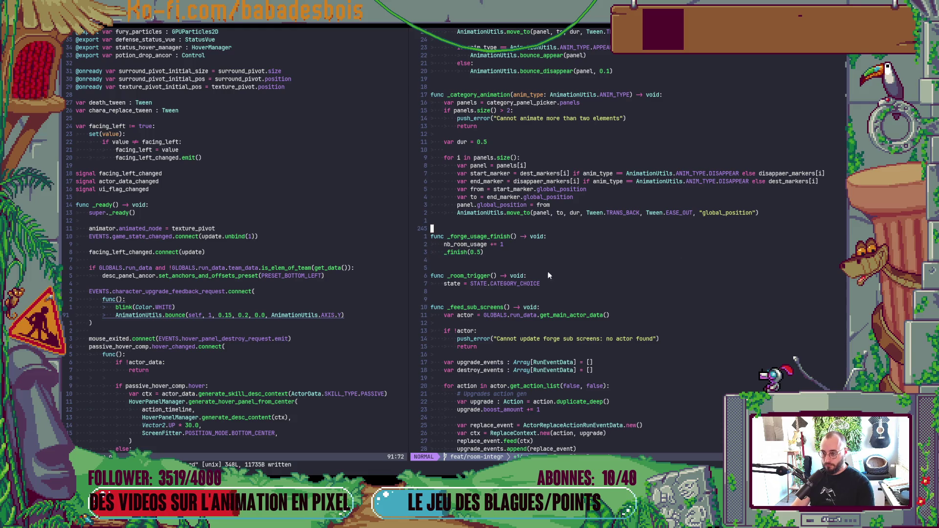
pyautogui.click(513, 236)
pyautogui.write('ish(dela')
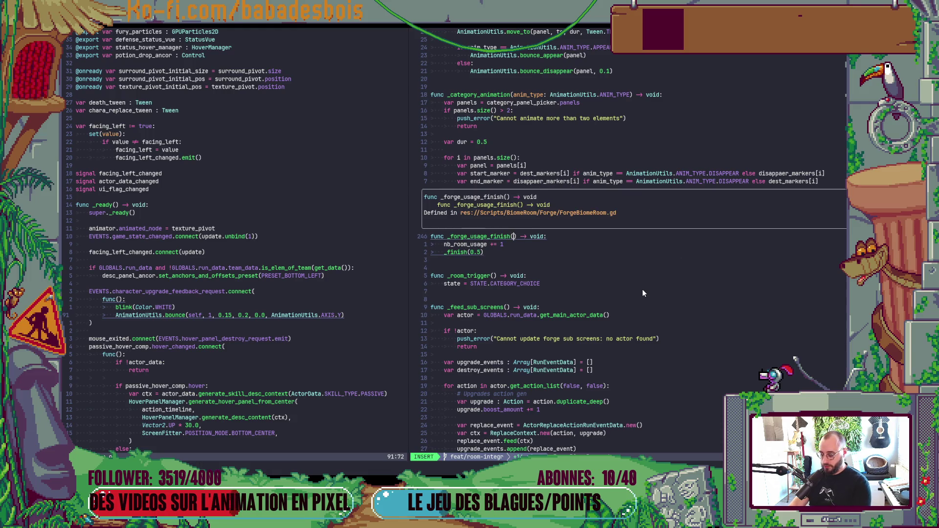
pyautogui.write('y := ')
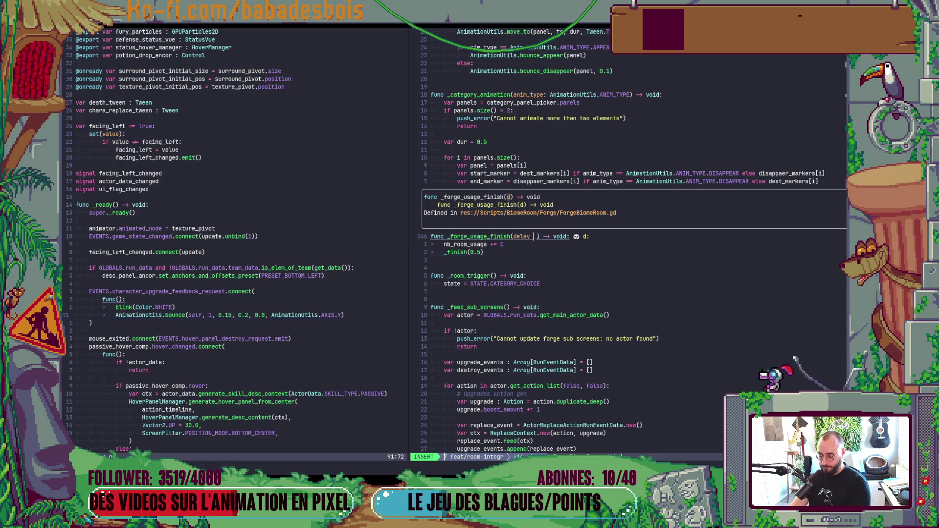
pyautogui.write('0.0')
pyautogui.press('Escape')
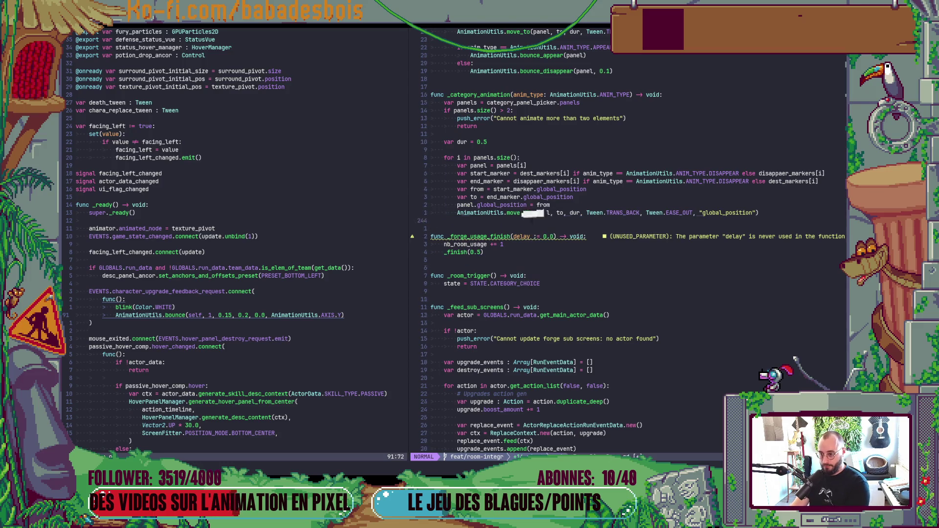
pyautogui.press('j')
pyautogui.press('b')
pyautogui.press('b')
pyautogui.press('b')
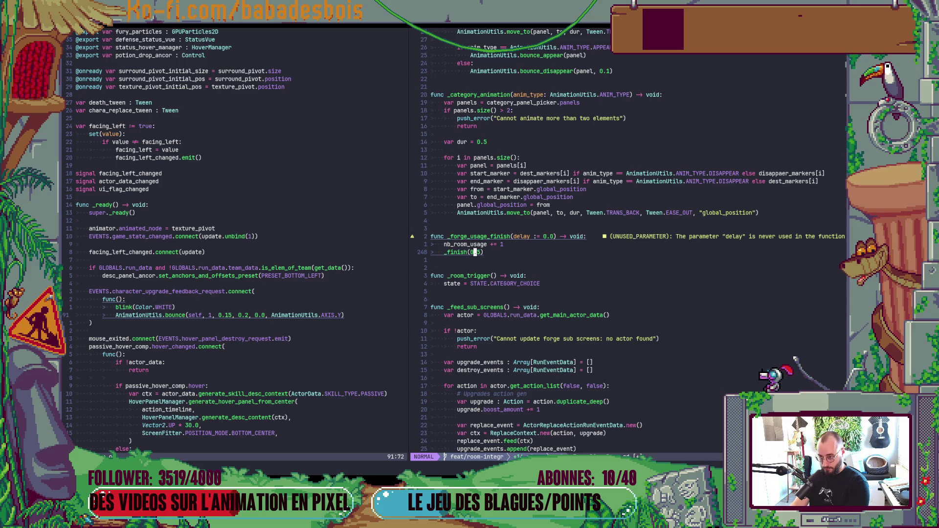
pyautogui.press('c')
pyautogui.press('i')
pyautogui.press('(')
pyautogui.write('del')
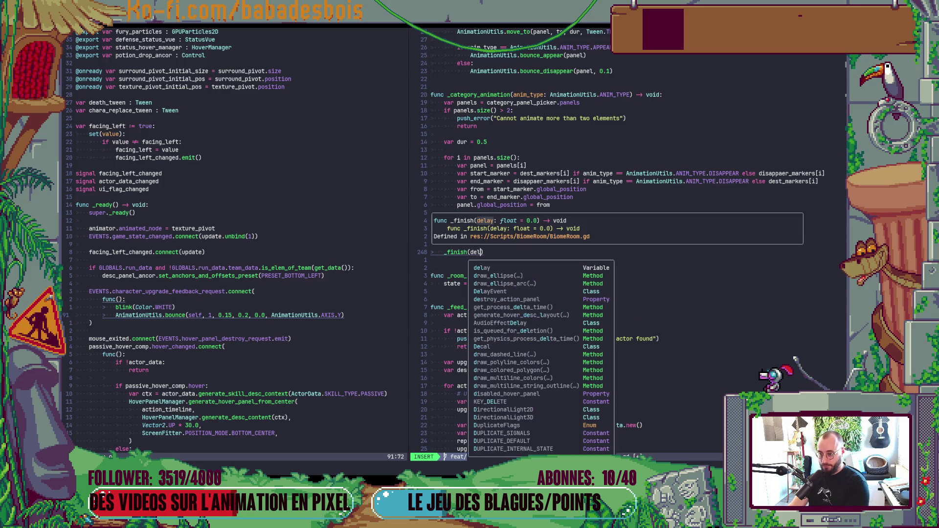
pyautogui.press('Escape')
# Pass 1.0 to the _forge_usage_finish call in the upgrade handler and save.
pyautogui.hotkey('ctrl', 'o')
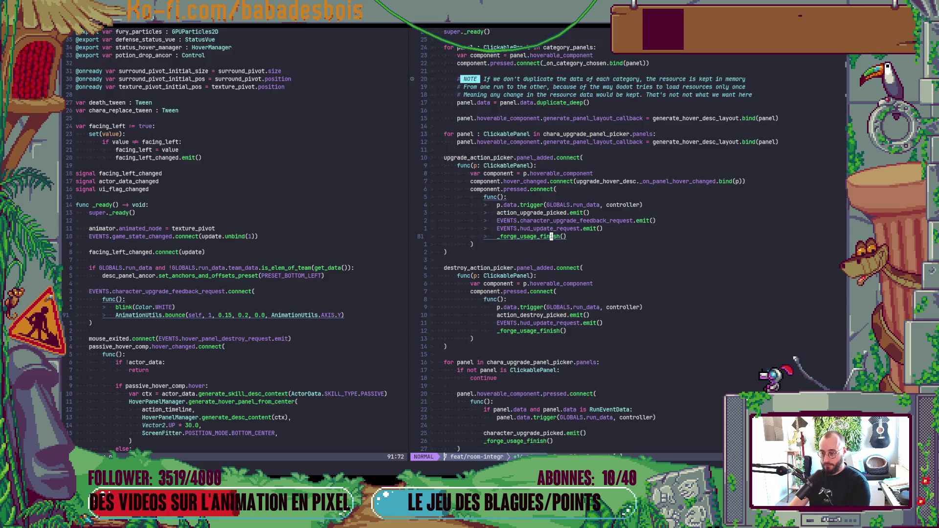
pyautogui.write('a1.0')
pyautogui.press('Escape')
pyautogui.press(':')
pyautogui.write('w')
pyautogui.press('Return')
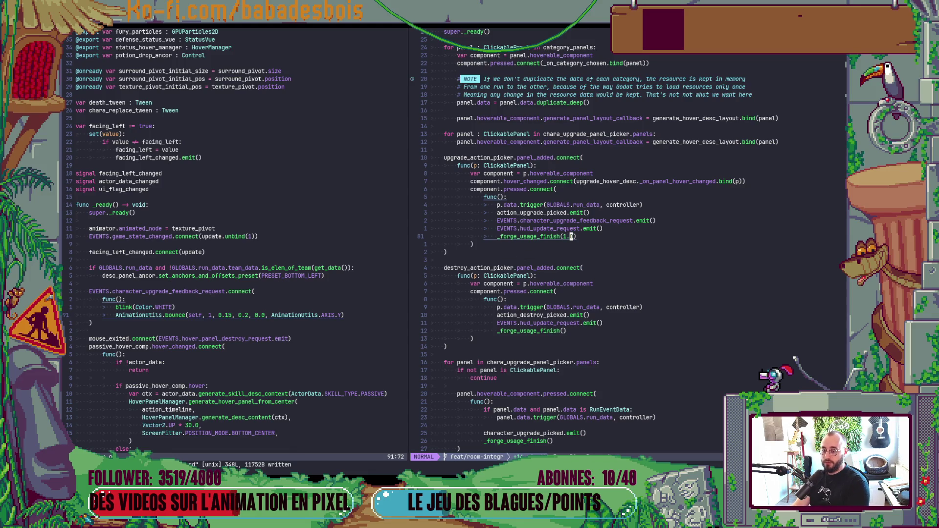
# Move the character upgrade feedback emit line above the forge finish call in the panel handler.
pyautogui.press('j')
pyautogui.press('j')
pyautogui.press('j')
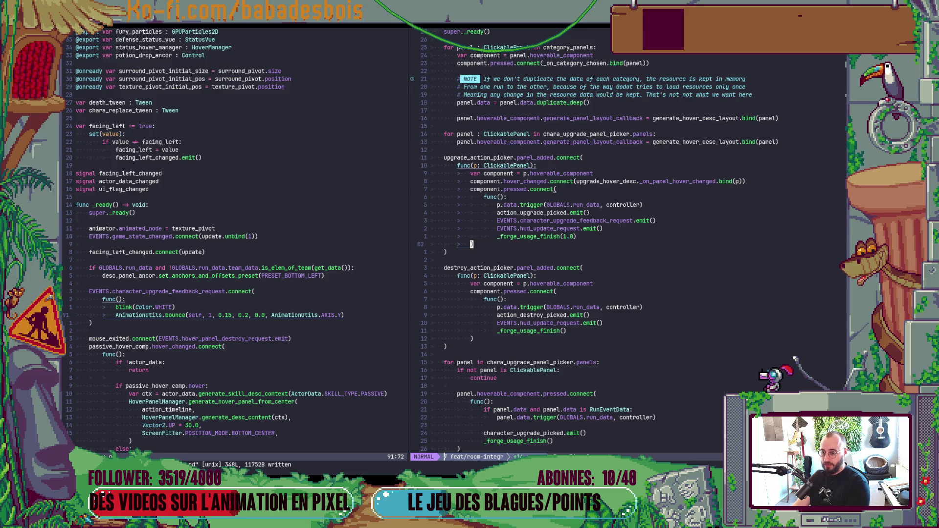
pyautogui.press('j')
pyautogui.press('j')
pyautogui.press('%')
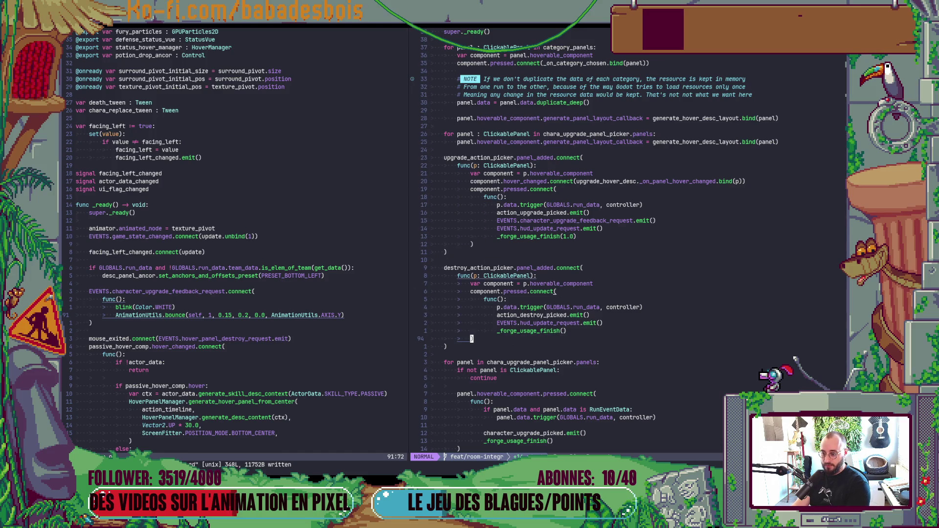
pyautogui.scroll(-3, 630, 342)
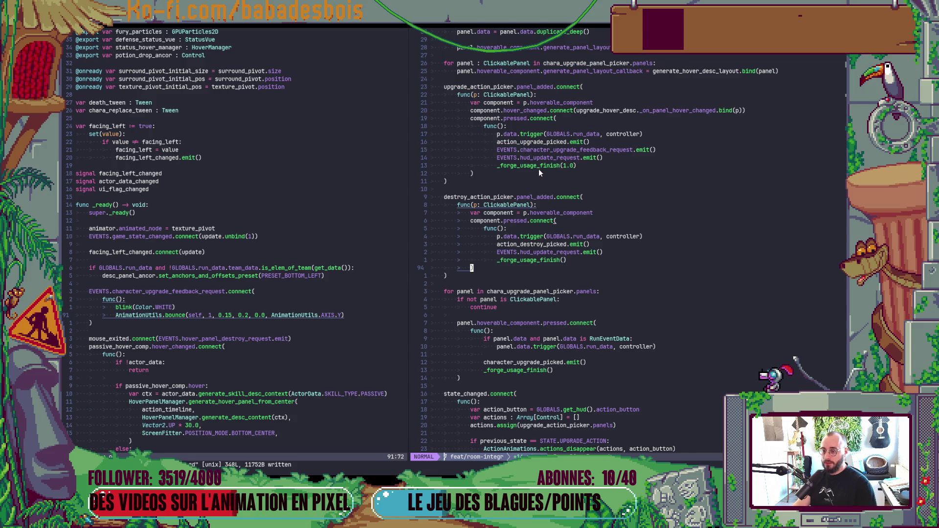
pyautogui.click(550, 370)
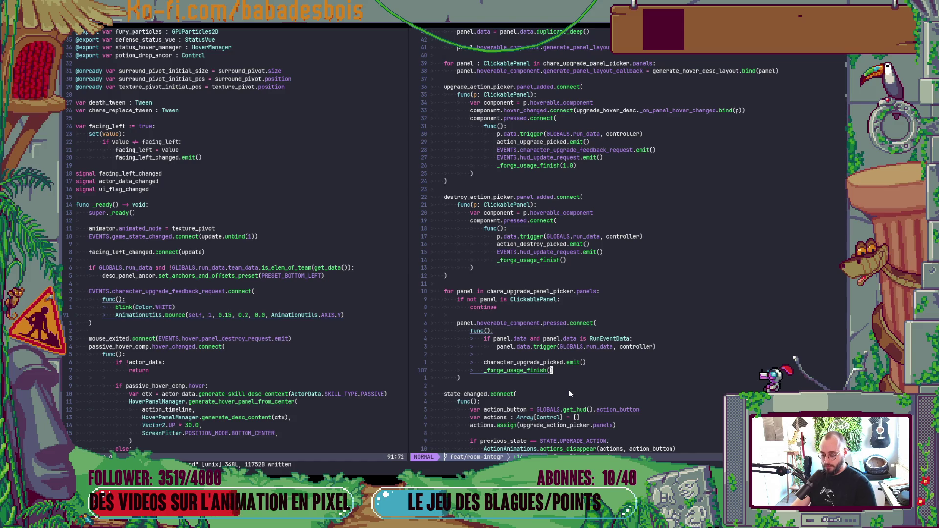
pyautogui.click(601, 147)
pyautogui.press('d')
pyautogui.press('d')
pyautogui.click(567, 362)
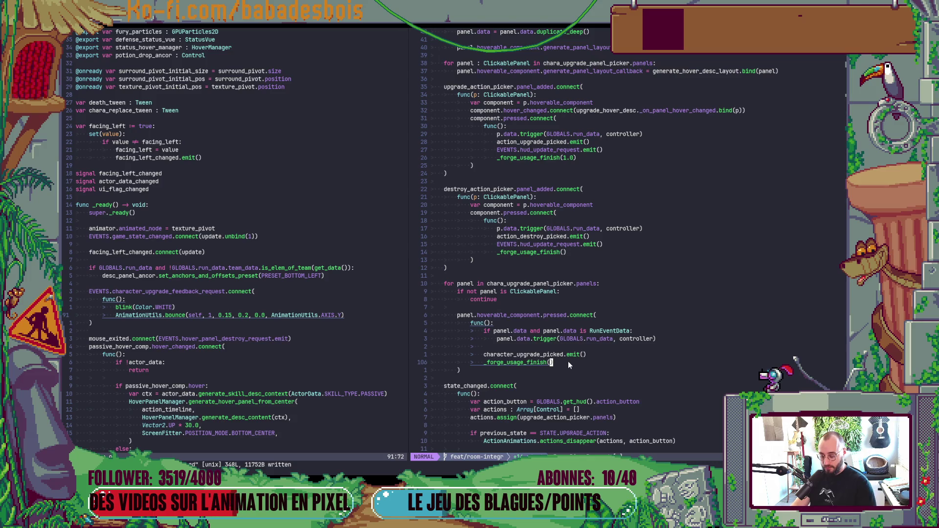
pyautogui.press('P')
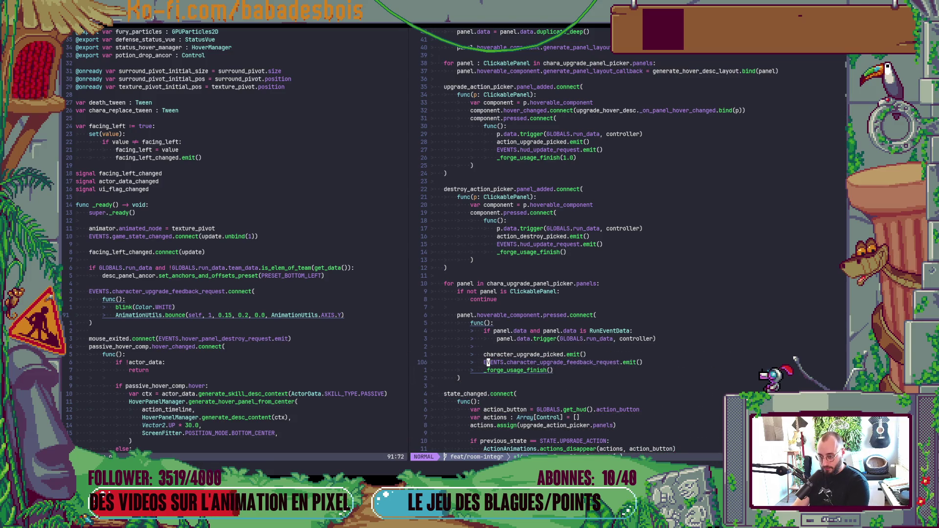
# Pass 1.0 to the panel handler's _forge_usage_finish call and save ForgeBiomeRoom.gd.
pyautogui.press('$')
pyautogui.write('ish(1.0')
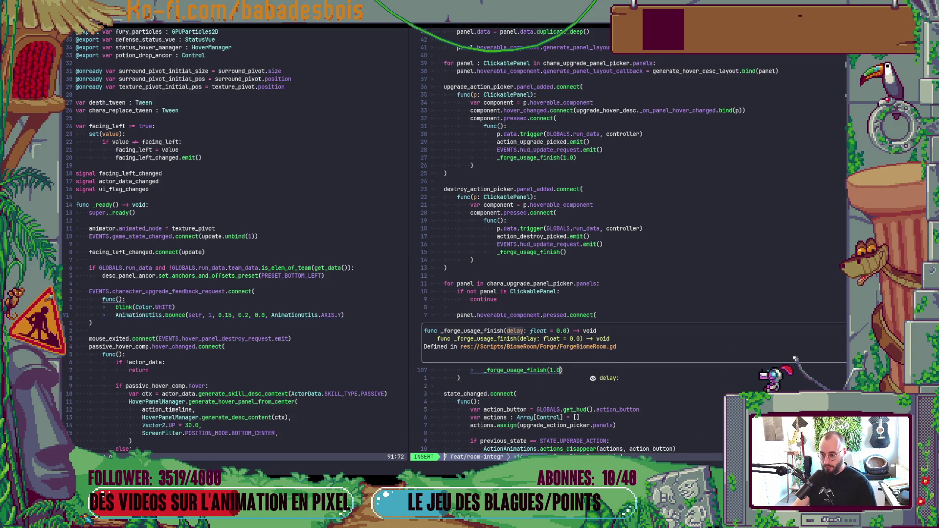
pyautogui.press('Escape')
pyautogui.write(':w')
pyautogui.press('Return')
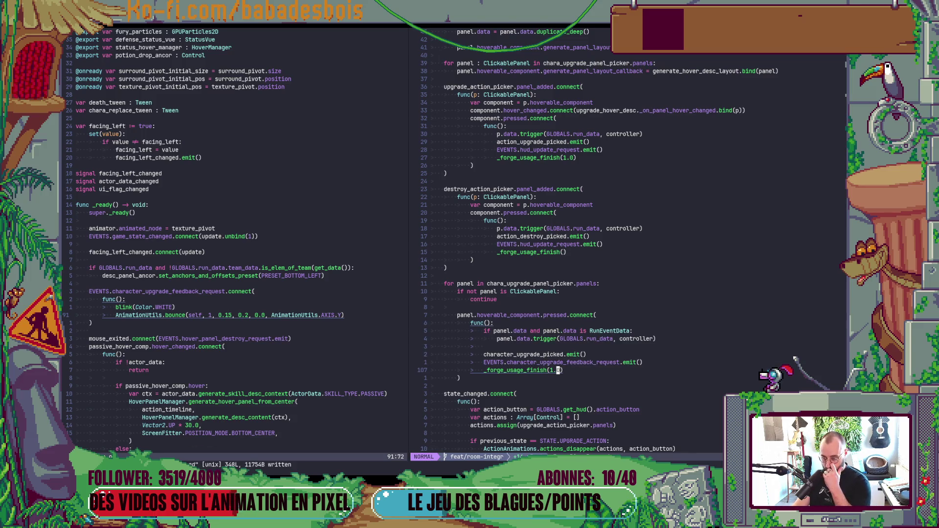
pyautogui.hotkey('alt', 'Tab')
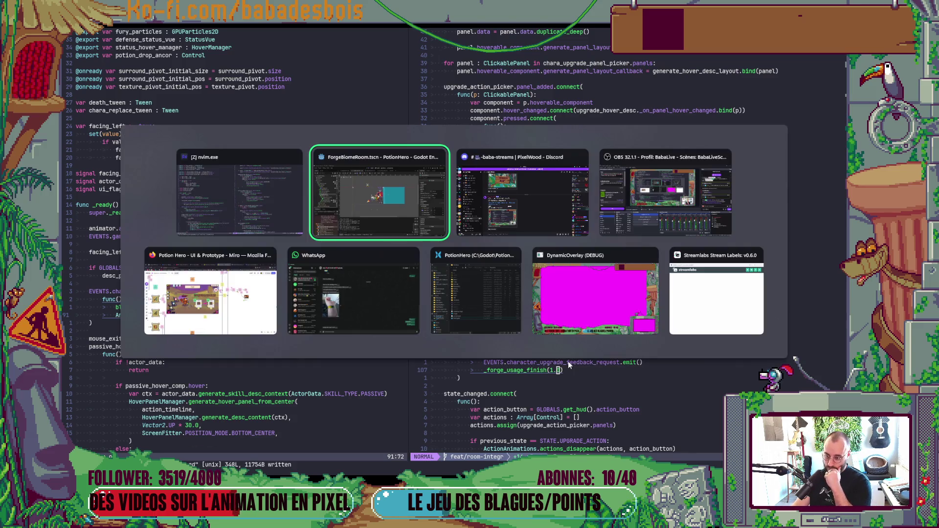
# Run the game with F5, confirm the bear hero to reach adventure selection, then return to Neovim.
pyautogui.press('F5')
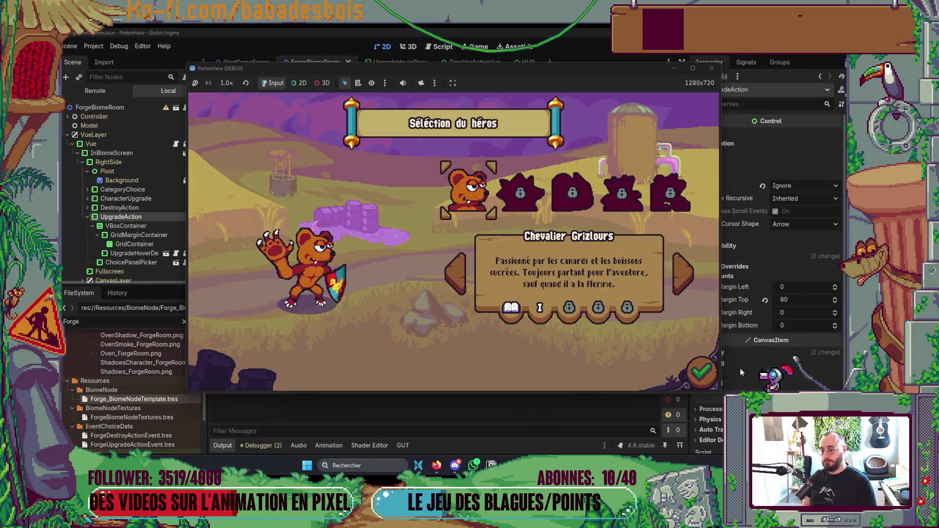
pyautogui.click(710, 381)
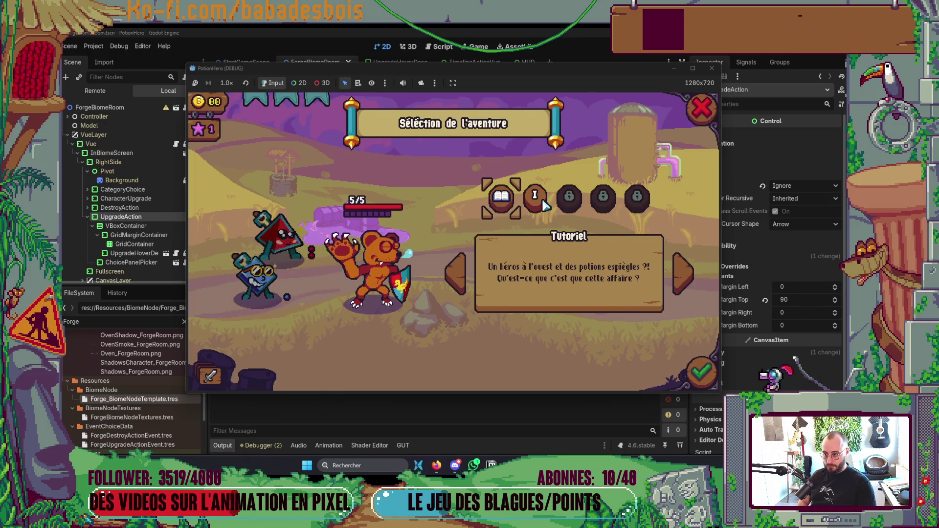
pyautogui.hotkey('alt', 'Tab')
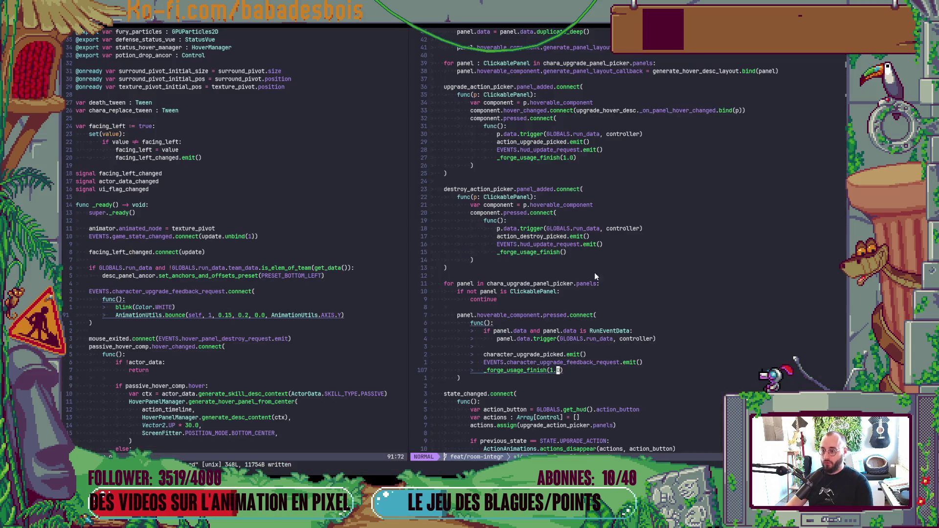
# Make the feedback emit pass GLOBALS.run_data.get_main_actor_data() and save ForgeBiomeRoom.gd.
pyautogui.click(636, 363)
pyautogui.write('it(')
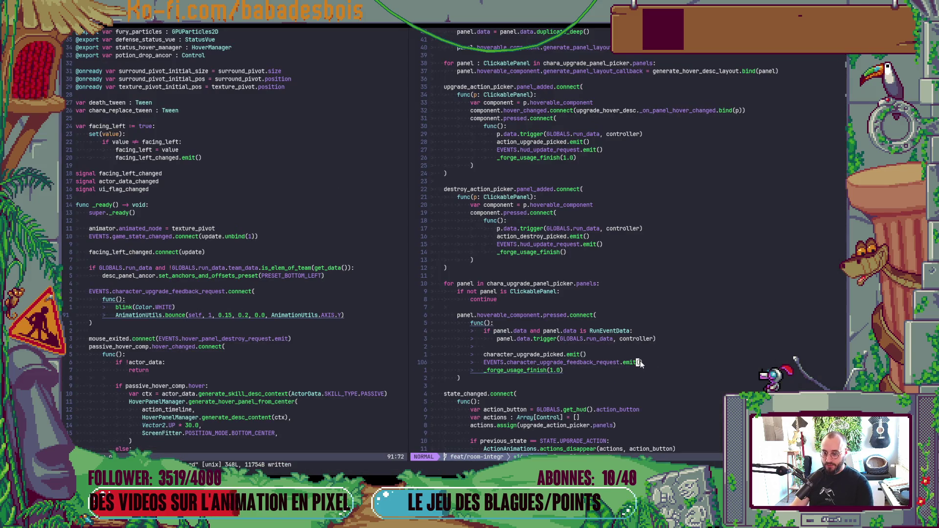
pyautogui.write('GLOBALS.ru')
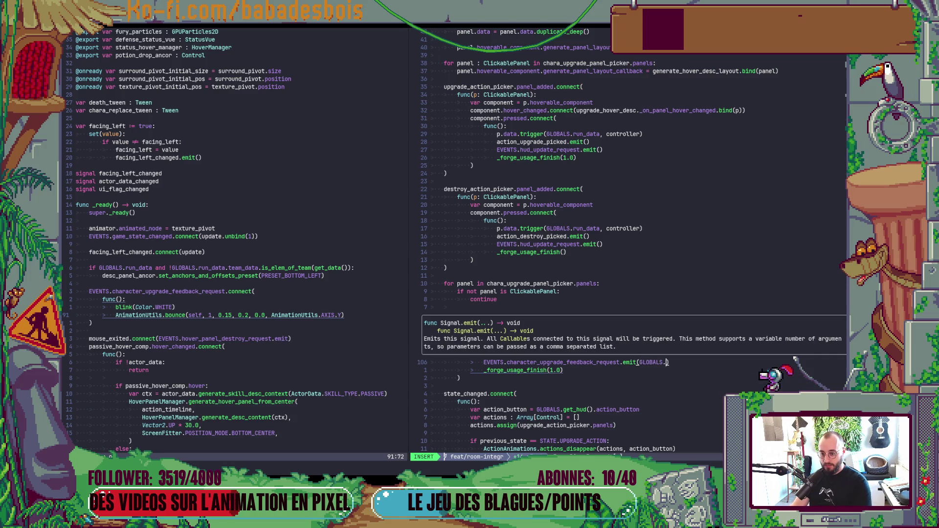
pyautogui.write('n_data.get')
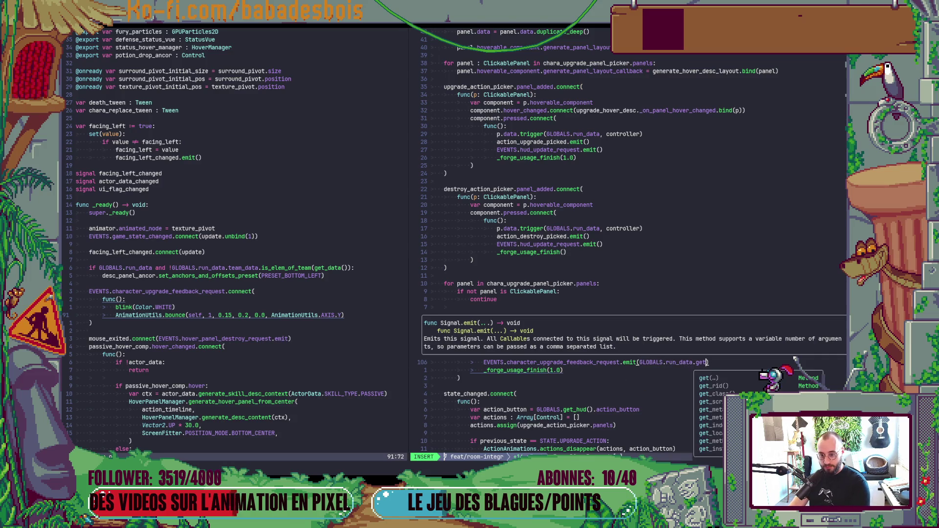
pyautogui.write('_main')
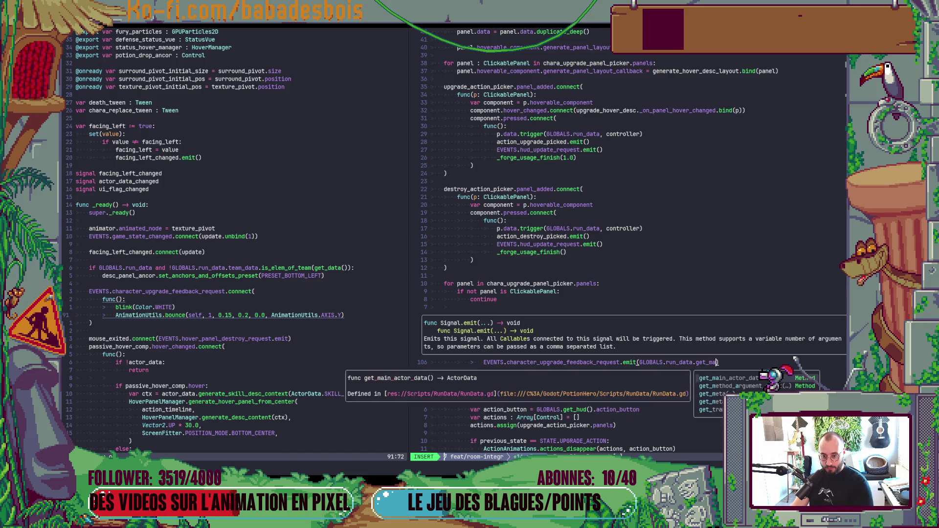
pyautogui.press('Return')
pyautogui.press('Escape')
pyautogui.write(':w')
pyautogui.press('Return')
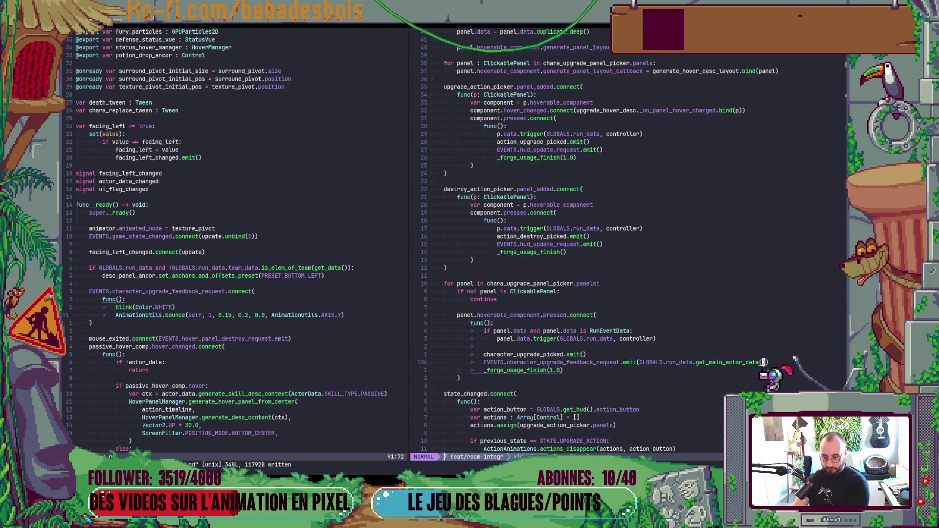
pyautogui.press('b')
pyautogui.press('b')
pyautogui.press('b')
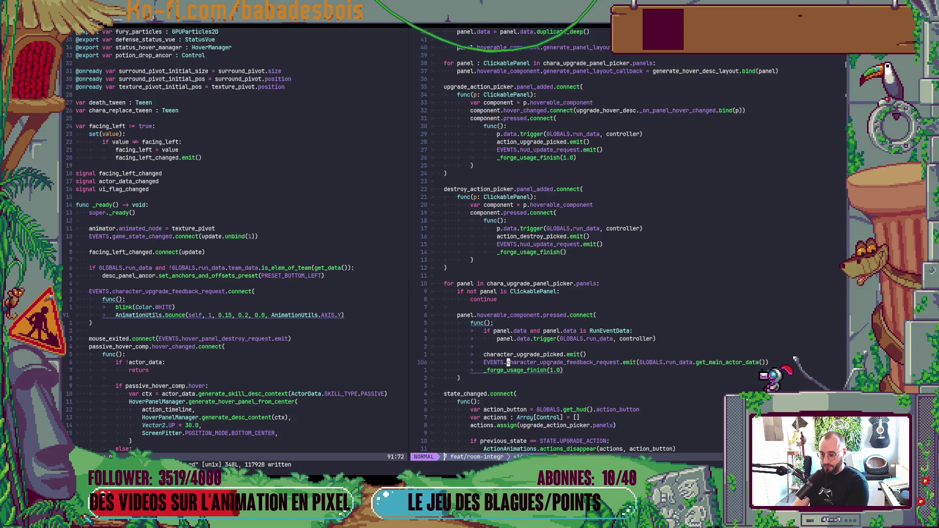
# Add an actor: ActorData parameter to character_upgrade_feedback_request in Events.gd and save.
pyautogui.press('g')
pyautogui.press('d')
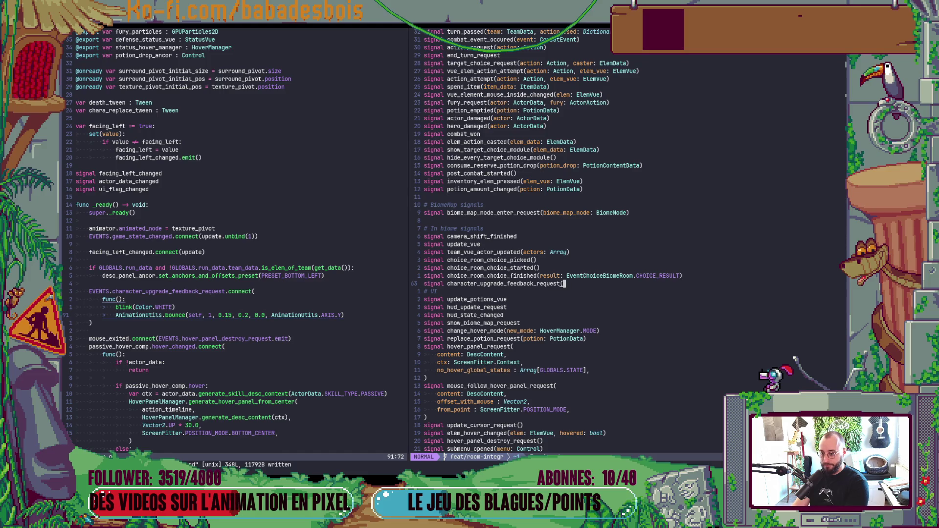
pyautogui.press('i')
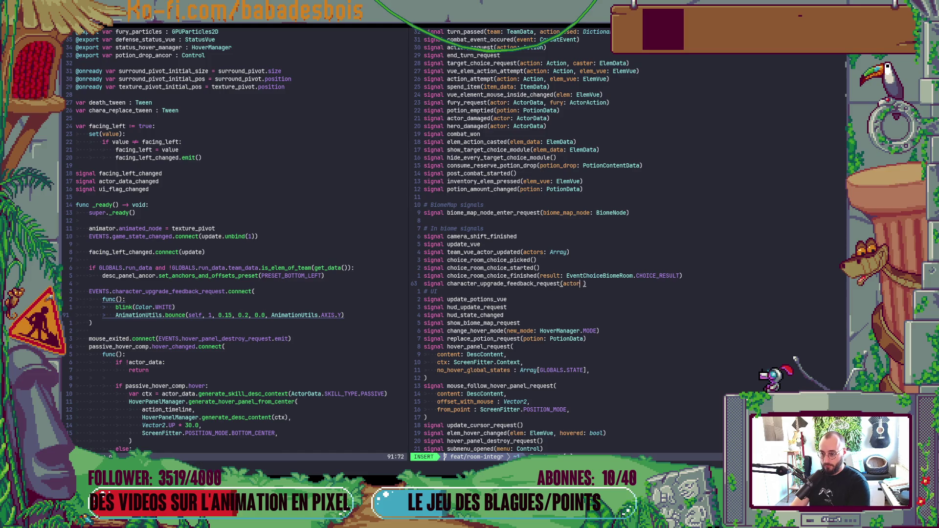
pyautogui.write('ctorData')
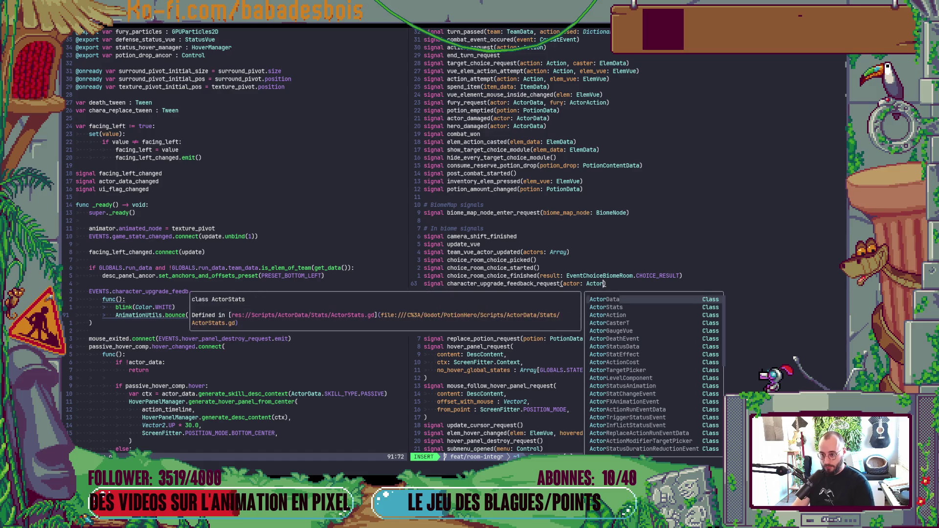
pyautogui.press('Escape')
pyautogui.write(':w')
pyautogui.press('Return')
pyautogui.hotkey('ctrl', 'w')
pyautogui.press('h')
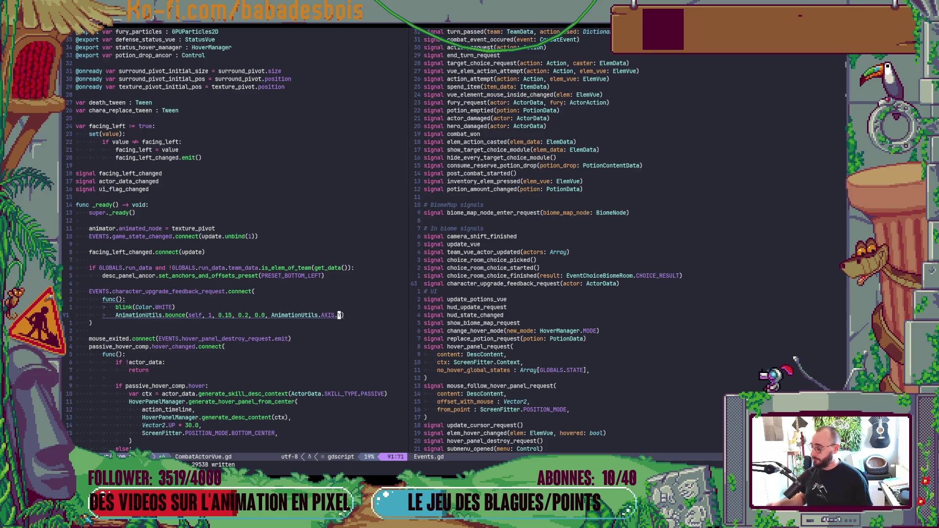
pyautogui.hotkey('alt', 'Tab')
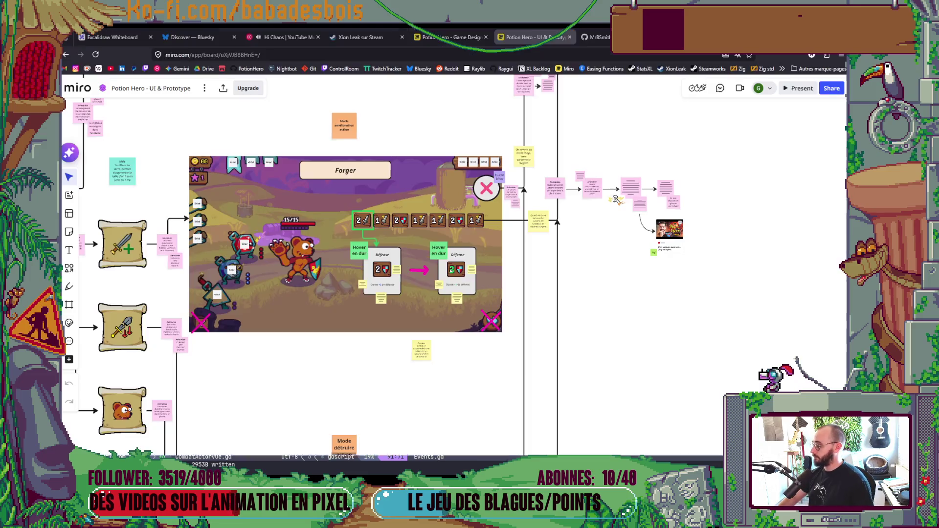
pyautogui.scroll(-5, 274, 384)
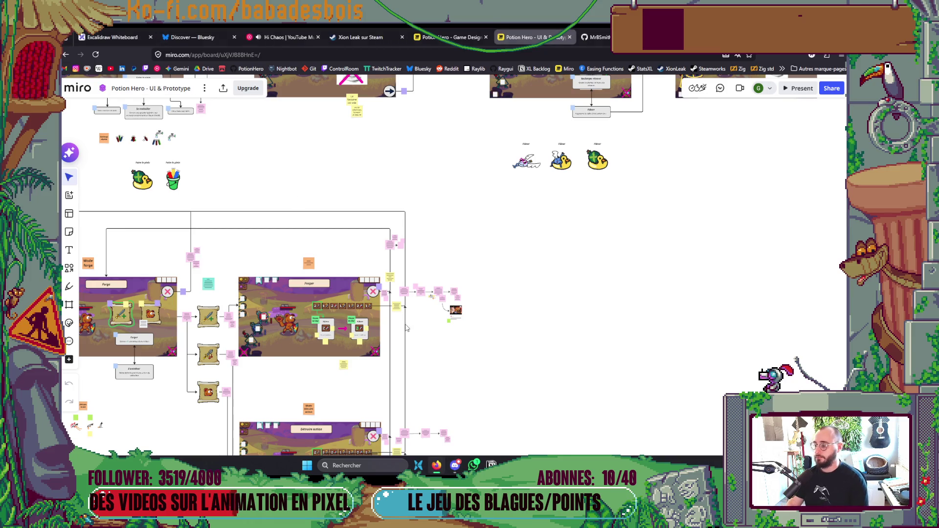
pyautogui.hotkey('alt', 'Tab')
pyautogui.hotkey('alt', 'Tab')
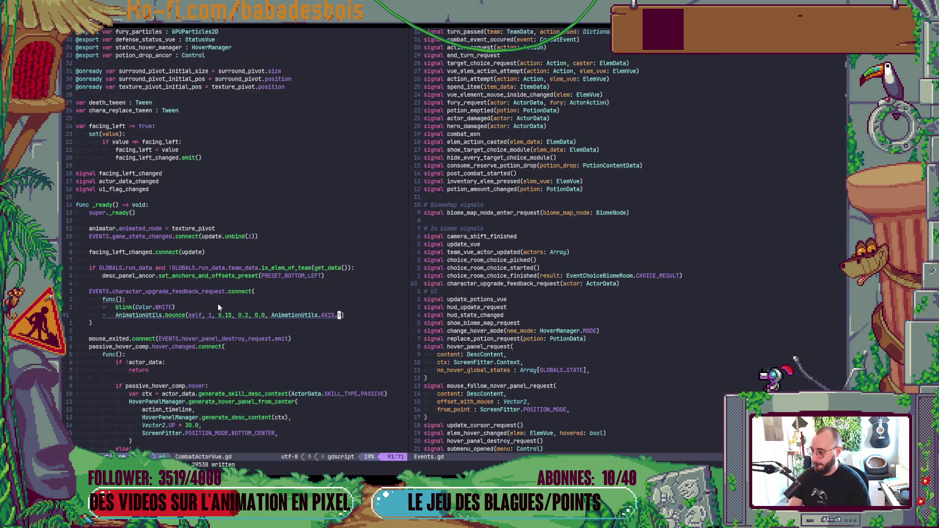
# Give the feedback callback in CombatActorVue.gd a chara_data: ActorData parameter.
pyautogui.click(212, 307)
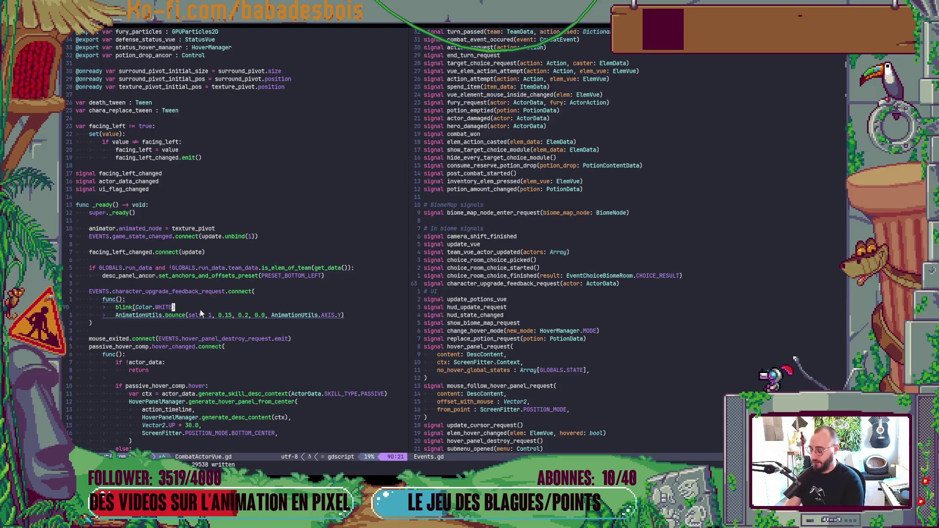
pyautogui.press('O')
pyautogui.press('Escape')
pyautogui.write('kac')
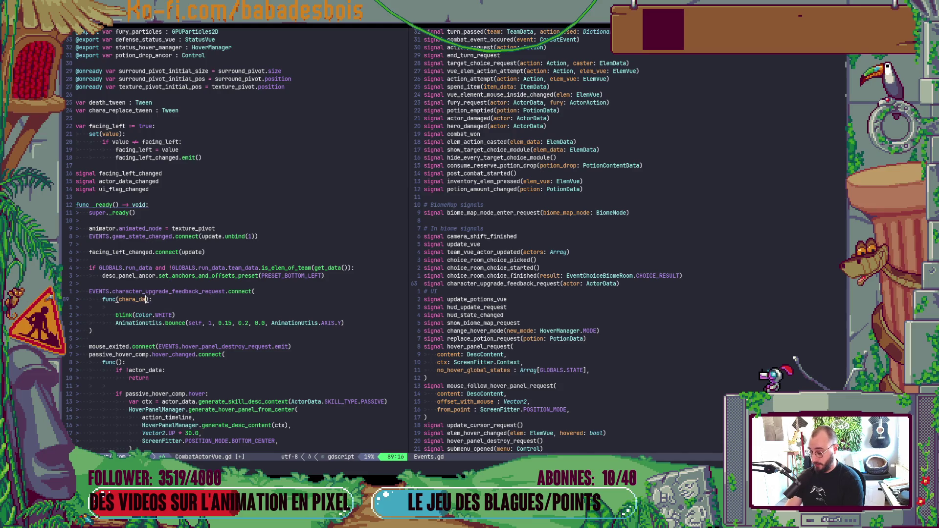
pyautogui.write('Actor')
pyautogui.press('Return')
pyautogui.press('Escape')
pyautogui.press('k')
# Add 'if chara_data != actor_data: return' before the blink and bounce, and save.
pyautogui.press('j')
pyautogui.press('j')
pyautogui.press('S')
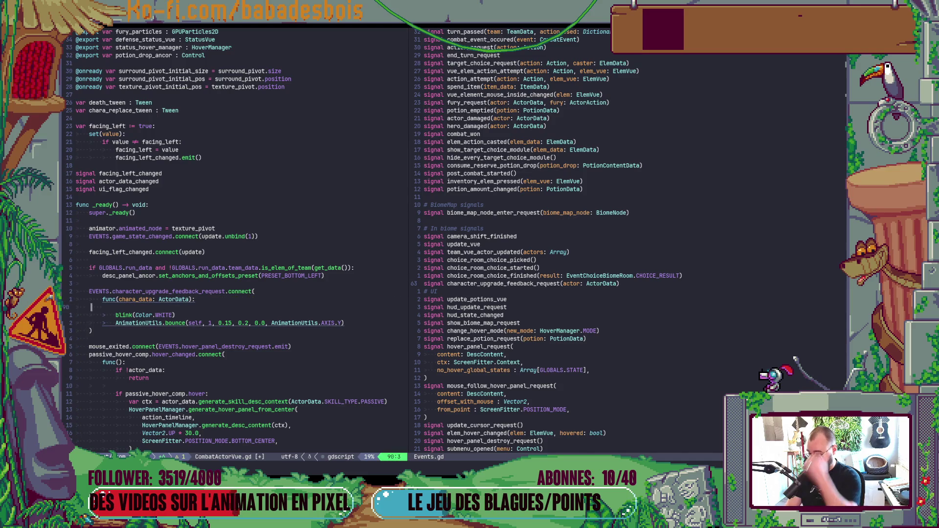
pyautogui.write('chara_data != ')
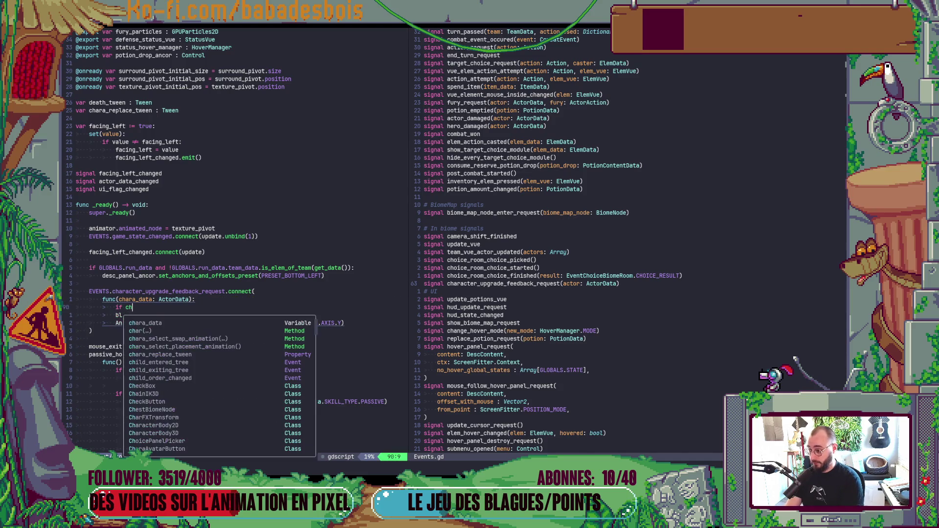
pyautogui.write('actor_data:')
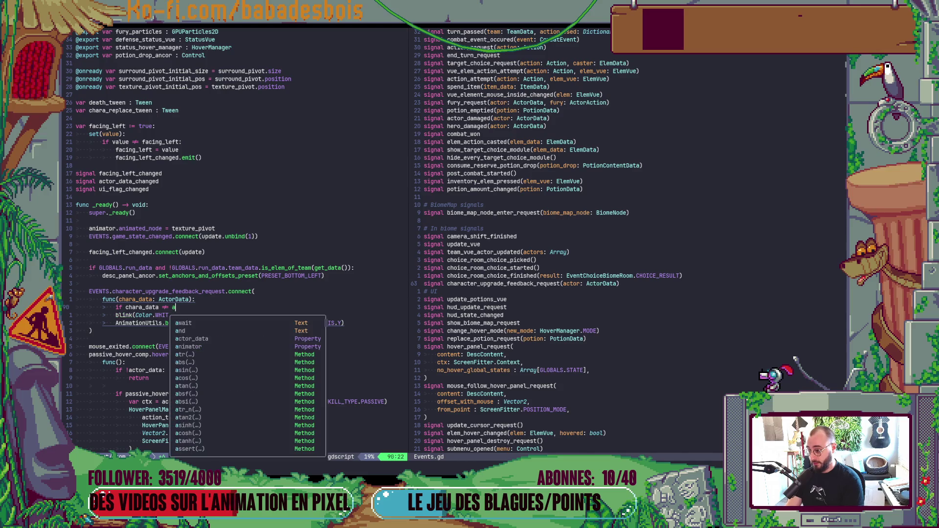
pyautogui.press('Return')
pyautogui.write('retu')
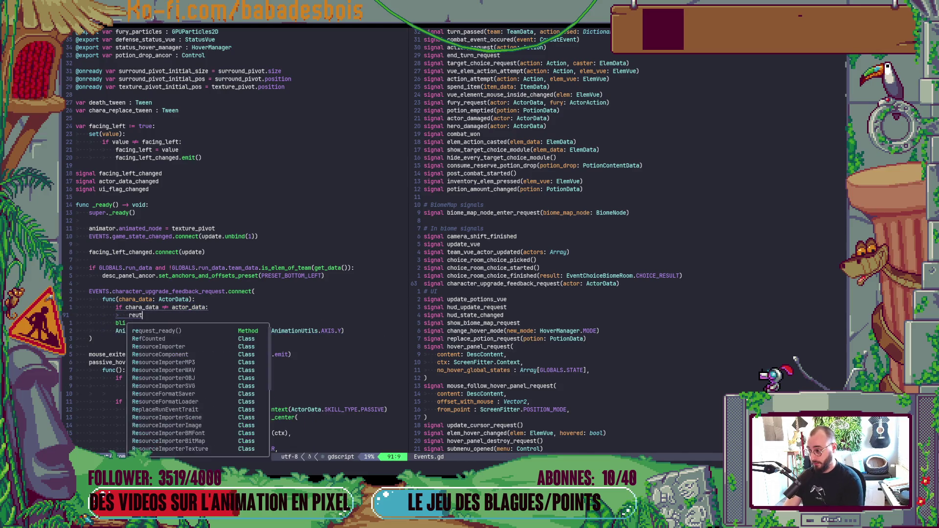
pyautogui.write('rn')
pyautogui.press('Escape')
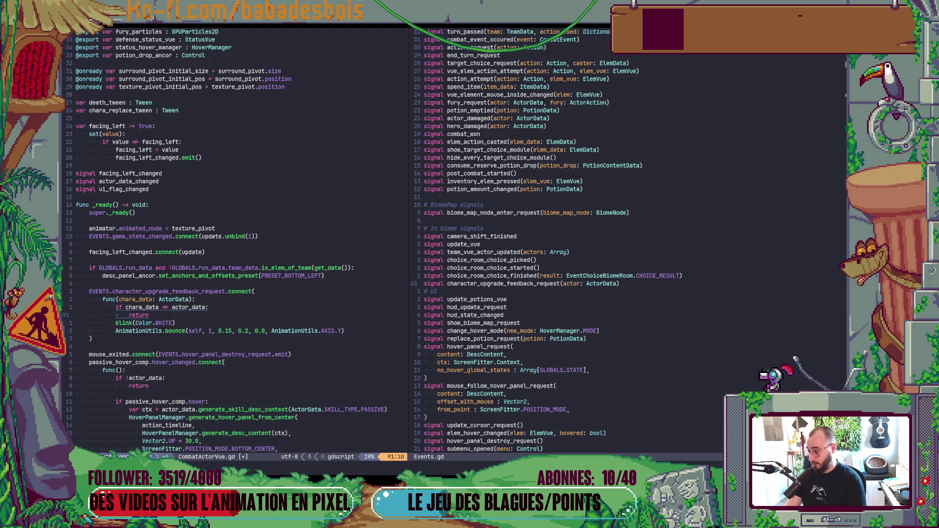
pyautogui.write(':w')
pyautogui.press('Return')
pyautogui.press('j')
pyautogui.press('j')
pyautogui.press('k')
pyautogui.press('O')
pyautogui.press('Escape')
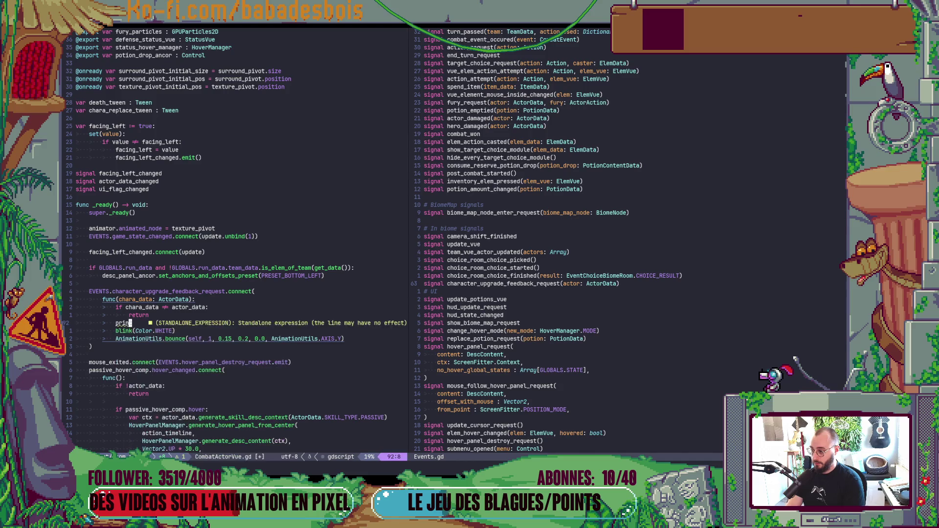
pyautogui.press('u')
# Check the emit usage, then launch the game in Godot for a playtest.
pyautogui.hotkey('ctrl', 'o')
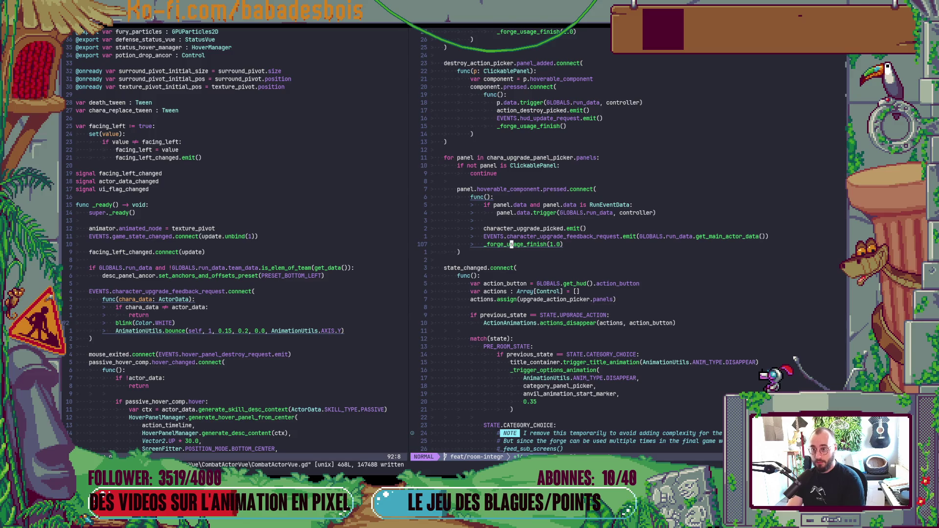
pyautogui.scroll(3, 211, 258)
pyautogui.scroll(3, 498, 192)
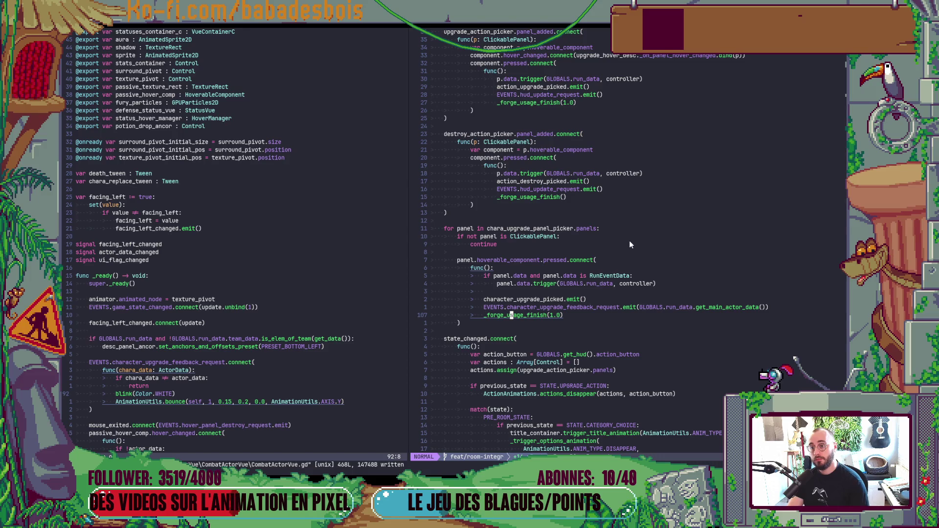
pyautogui.hotkey('alt', 'Tab')
pyautogui.press('Tab')
pyautogui.press('F5')
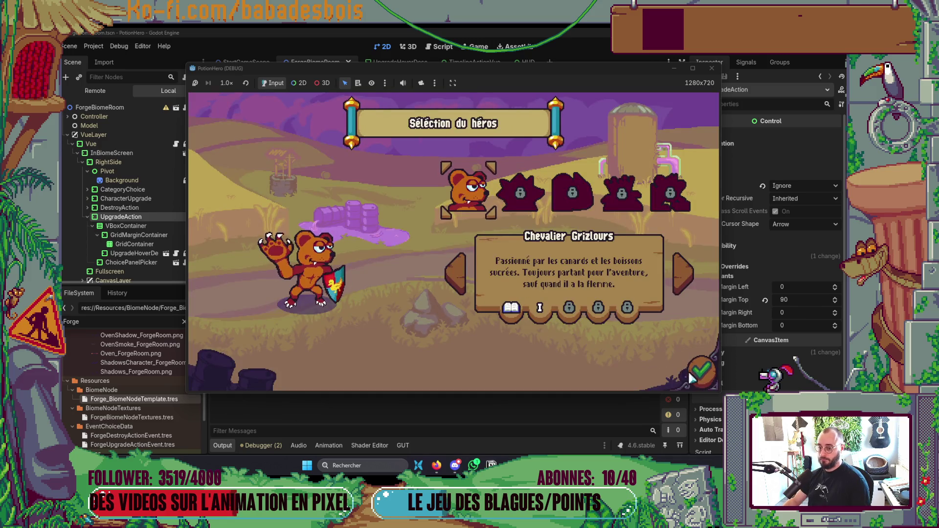
# Confirm hero and adventure, skip the intro dialogue, and enter the forge room from the map.
pyautogui.click(692, 376)
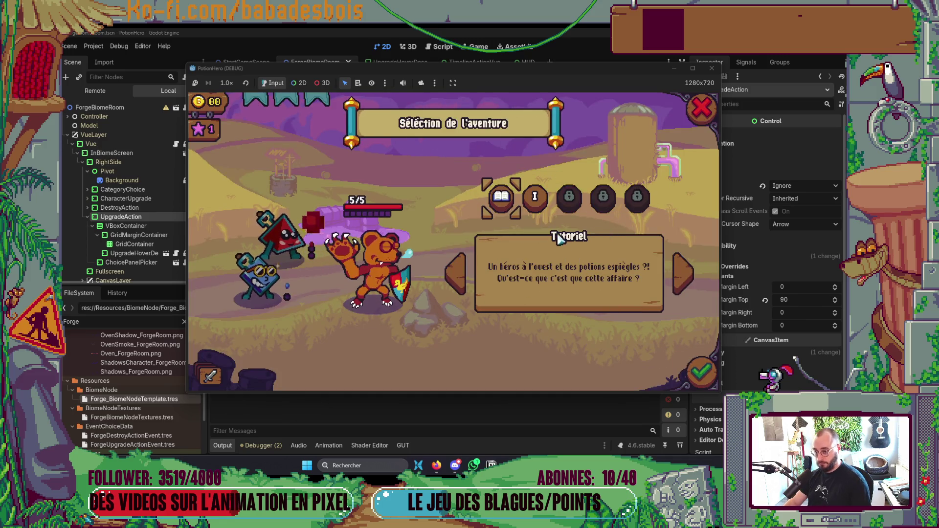
pyautogui.click(698, 382)
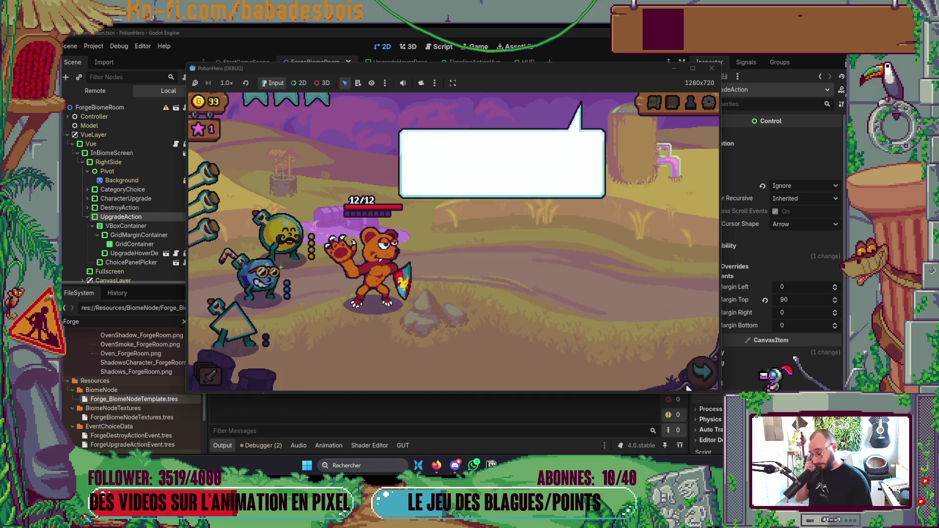
pyautogui.click(572, 318)
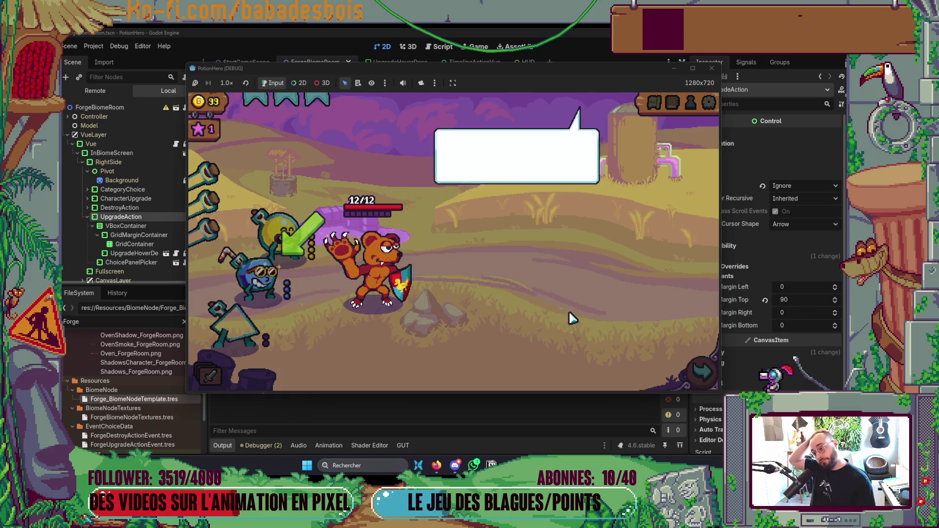
pyautogui.click(572, 318)
pyautogui.click(700, 372)
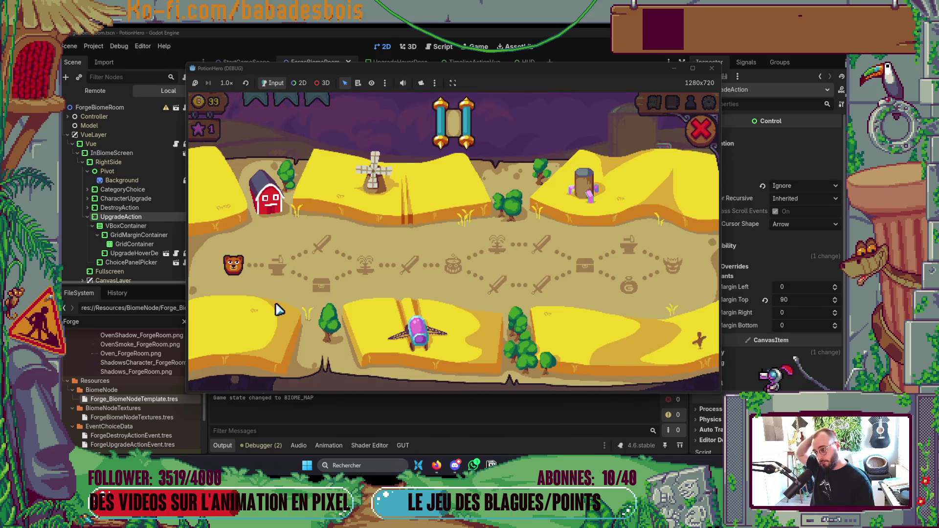
pyautogui.click(281, 267)
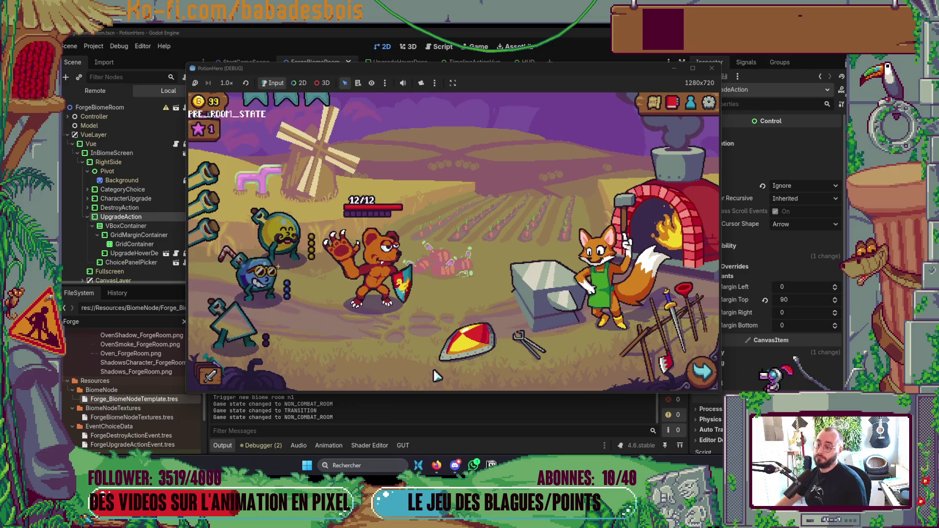
# In the forge, glance at Forger upgrades, then pick the aura upgrade under S'entrainer.
pyautogui.click(515, 349)
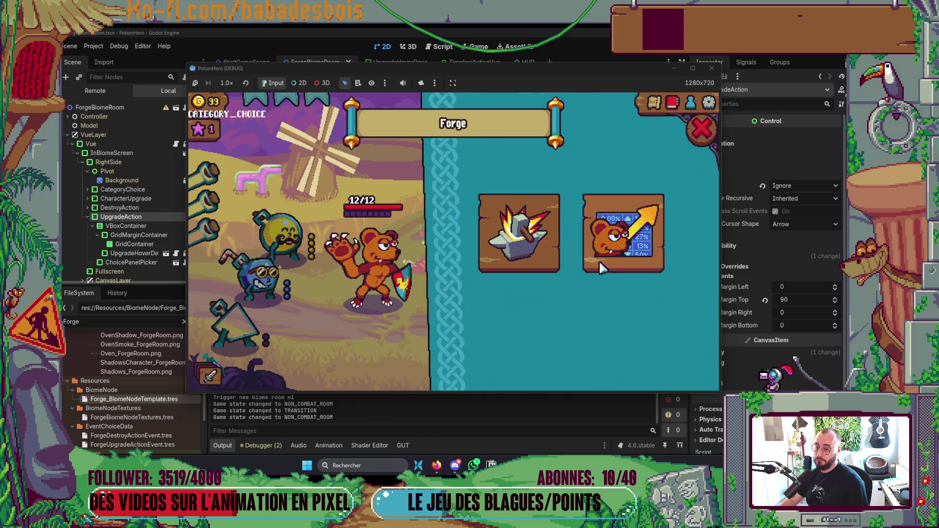
pyautogui.click(485, 248)
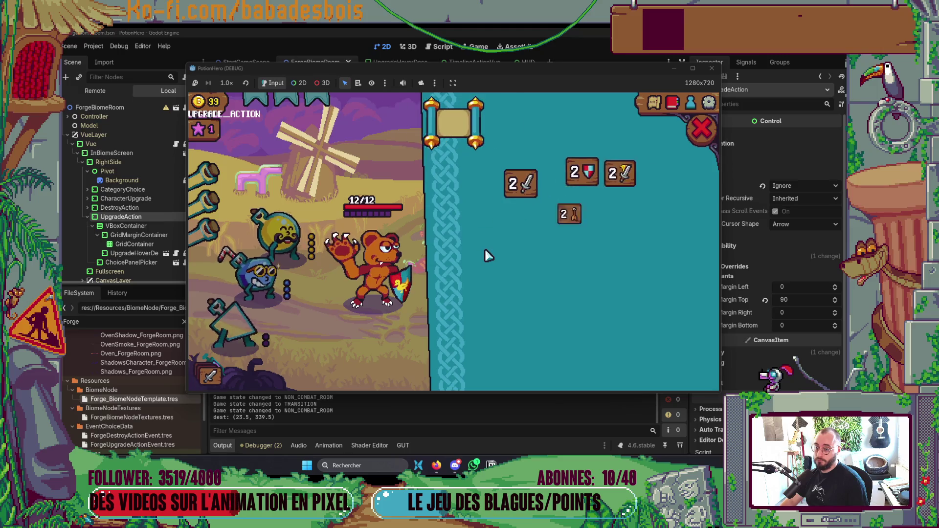
pyautogui.click(698, 140)
pyautogui.click(635, 238)
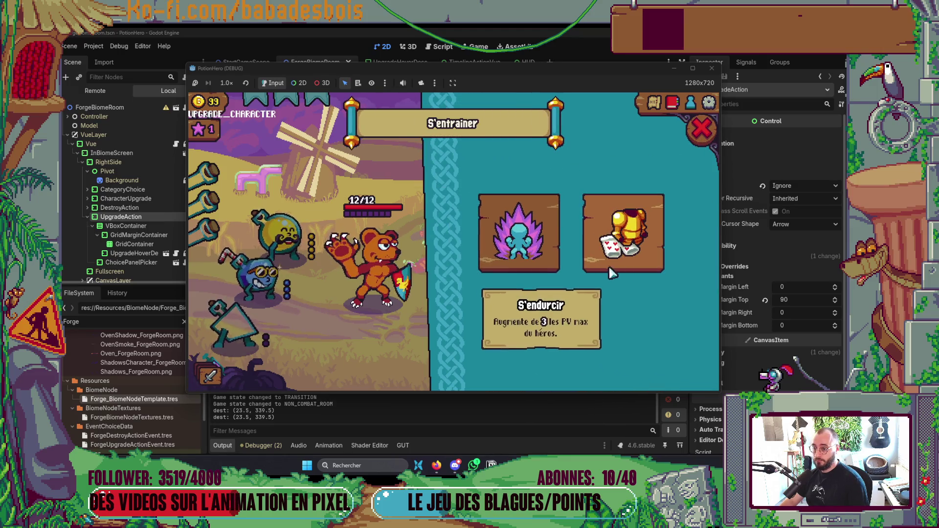
pyautogui.click(526, 259)
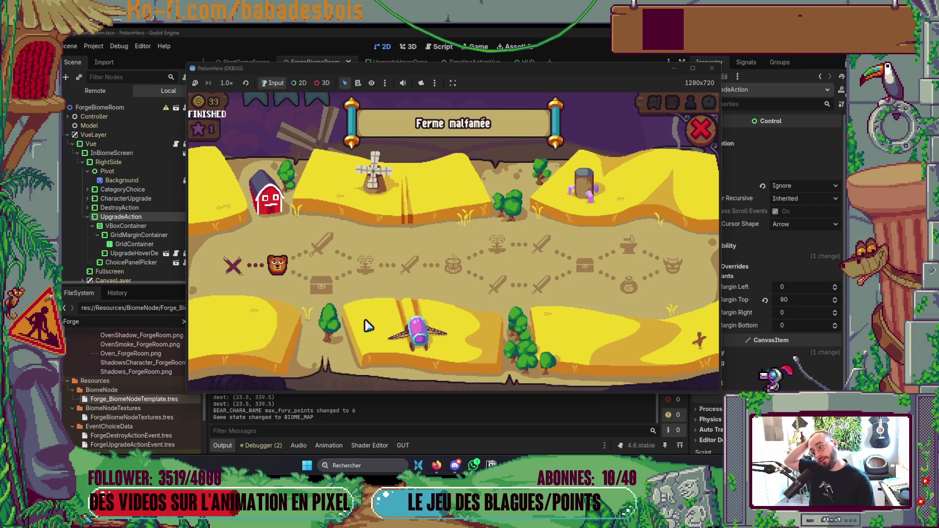
pyautogui.click(700, 137)
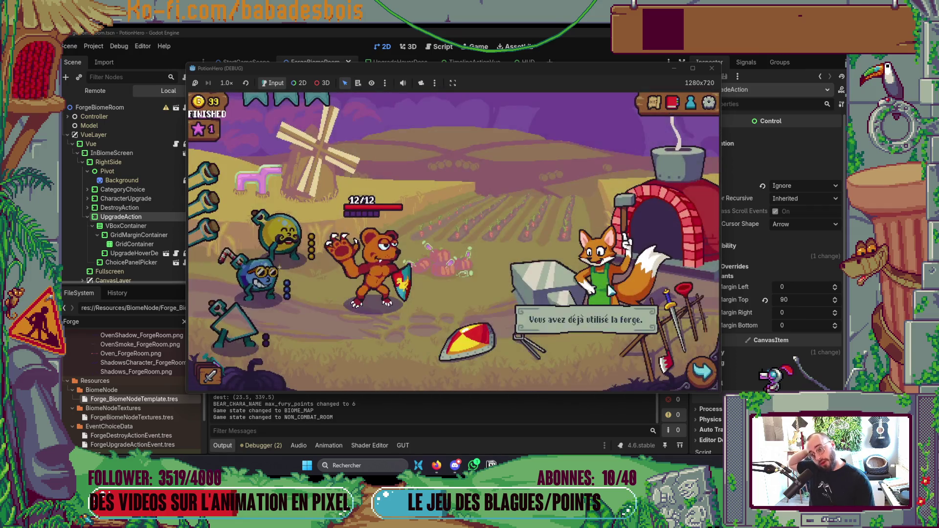
# Bring up the Miro board and zoom around the pink forge animation sticky notes.
pyautogui.click(434, 461)
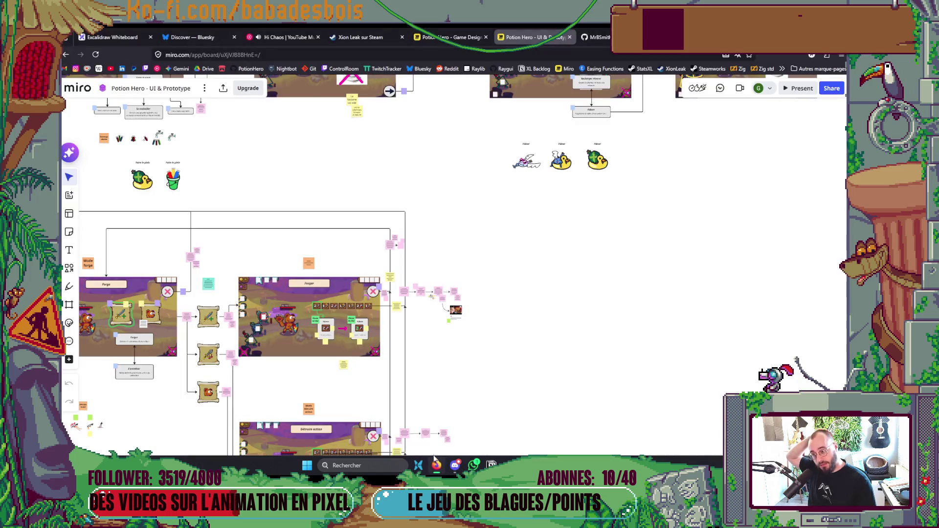
pyautogui.scroll(-2, 527, 279)
pyautogui.scroll(10, 440, 293)
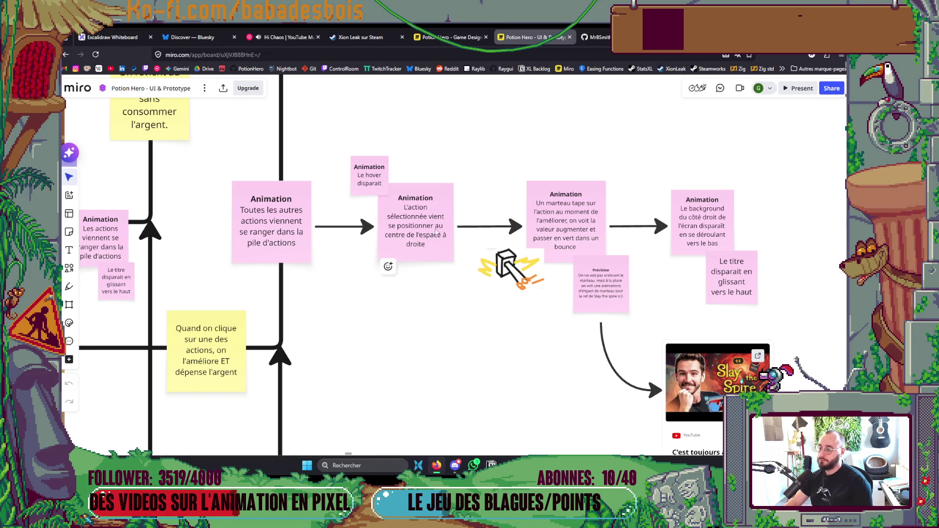
pyautogui.scroll(-10, 489, 260)
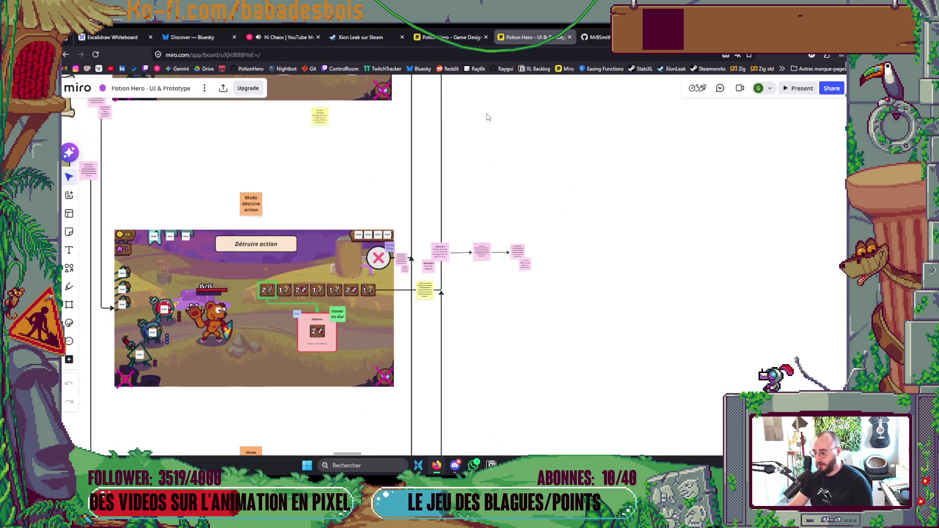
pyautogui.scroll(5, 524, 282)
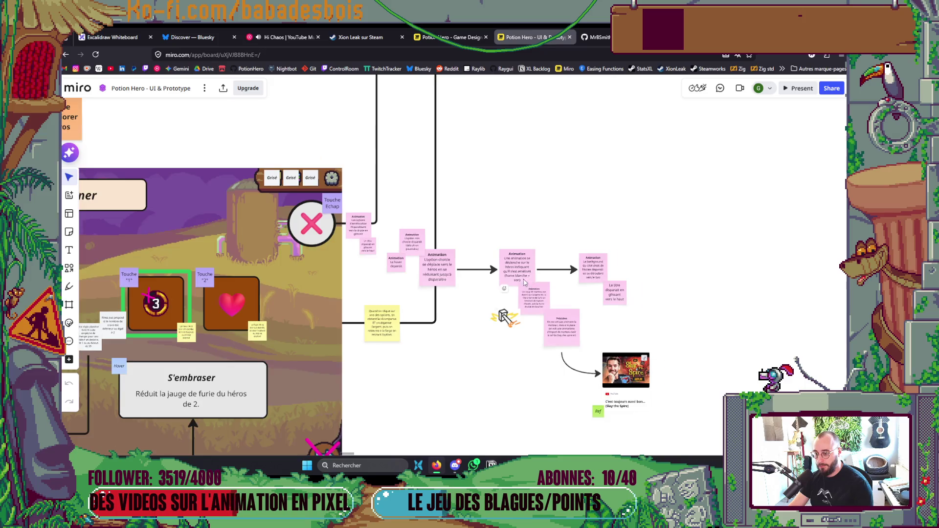
pyautogui.scroll(5, 524, 282)
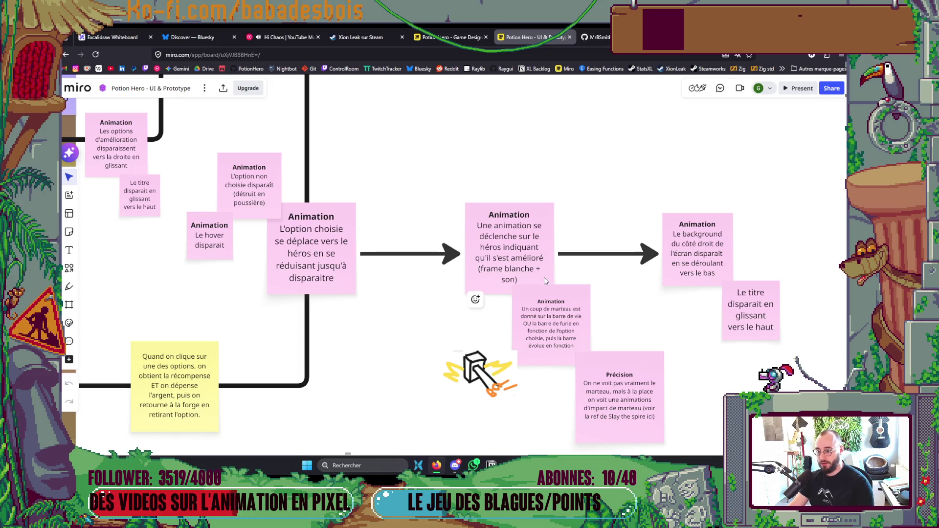
pyautogui.scroll(3, 543, 277)
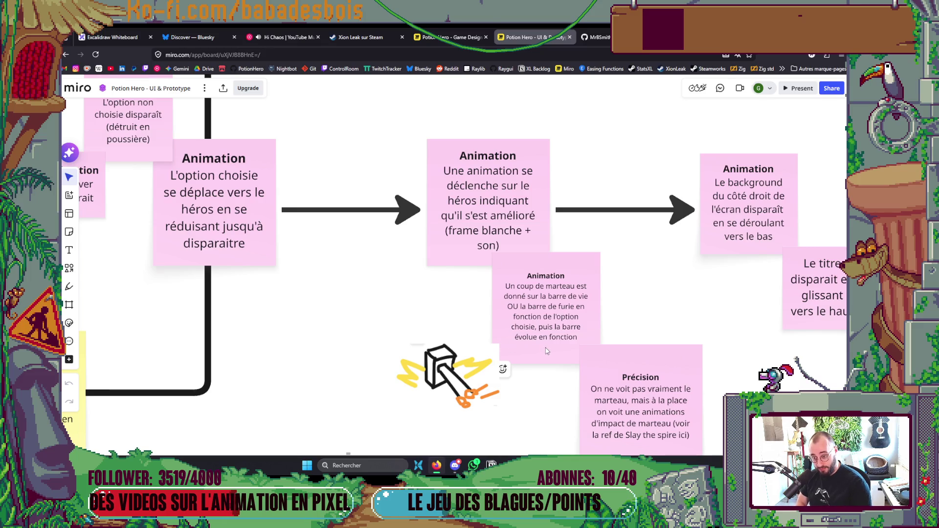
pyautogui.scroll(-5, 547, 351)
pyautogui.scroll(4, 550, 351)
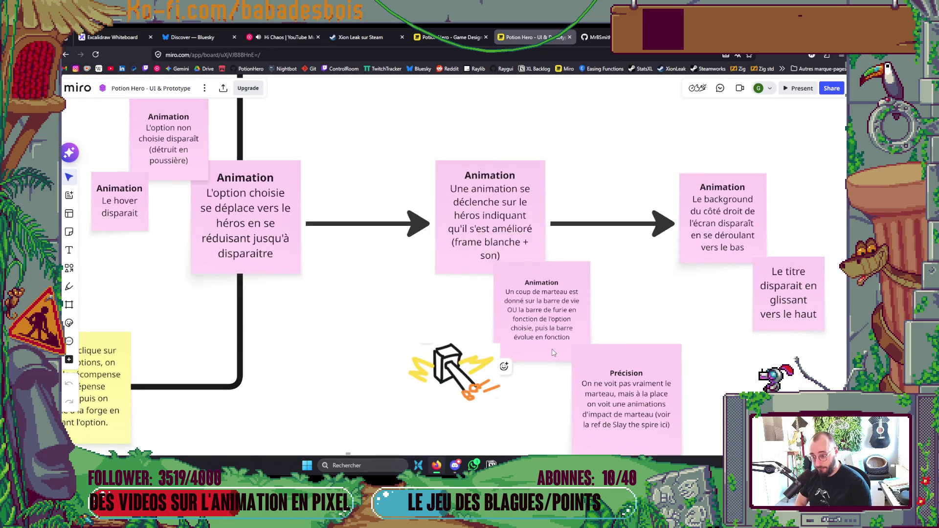
# Pan to the Précision note and notes below, then zoom out over the whole Forge flow.
pyautogui.moveTo(603, 368); pyautogui.dragTo(593, 333)
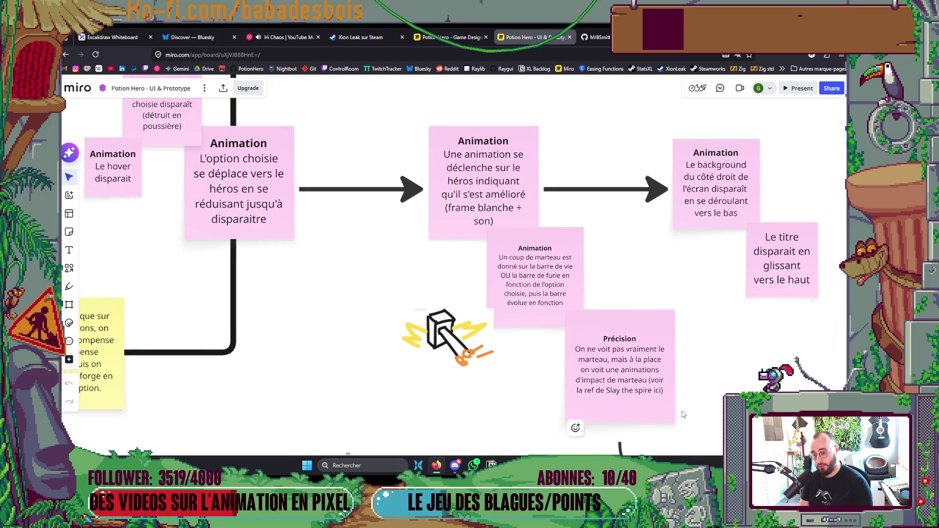
pyautogui.moveTo(683, 414); pyautogui.dragTo(655, 355)
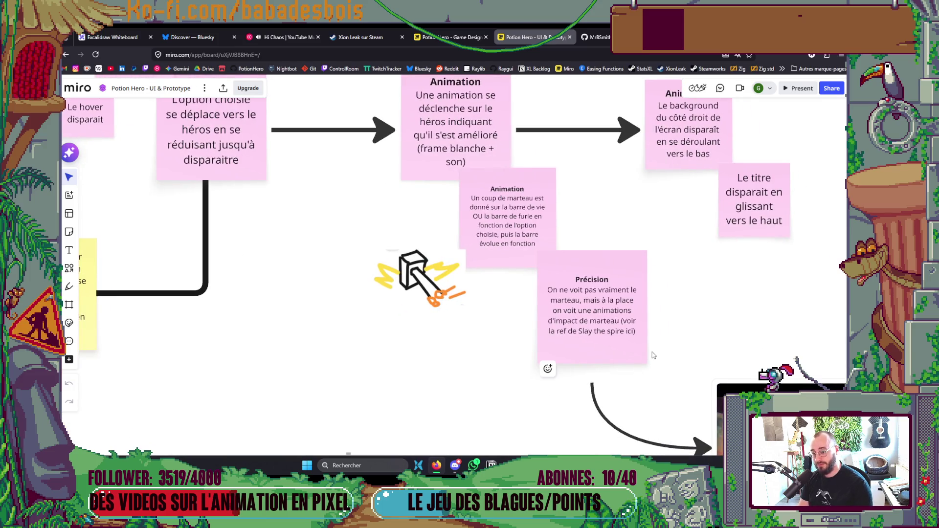
pyautogui.scroll(-2, 653, 355)
pyautogui.scroll(-3, 647, 352)
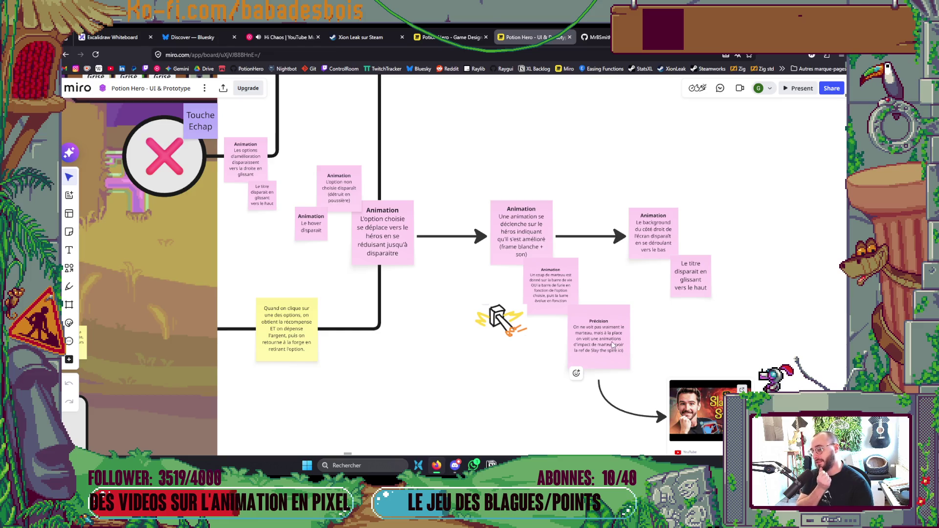
pyautogui.scroll(-2, 606, 332)
pyautogui.scroll(-2, 605, 330)
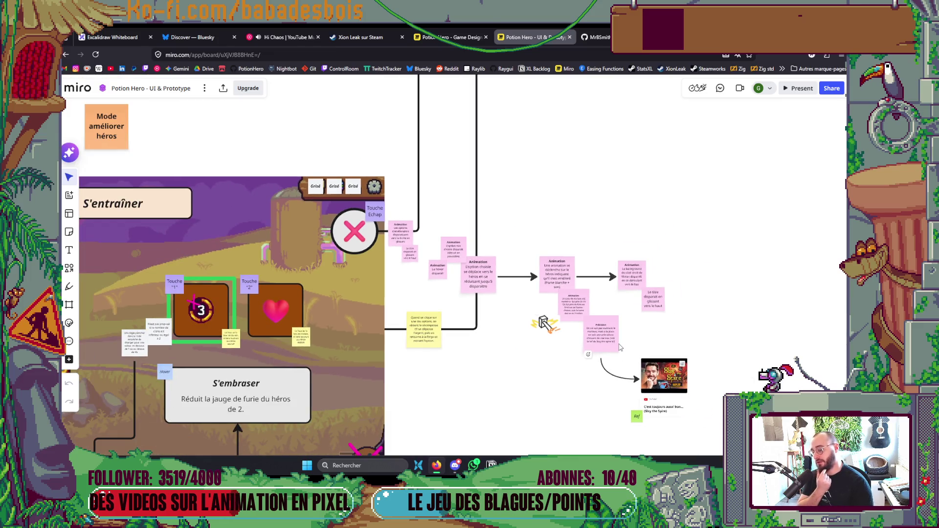
pyautogui.scroll(4, 619, 347)
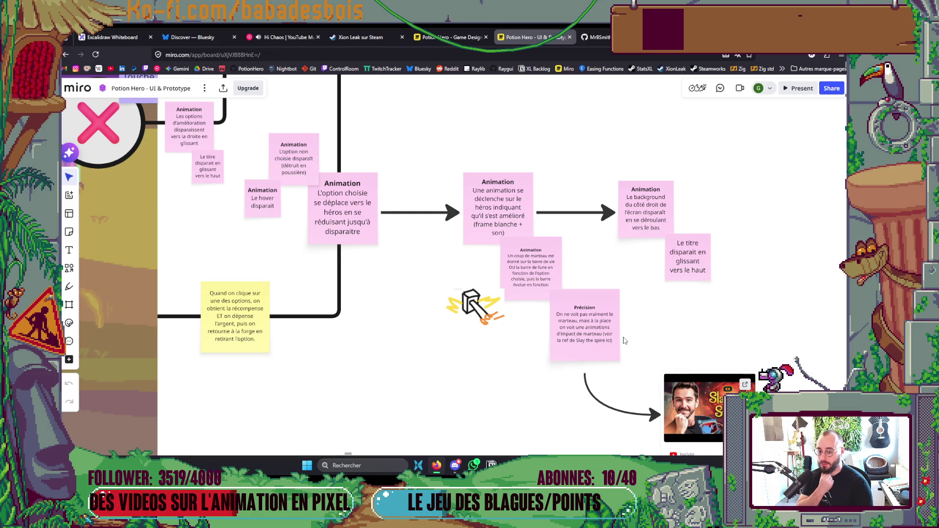
pyautogui.scroll(-3, 624, 340)
pyautogui.scroll(5, 606, 318)
pyautogui.scroll(2, 575, 289)
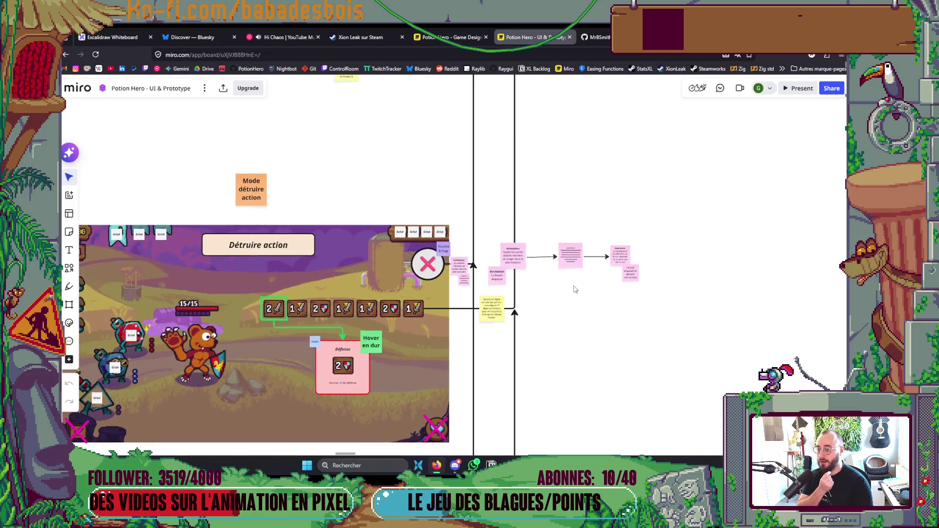
pyautogui.scroll(4, 567, 247)
pyautogui.scroll(-4, 567, 247)
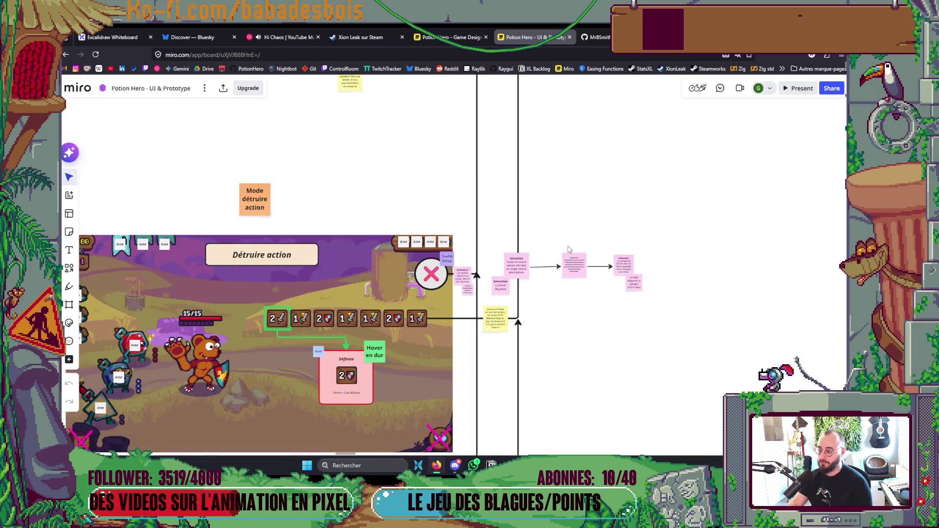
pyautogui.scroll(-2, 568, 250)
pyautogui.scroll(-4, 569, 249)
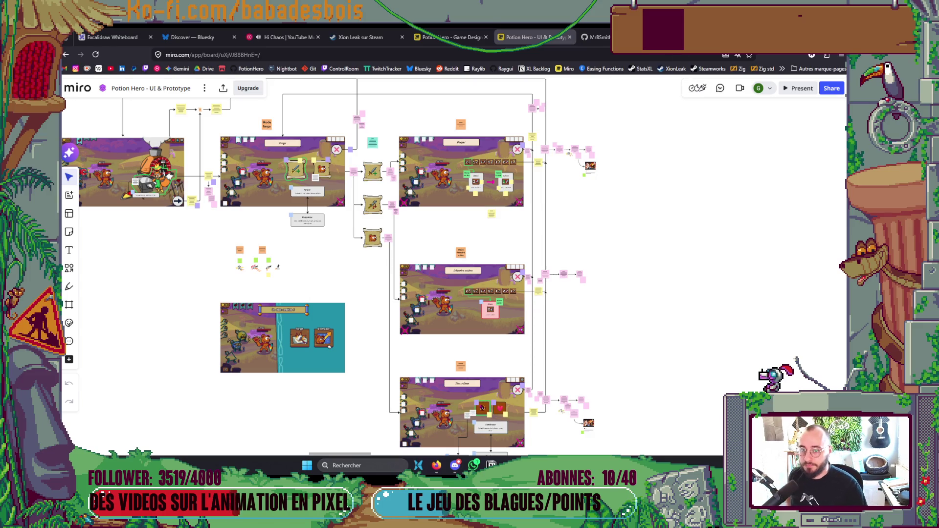
pyautogui.hotkey('alt', 'Tab')
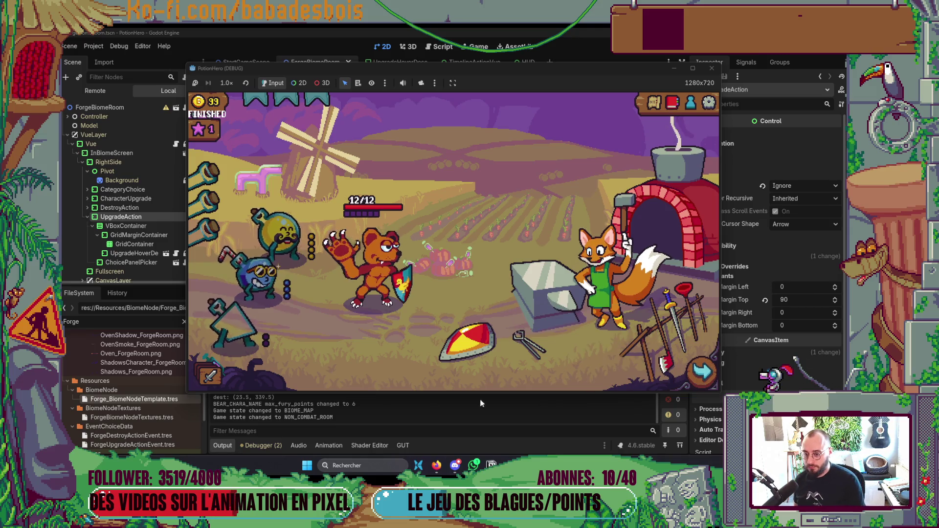
# Stop the game, relaunch with F5, confirm hero and adventure, and advance into the forge room.
pyautogui.click(228, 380)
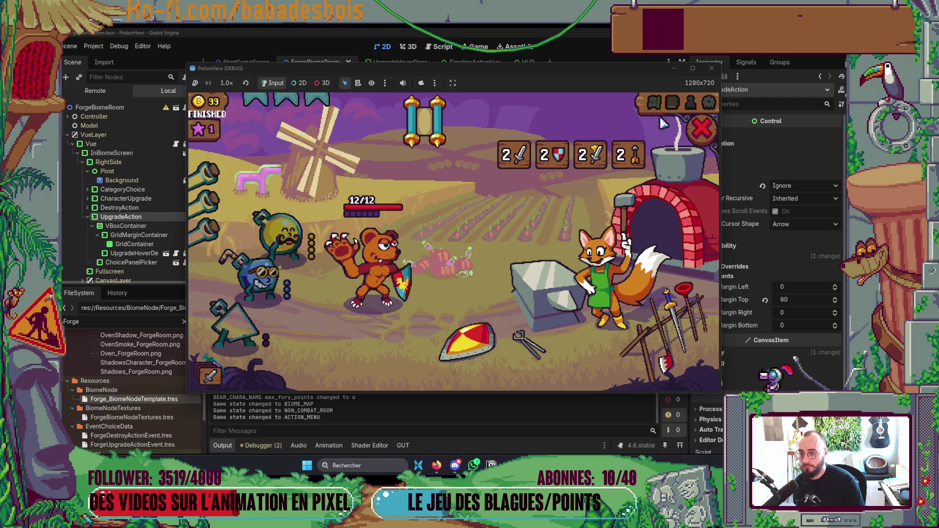
pyautogui.click(702, 128)
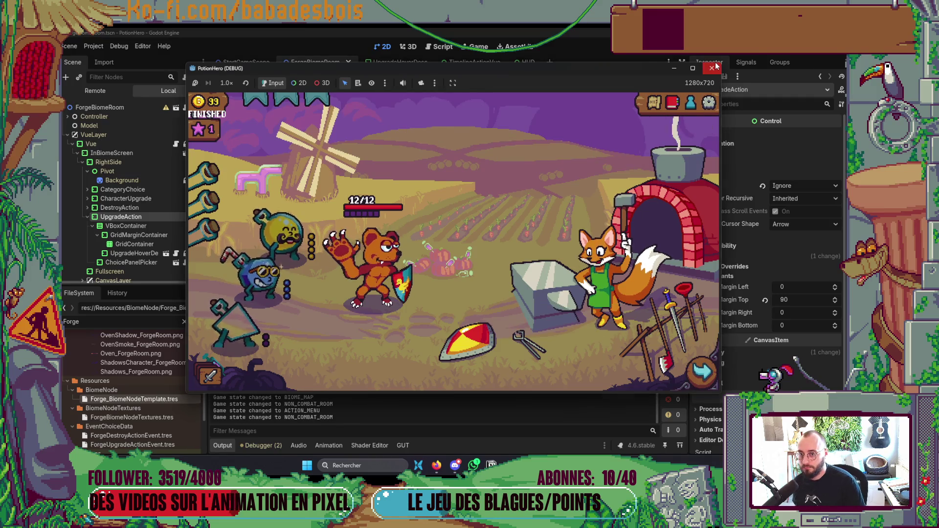
pyautogui.click(714, 67)
pyautogui.press('F5')
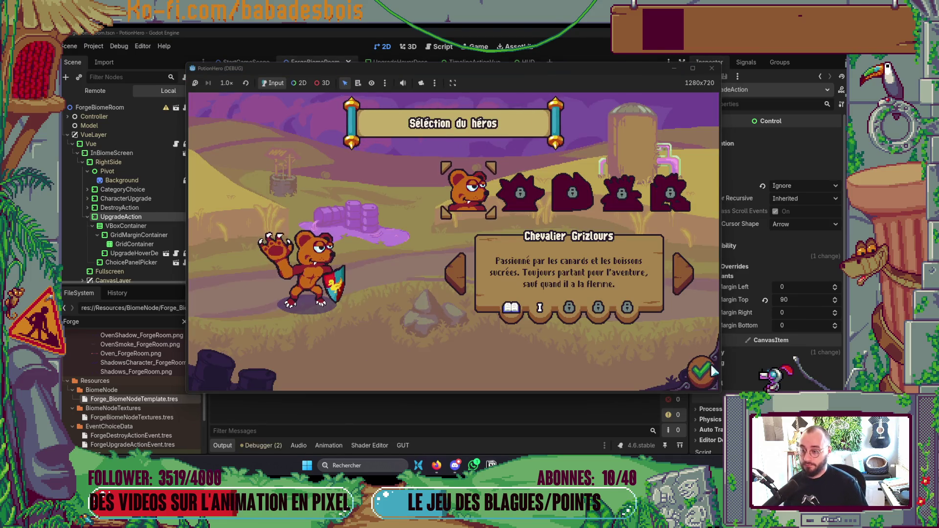
pyautogui.click(701, 371)
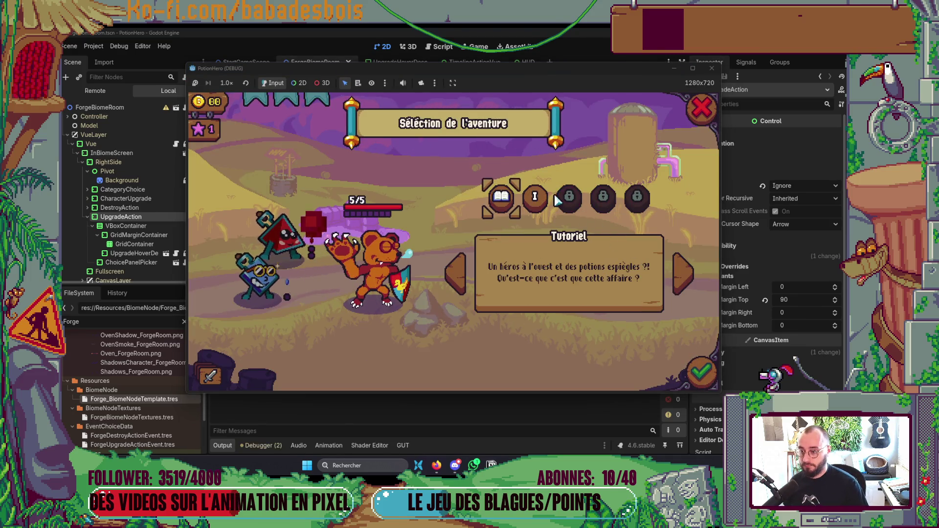
pyautogui.click(700, 373)
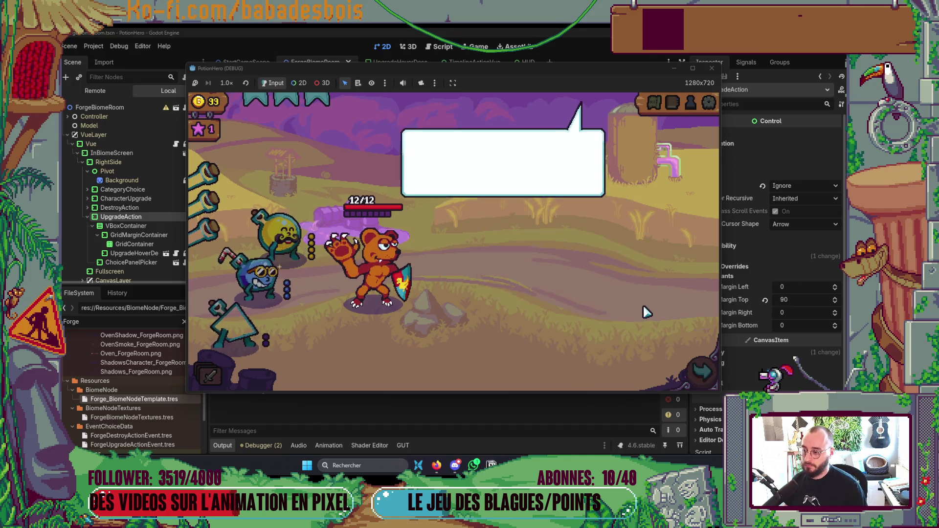
pyautogui.click(701, 372)
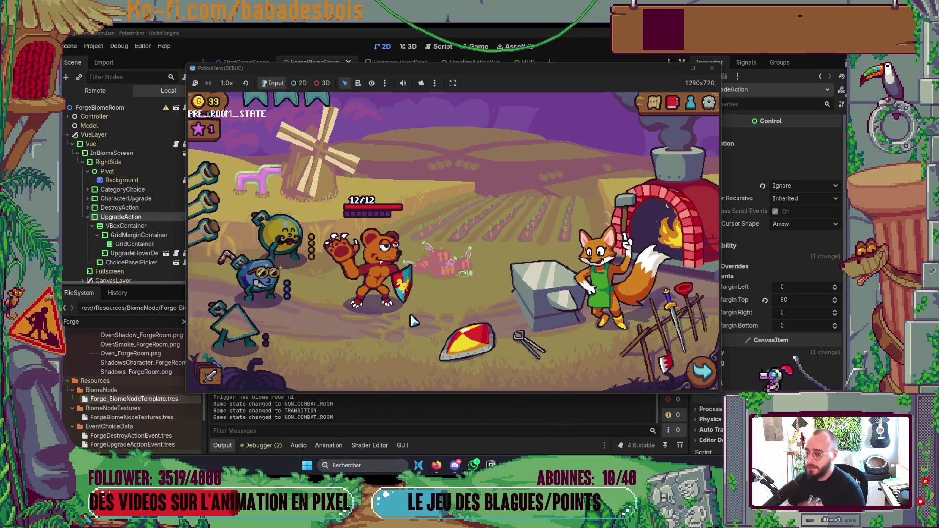
# Forge an item upgrade at the anvil, then take the S'embraser training for the bear.
pyautogui.click(567, 293)
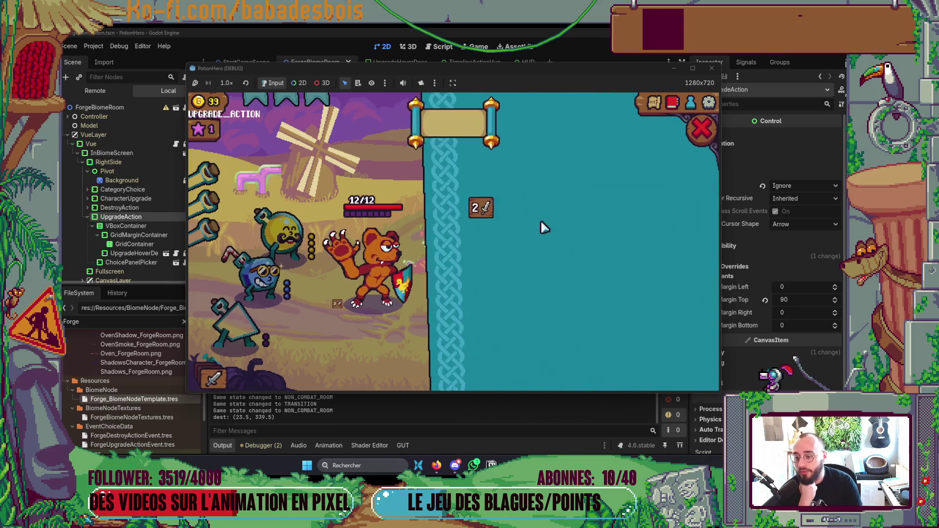
pyautogui.moveTo(559, 177)
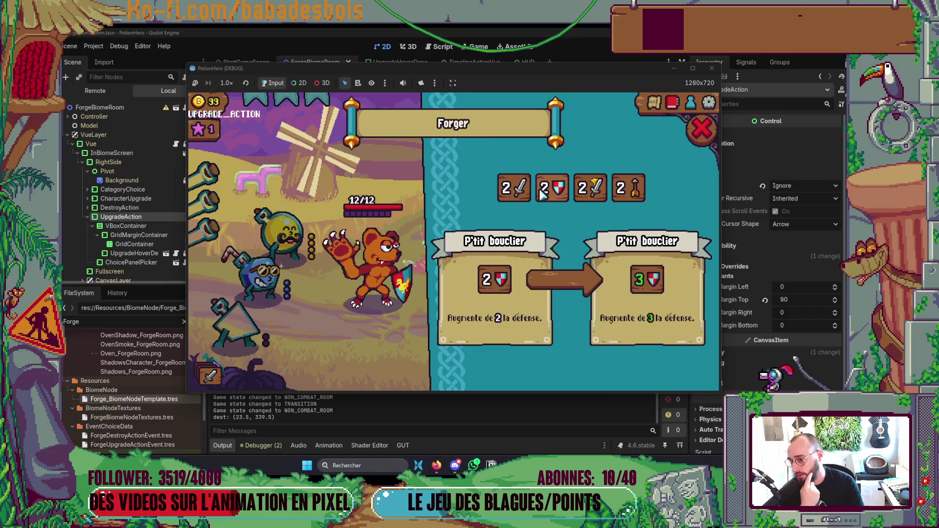
pyautogui.moveTo(581, 198)
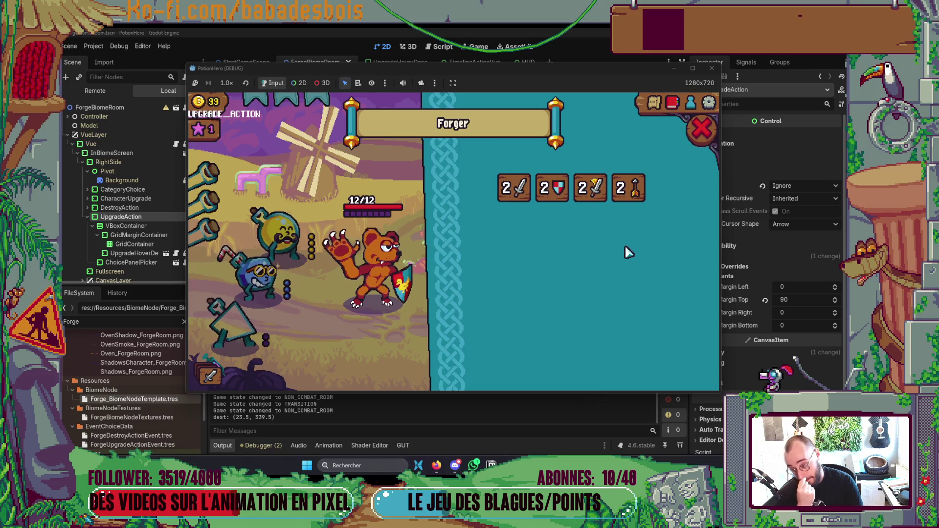
pyautogui.click(701, 128)
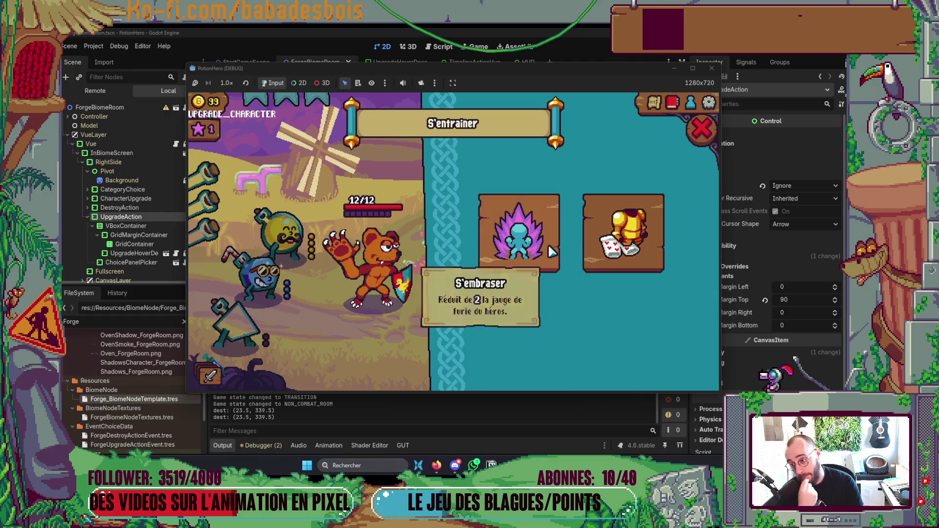
pyautogui.click(551, 251)
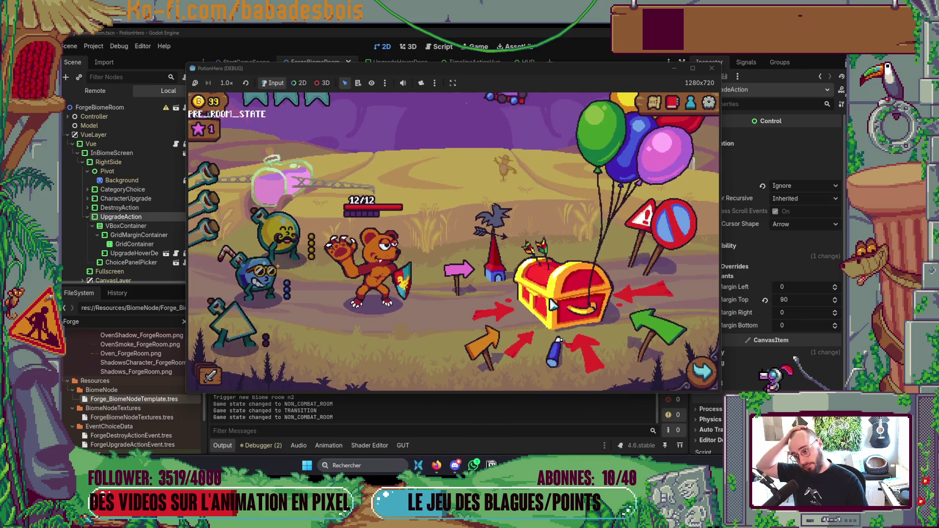
# Open the treasure chest's two-card choice and take the Bim sword card.
pyautogui.click(538, 328)
pyautogui.click(708, 130)
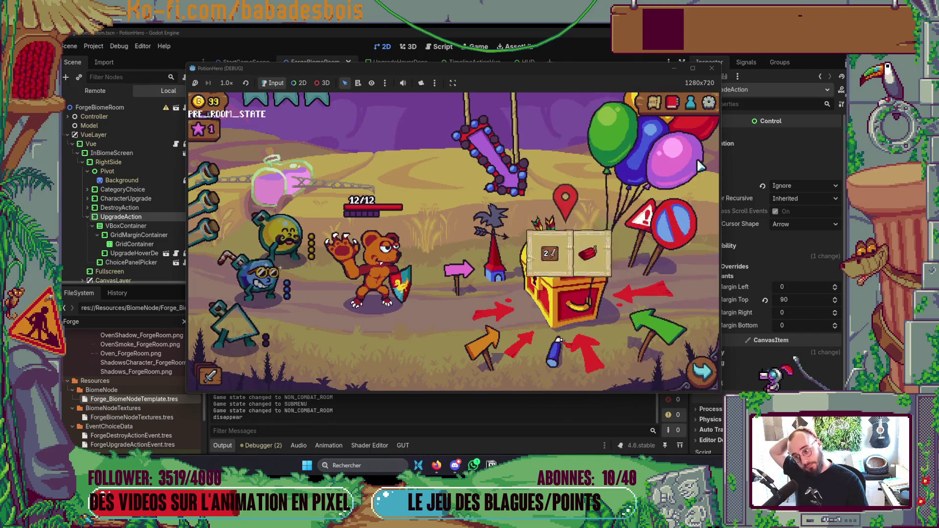
pyautogui.click(578, 294)
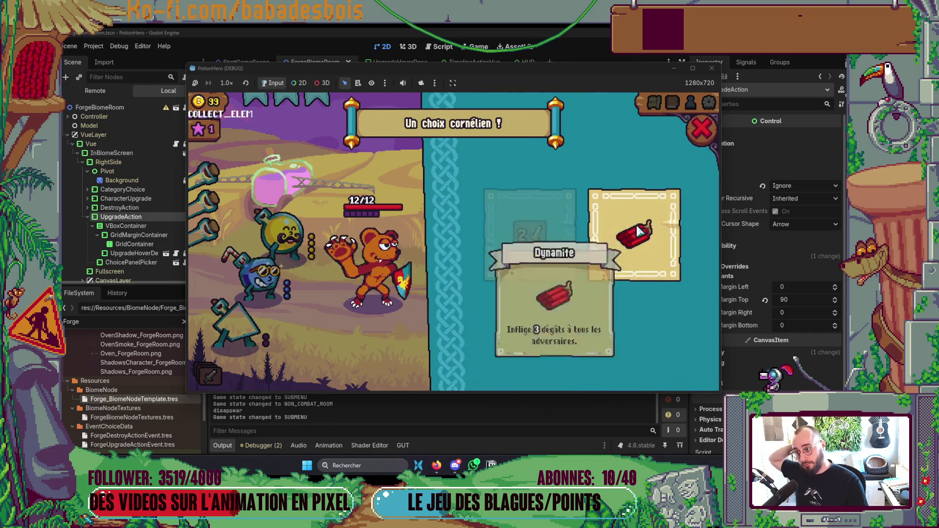
pyautogui.click(706, 145)
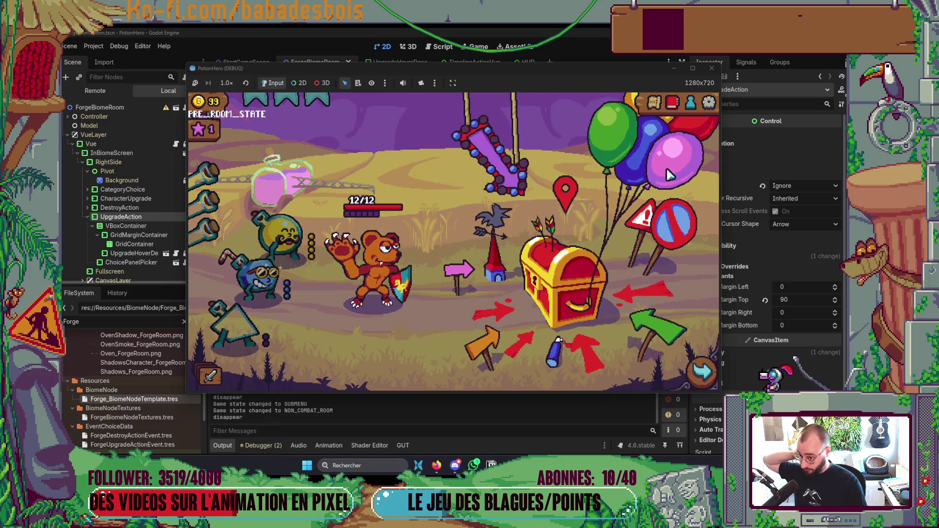
pyautogui.click(564, 293)
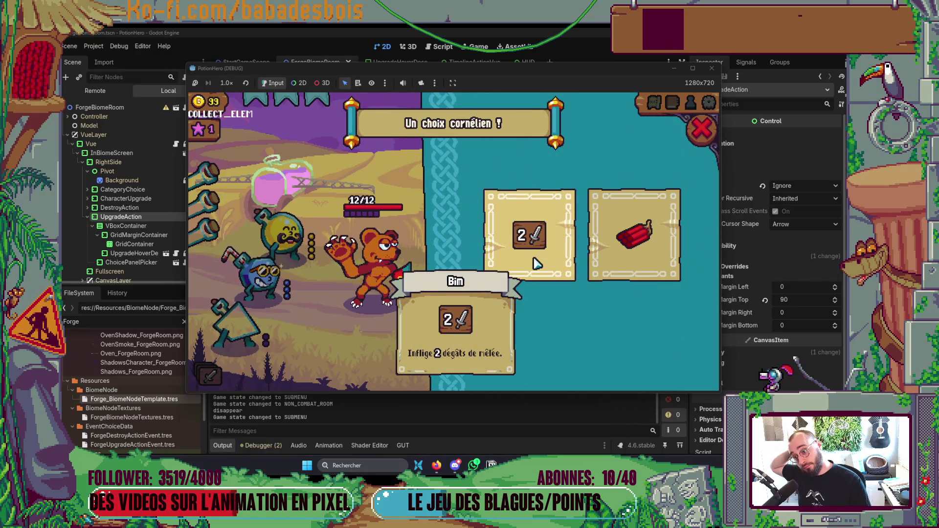
pyautogui.click(533, 256)
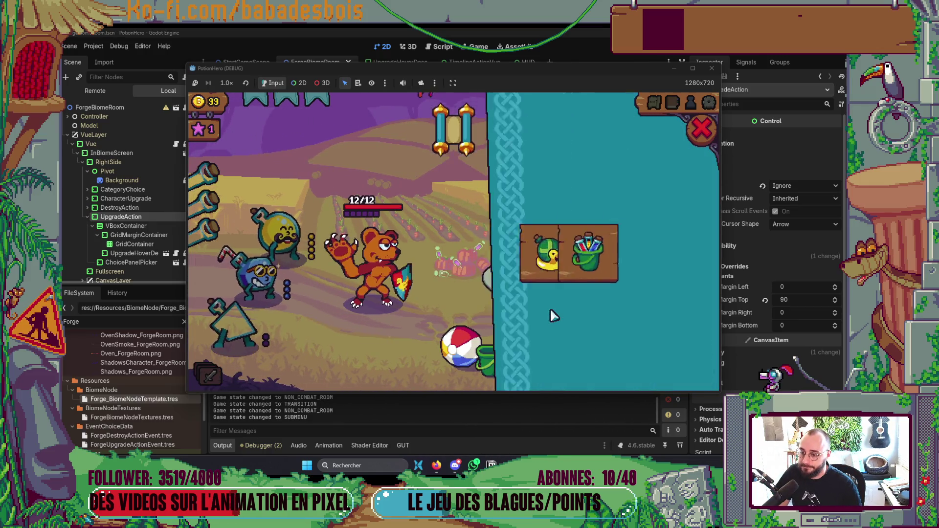
# Take the Faire le plein bucket refill card and enter the Combat node on the map.
pyautogui.moveTo(578, 297)
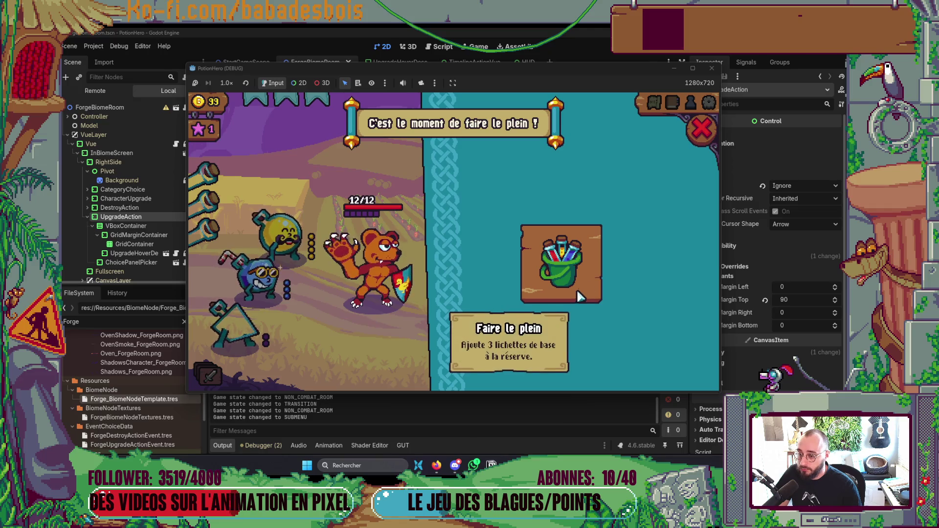
pyautogui.click(701, 130)
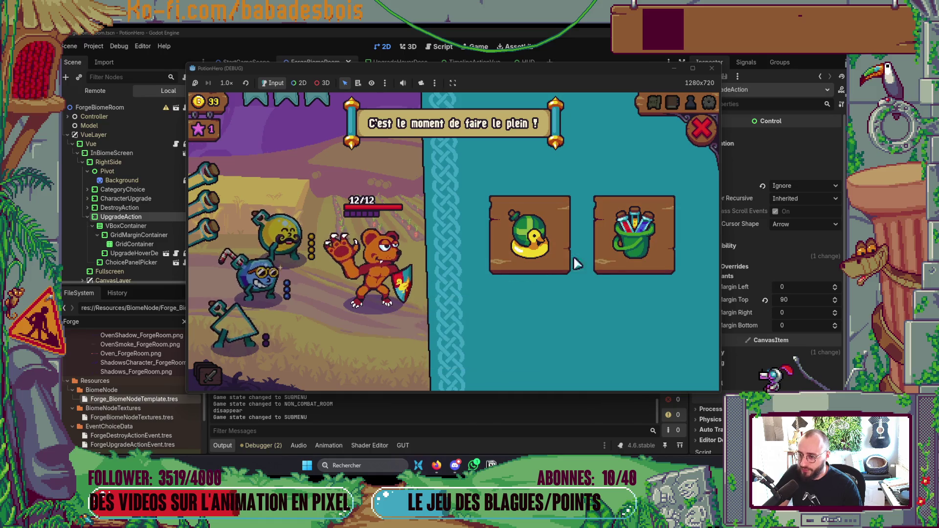
pyautogui.click(645, 267)
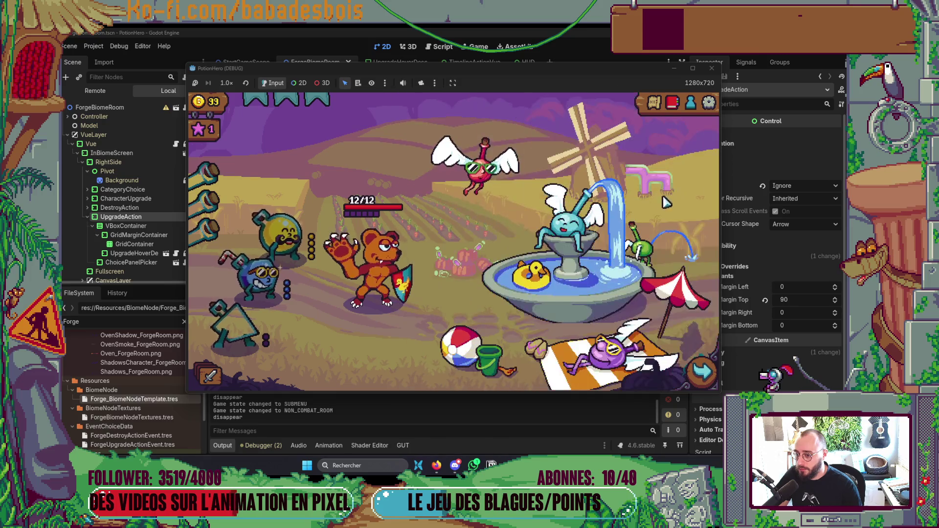
pyautogui.moveTo(542, 271)
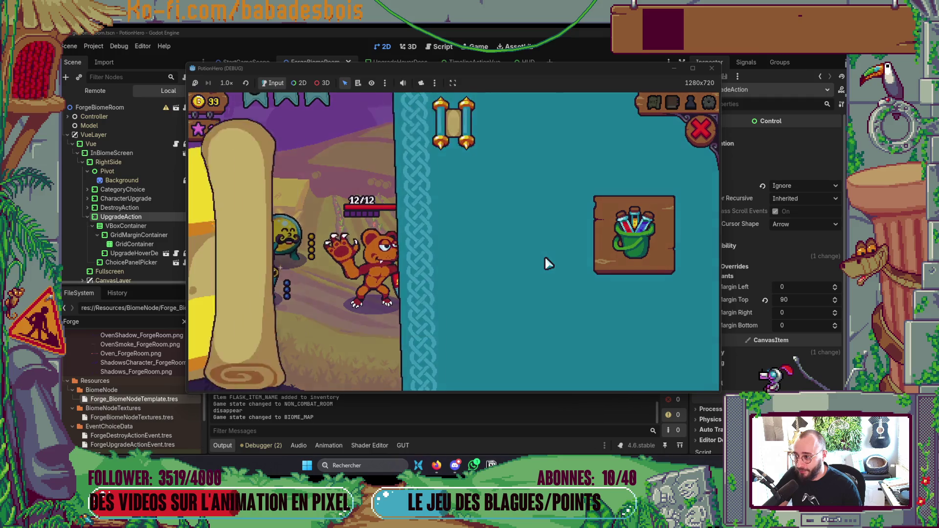
pyautogui.click(410, 274)
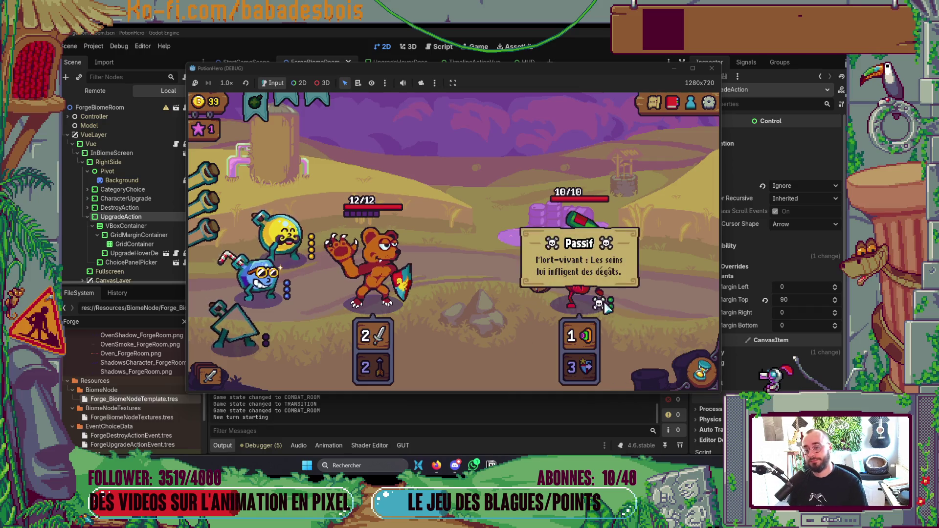
# End the hero's turn with the hourglass, stop the playtest, and collapse the Output panel.
pyautogui.click(709, 373)
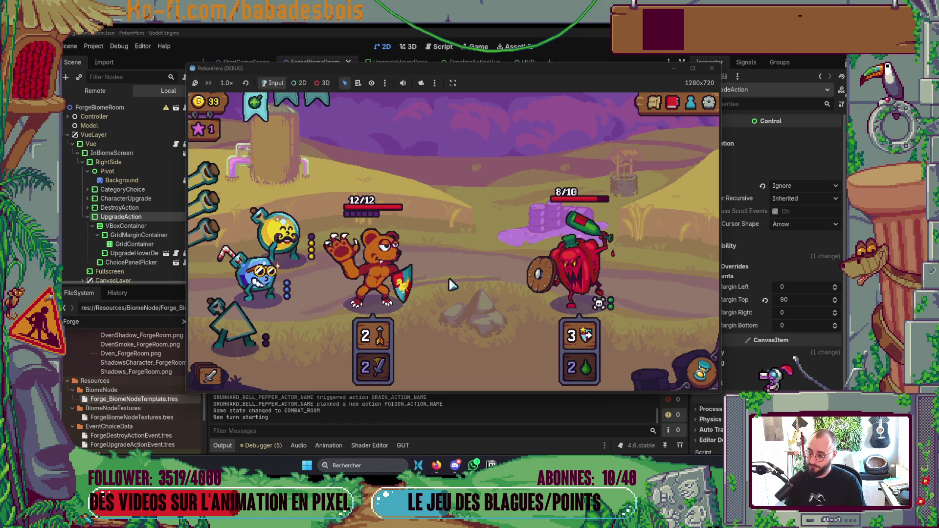
pyautogui.click(711, 68)
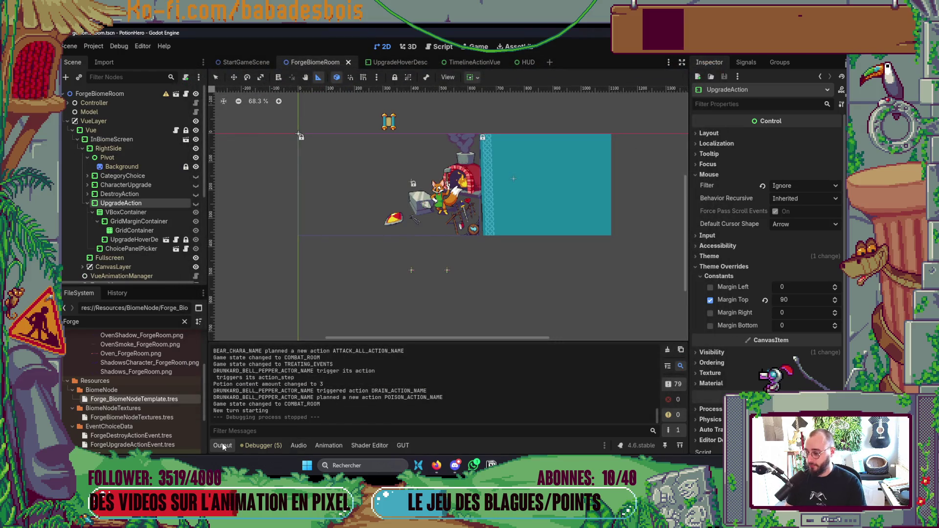
pyautogui.hotkey('alt', 'Tab')
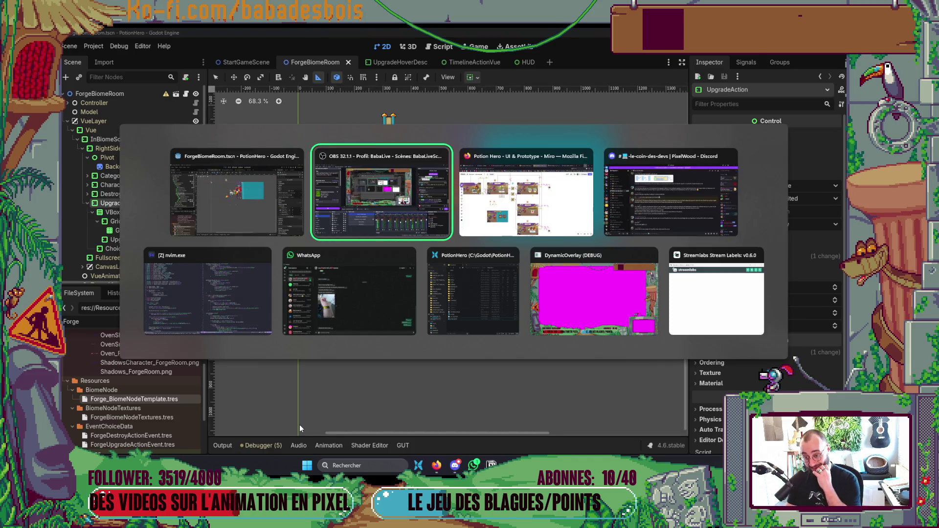
# Bring Neovim forward with CombatActorVue.gd beside ForgeBiomeRoom.gd.
pyautogui.press('Left')
pyautogui.press('Down')
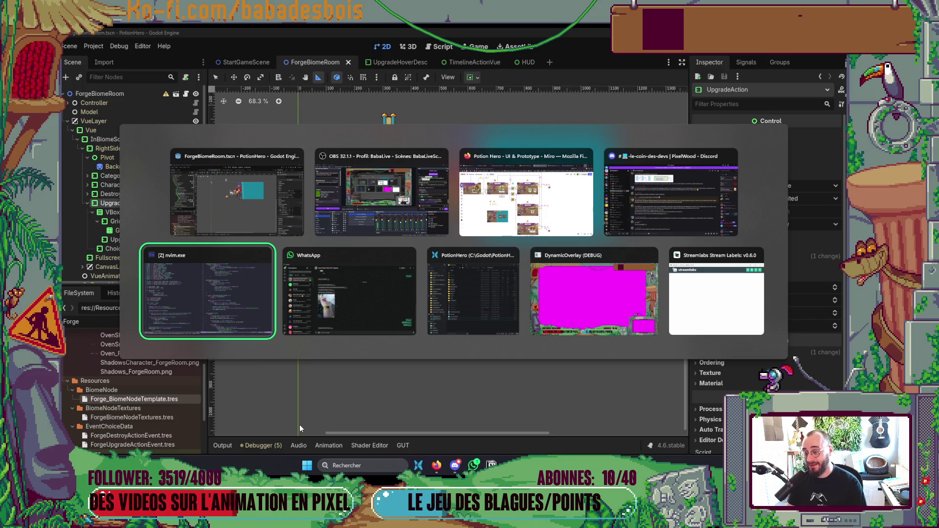
pyautogui.hotkey('alt', 'Tab')
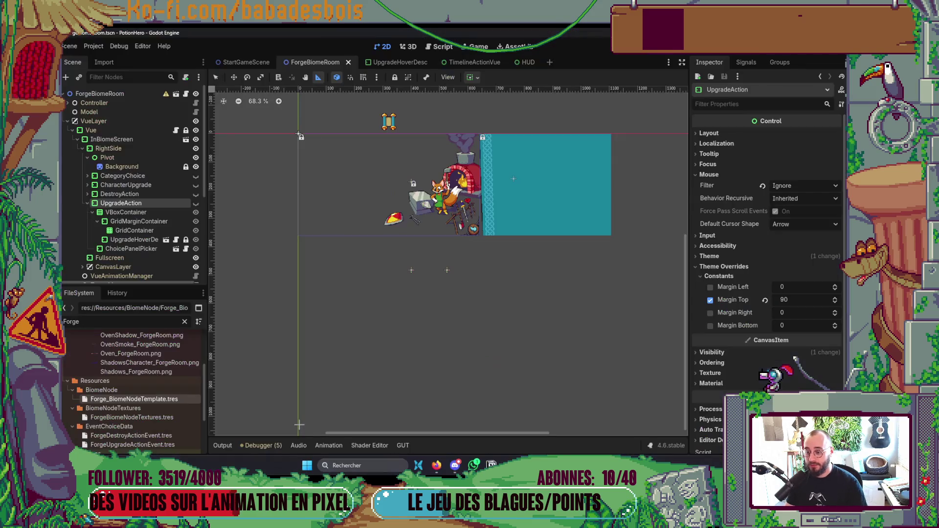
pyautogui.hotkey('alt', 'Tab')
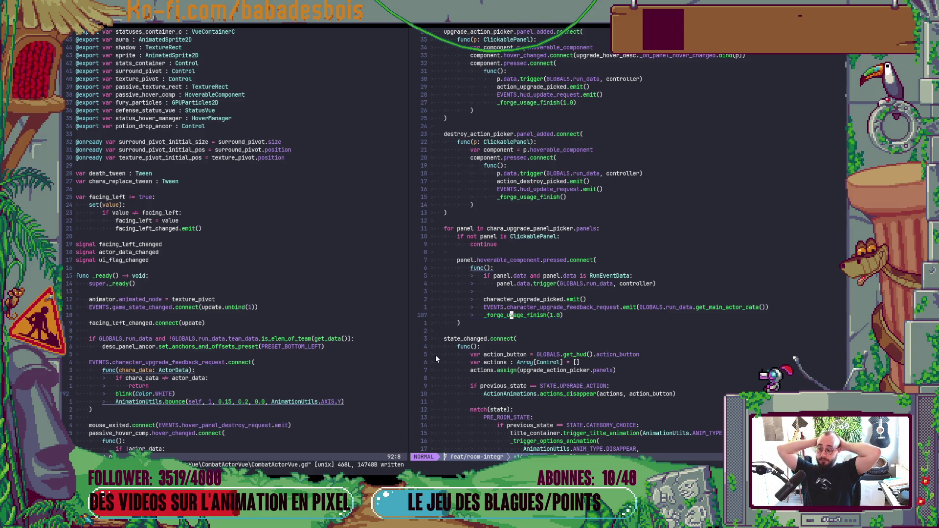
# Read ForgeBiomeRoom.gd's state_changed and _trigger_options_animation code, then return to Godot.
pyautogui.scroll(-14, 571, 279)
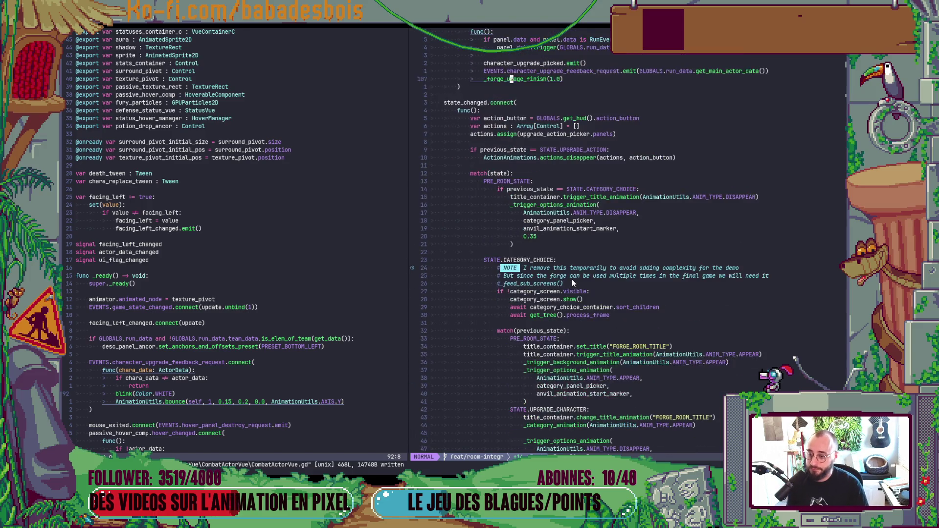
pyautogui.scroll(-18, 576, 283)
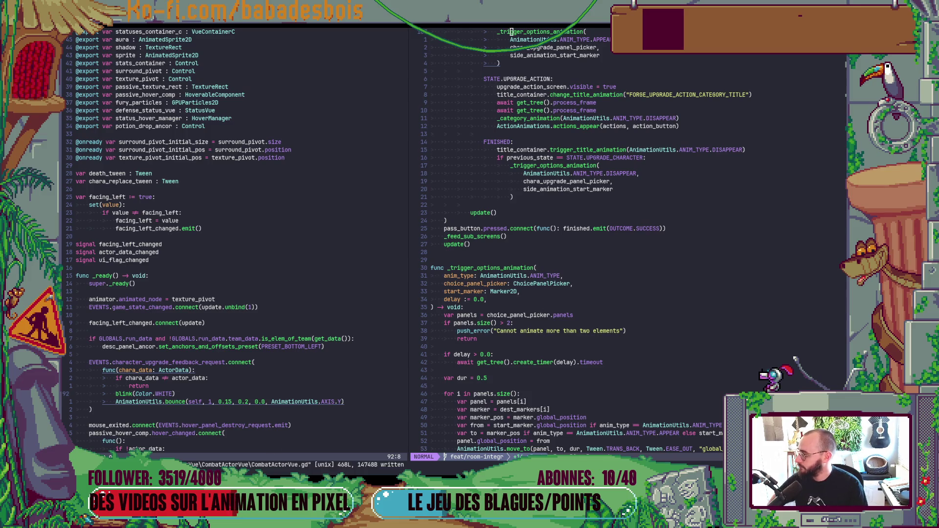
pyautogui.scroll(-7, 494, 227)
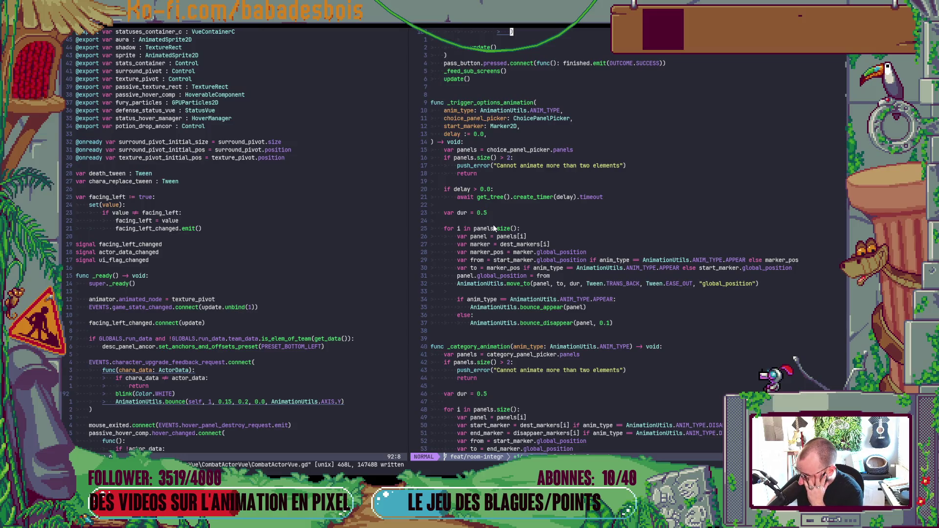
pyautogui.hotkey('alt', 'Tab')
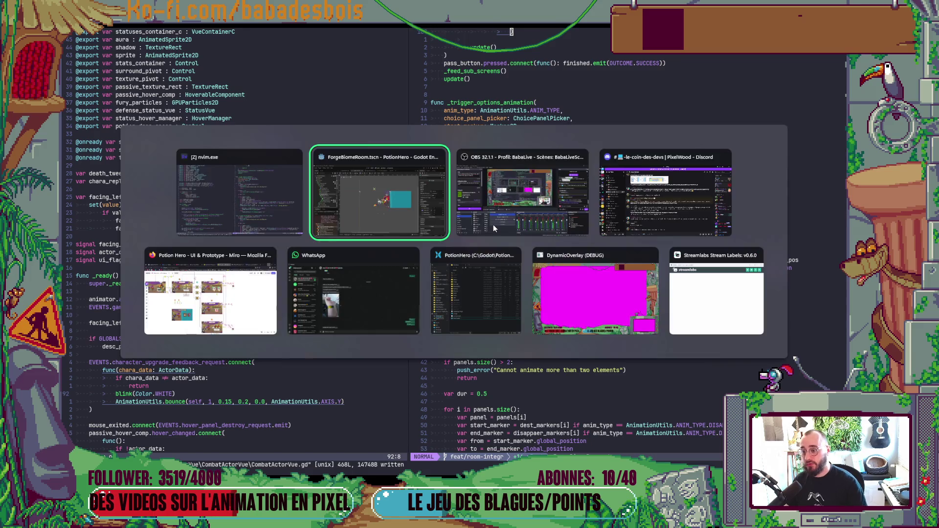
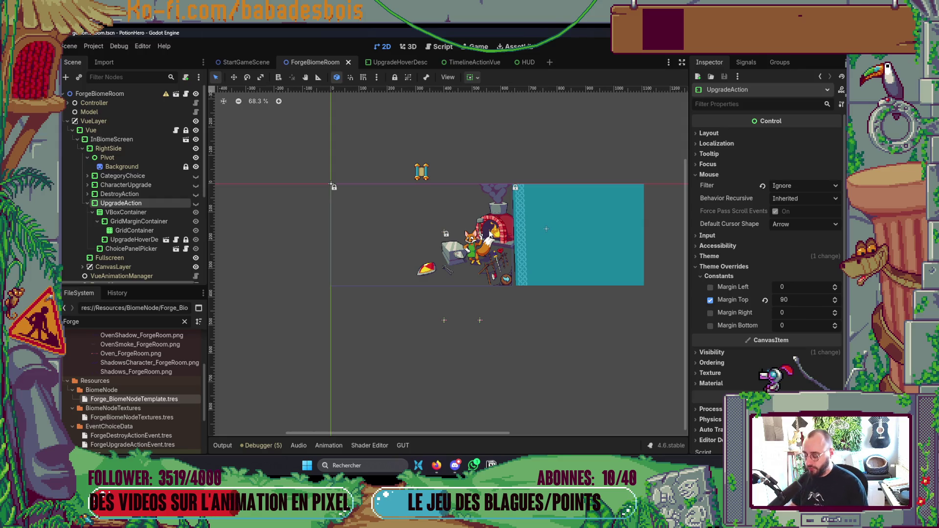
# Open EventChoiceBiomeRoom.gd in Neovim by searching 'ChoiceBi' in the file finder.
pyautogui.scroll(-2, 489, 234)
pyautogui.hotkey('alt', 'Tab')
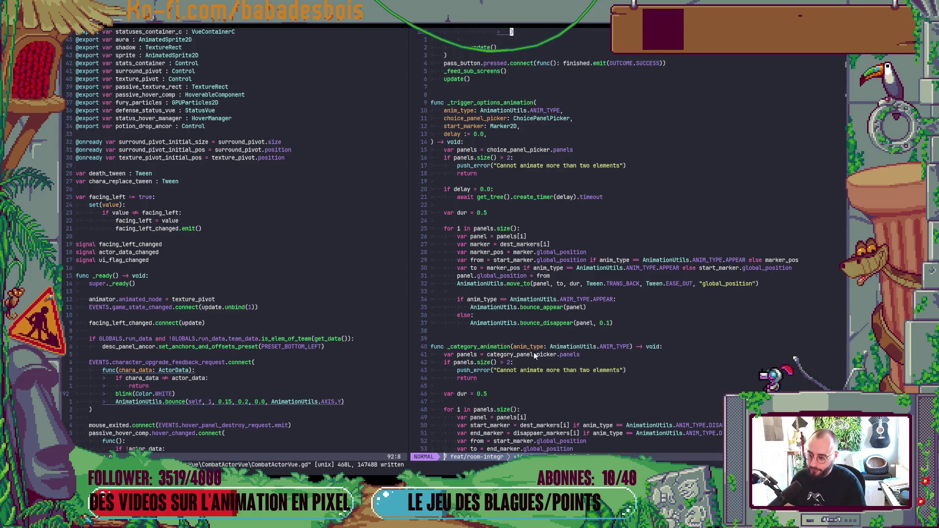
pyautogui.hotkey('alt', 'Tab')
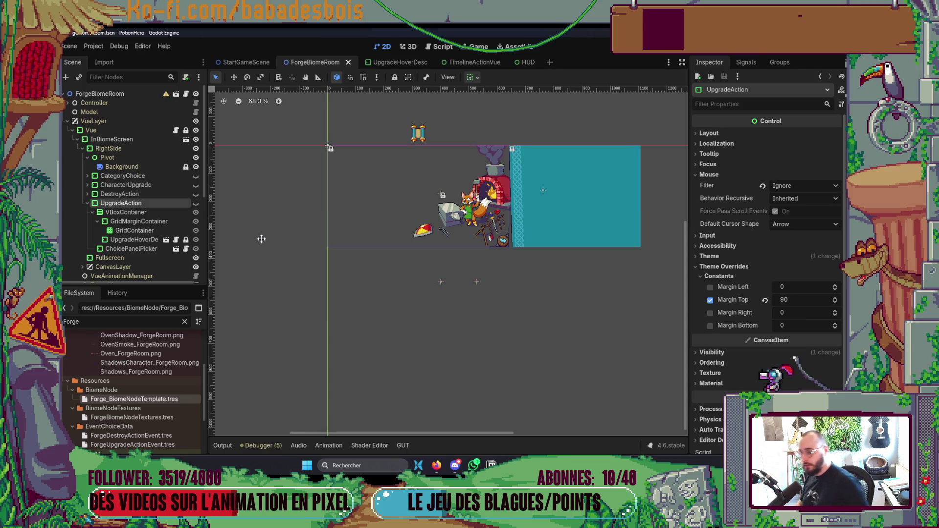
pyautogui.hotkey('alt', 'Tab')
pyautogui.hotkey('alt', 'Tab')
pyautogui.press('space')
pyautogui.write('f')
pyautogui.write('Choice')
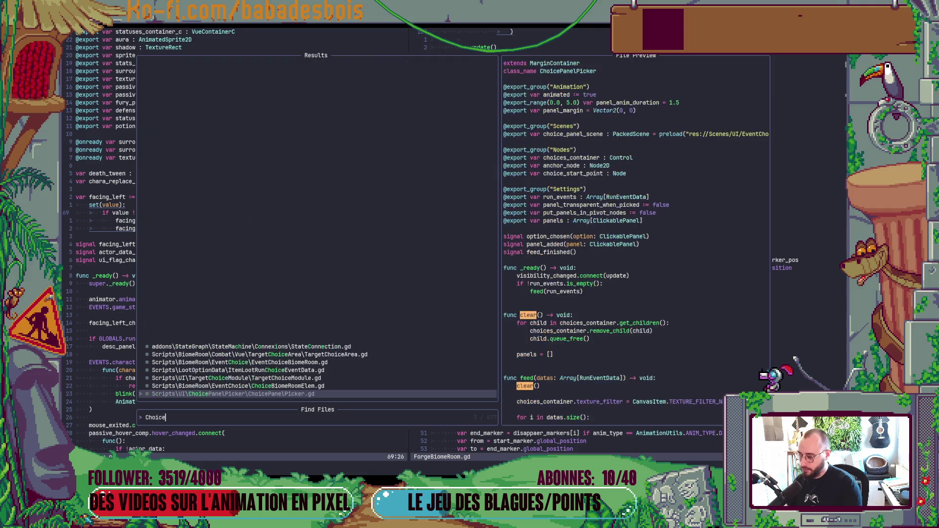
pyautogui.write('Bio')
pyautogui.press('Up')
pyautogui.press('Return')
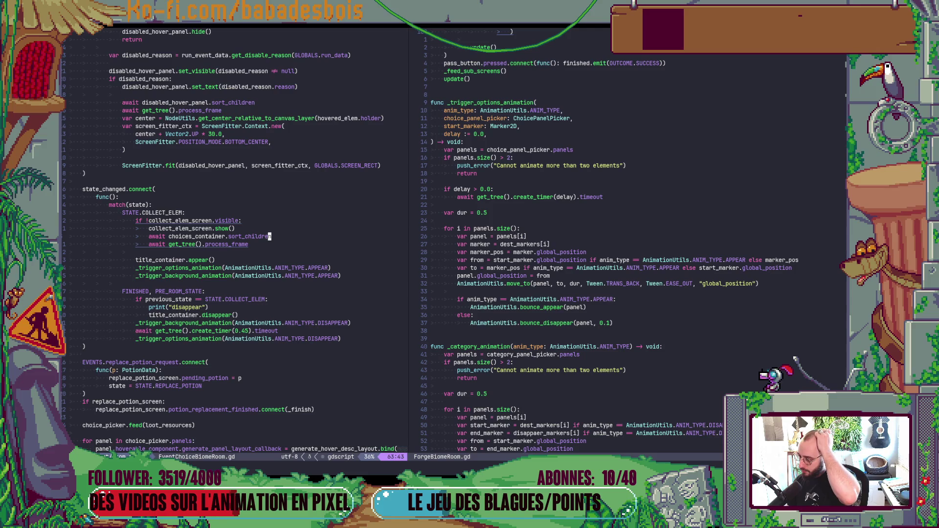
# Delete the print("disappear") debug line and save the script.
pyautogui.press('j')
pyautogui.press('j')
pyautogui.press('j')
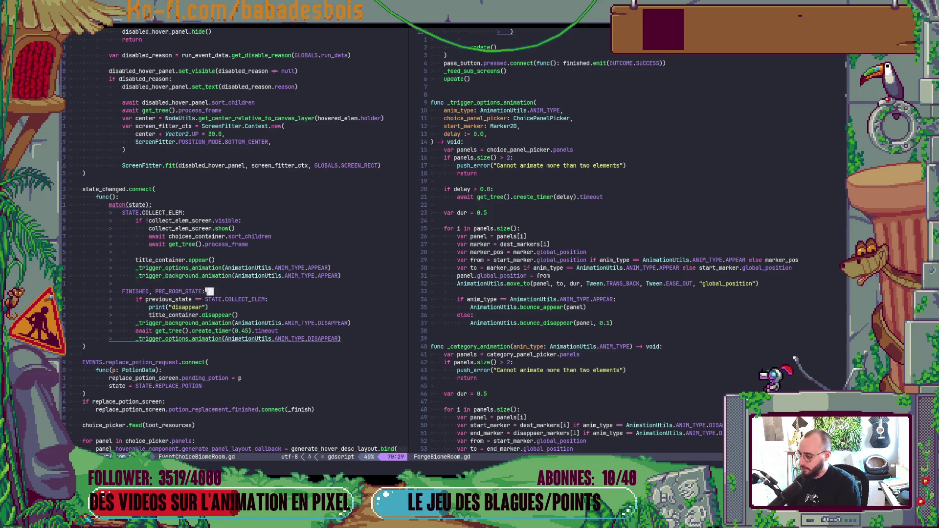
pyautogui.press('j')
pyautogui.press('d')
pyautogui.press('d')
pyautogui.write('$:w')
pyautogui.press('Return')
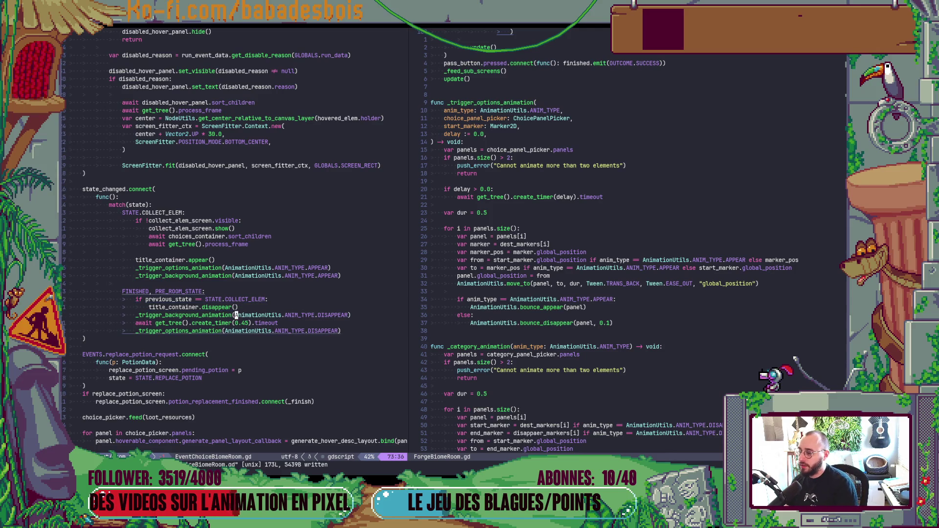
# Duplicate the await get_tree().process_frame line, save, and run the project with F5.
pyautogui.click(215, 260)
pyautogui.press('k')
pyautogui.press('k')
pyautogui.press('y')
pyautogui.press('y')
pyautogui.write('p:w')
pyautogui.press('Return')
pyautogui.hotkey('alt', 'Tab')
pyautogui.press('F5')
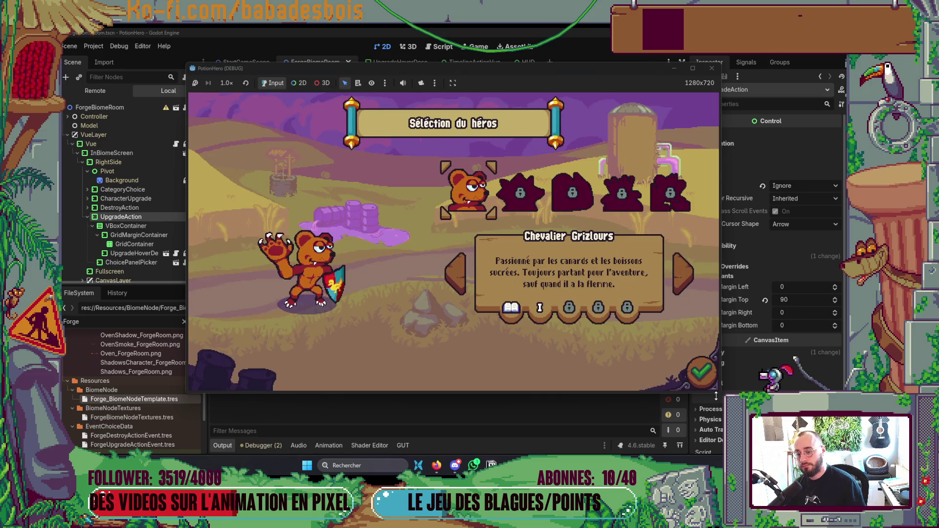
# Start the Tutoriel adventure and enter the forge room from the biome map.
pyautogui.click(700, 372)
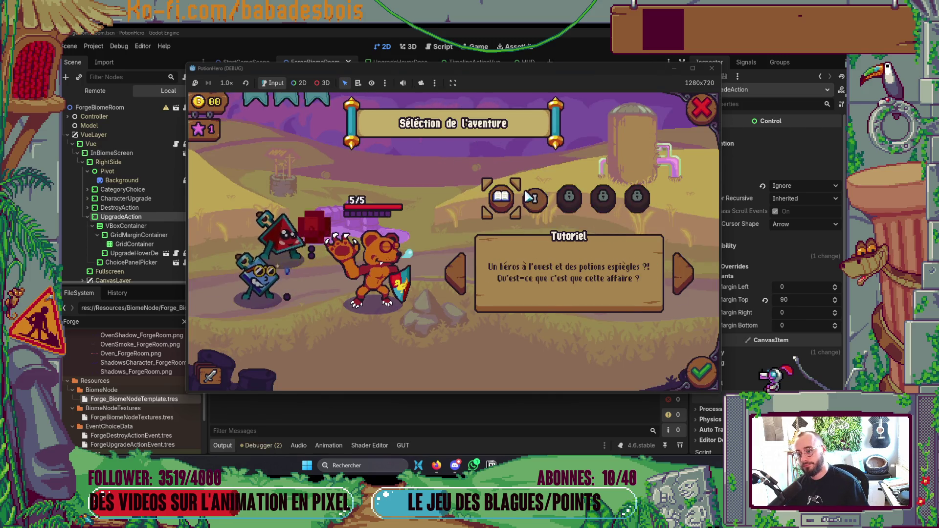
pyautogui.click(700, 373)
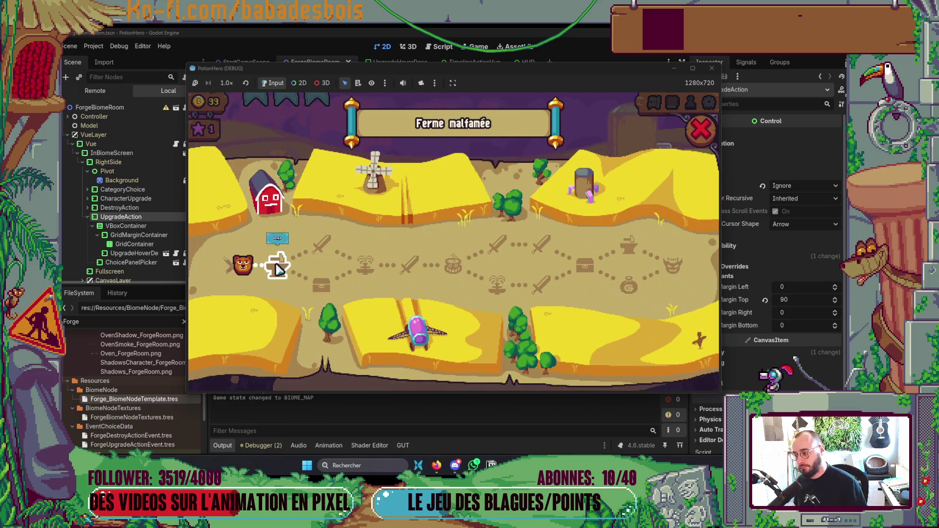
pyautogui.click(275, 264)
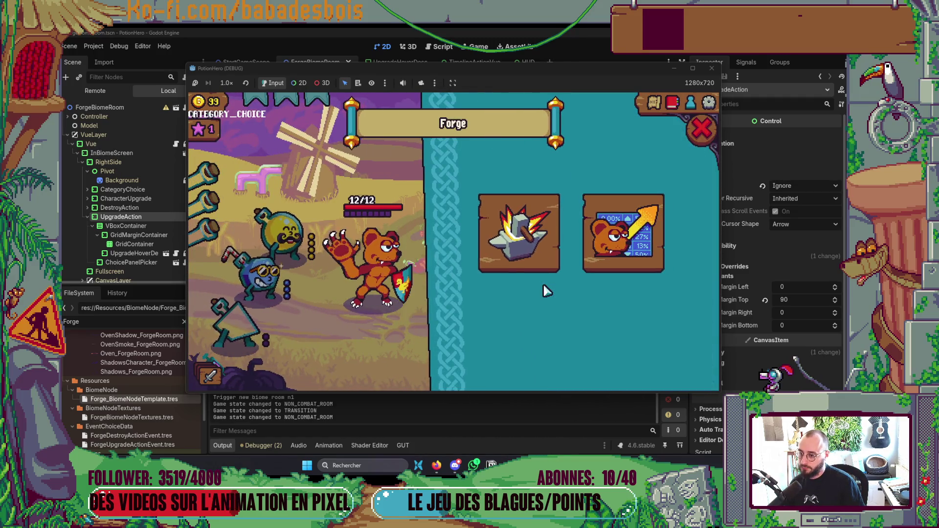
# Browse the forge's upgrade menus, then take the character max HP upgrade to 15/15.
pyautogui.click(524, 239)
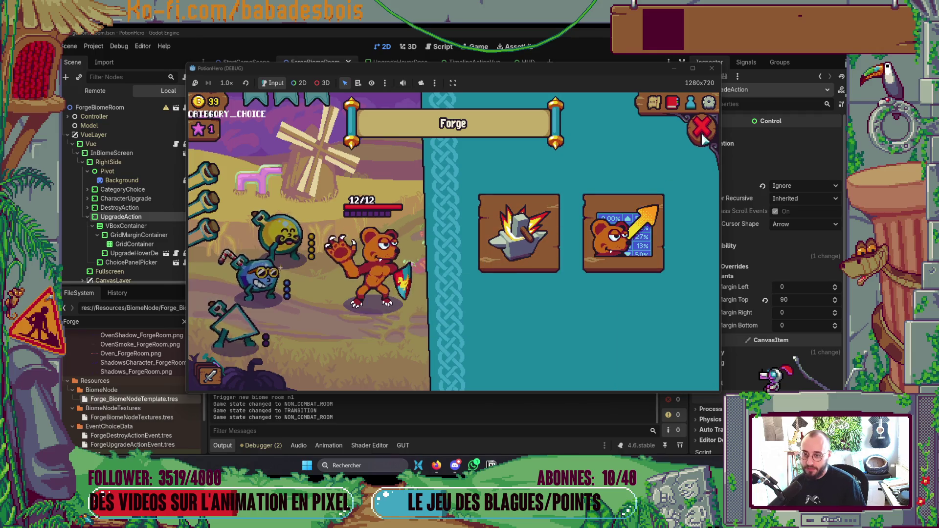
pyautogui.click(634, 231)
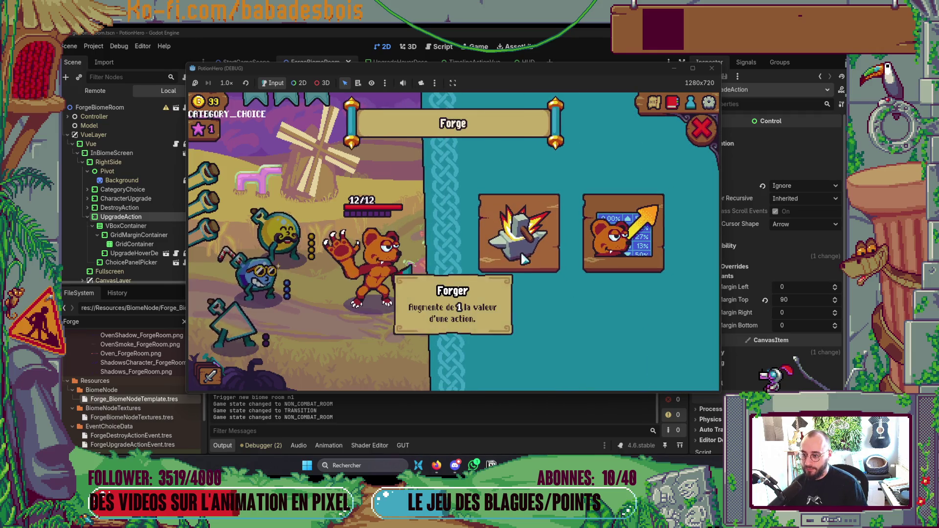
pyautogui.click(550, 260)
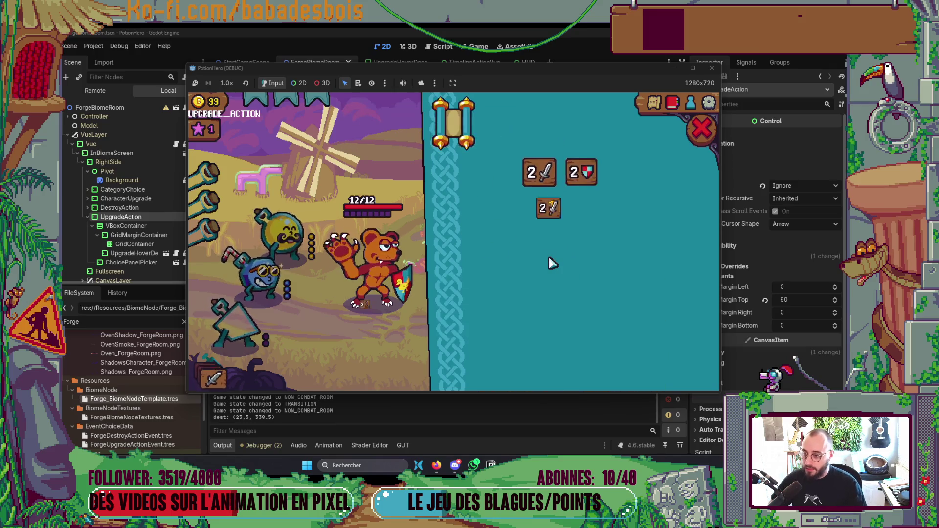
pyautogui.click(699, 136)
pyautogui.click(505, 259)
pyautogui.moveTo(511, 205)
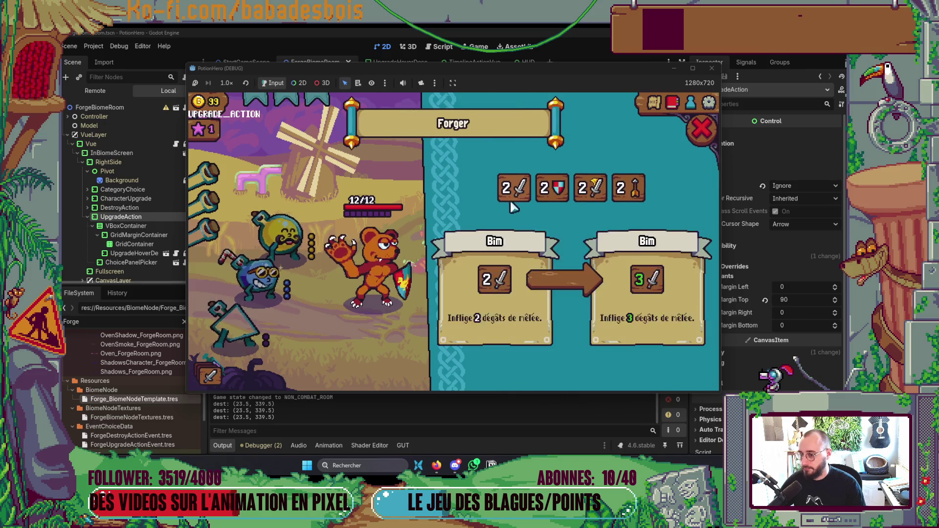
pyautogui.click(701, 129)
pyautogui.click(650, 235)
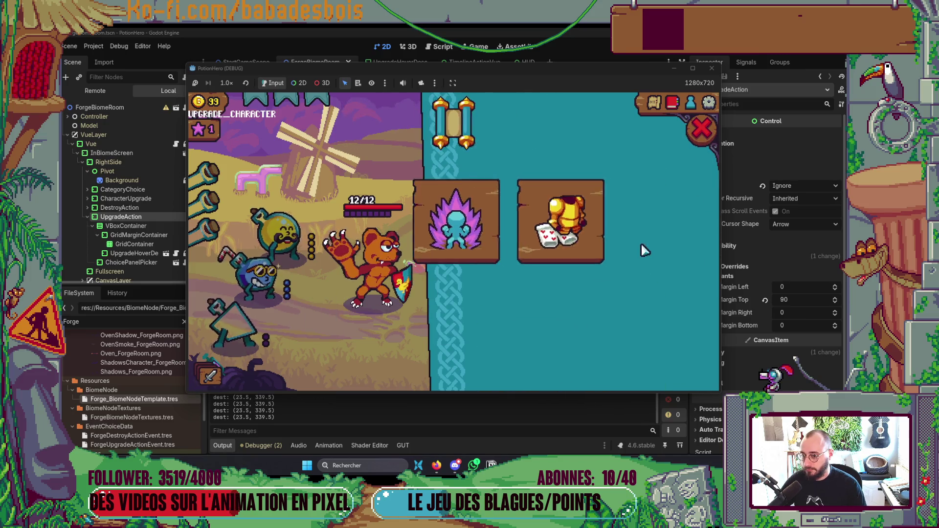
pyautogui.click(487, 259)
# Leave the forge, travel to the chest node, and open its upgrade choices.
pyautogui.click(620, 251)
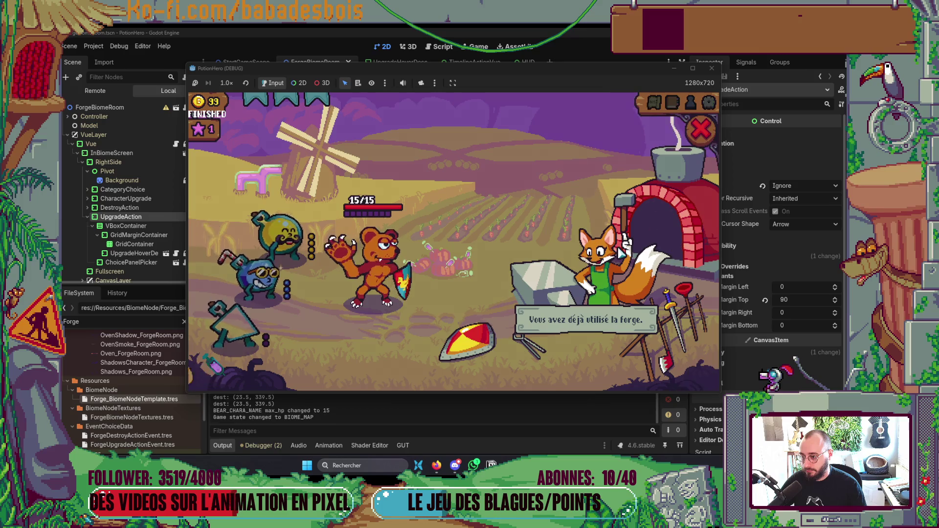
pyautogui.click(324, 286)
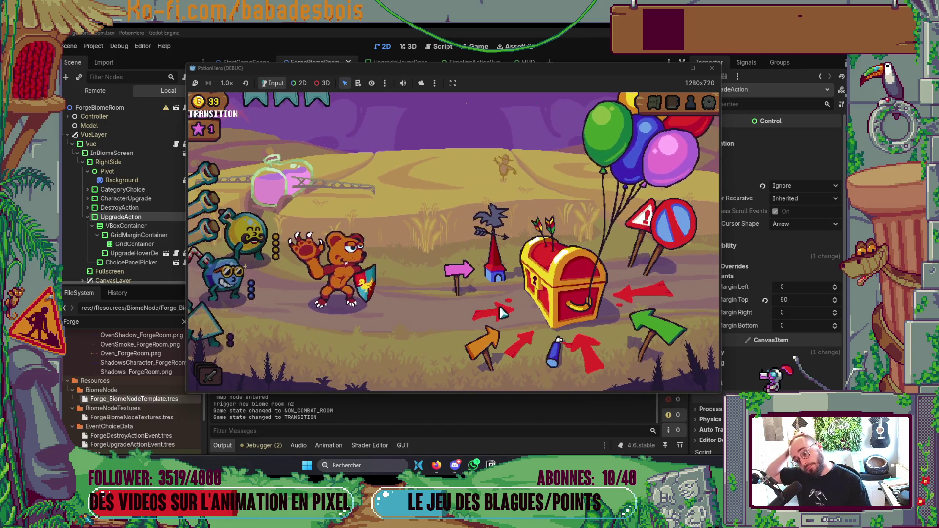
pyautogui.click(562, 304)
pyautogui.moveTo(556, 263)
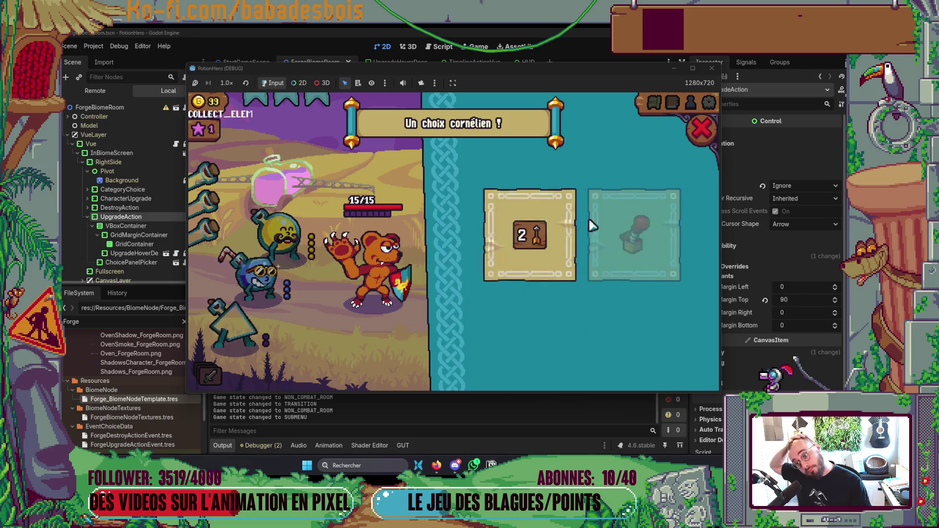
# Open and close the chest's upgrade choice panel, then head back to the biome map.
pyautogui.moveTo(638, 246)
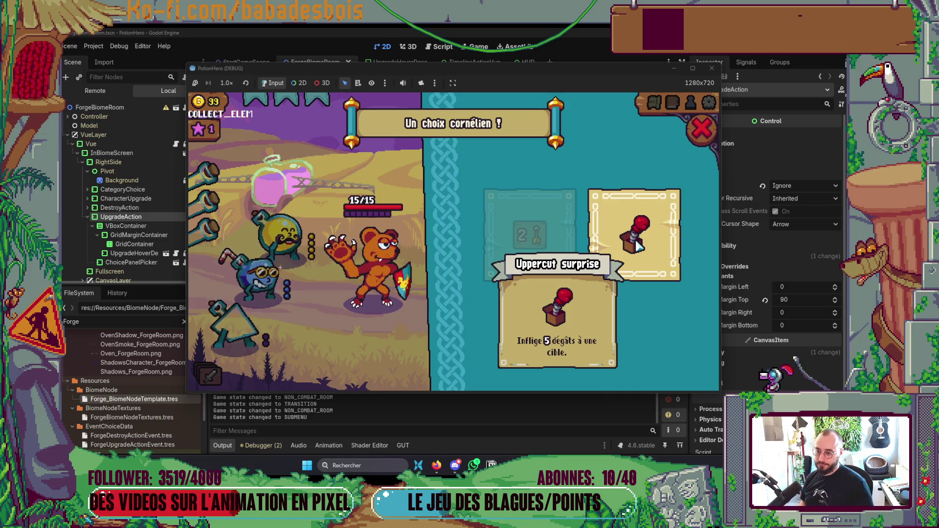
pyautogui.click(699, 186)
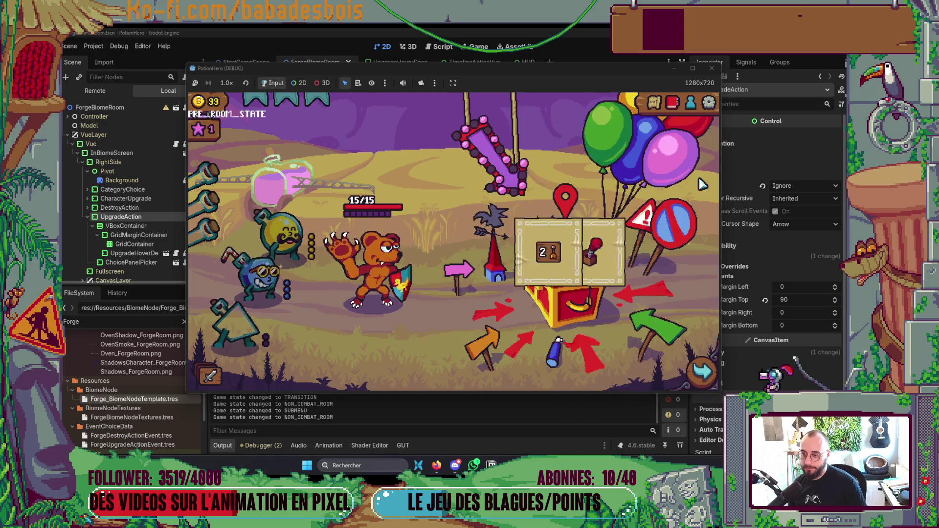
pyautogui.click(567, 296)
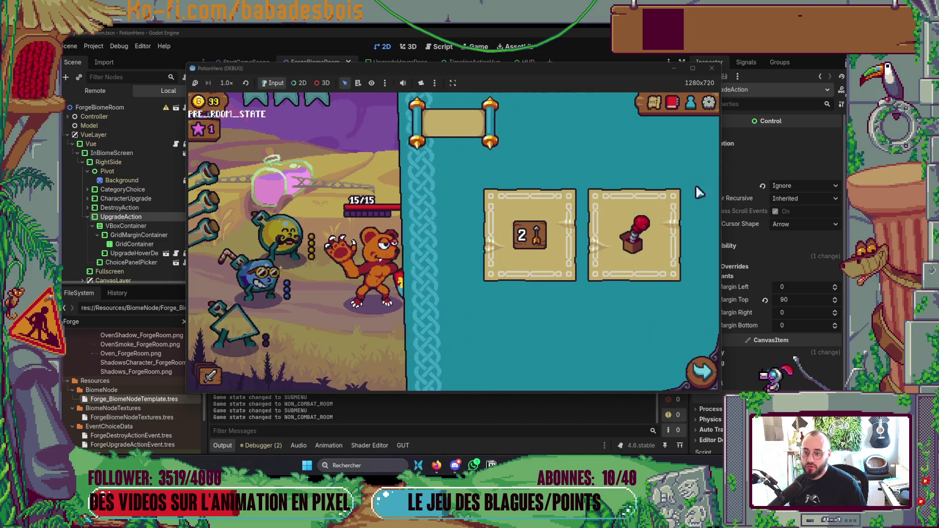
pyautogui.click(699, 191)
pyautogui.click(656, 323)
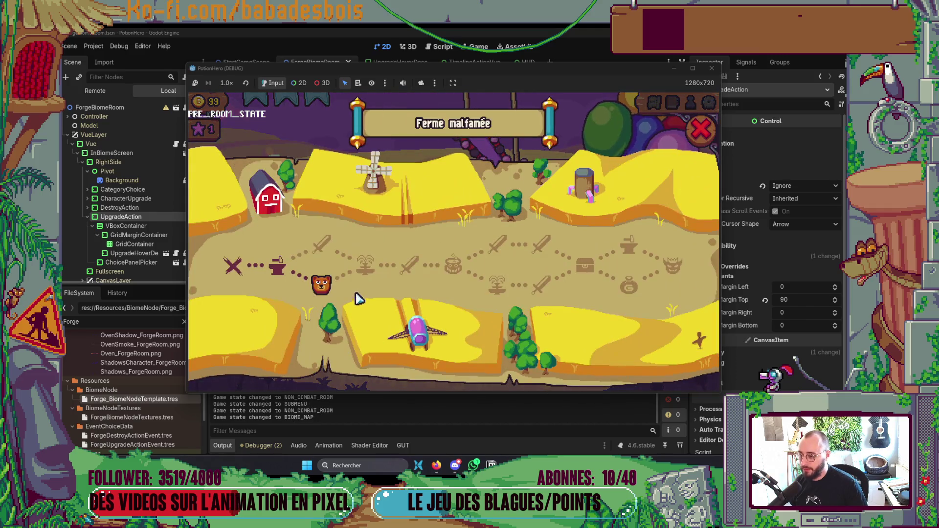
# Travel to the refill node, take the duck gourd refill, then stop the running game.
pyautogui.click(362, 264)
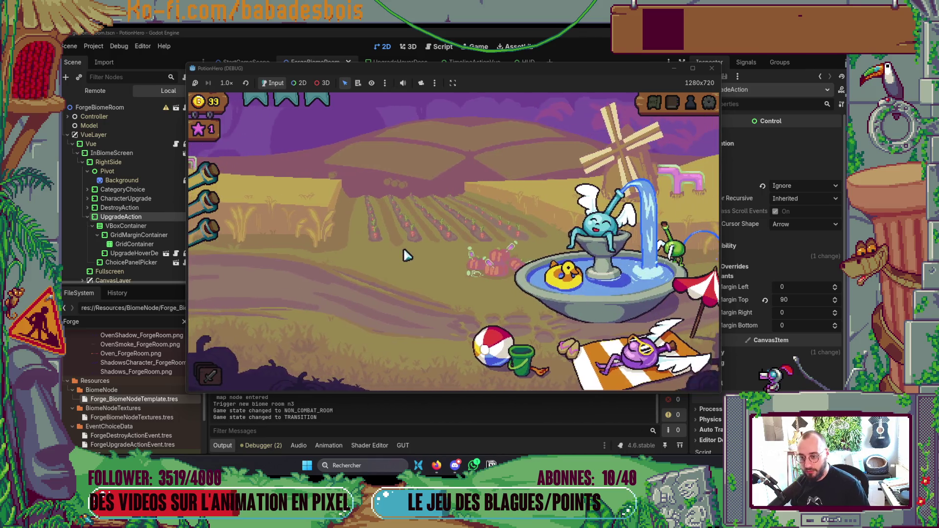
pyautogui.click(579, 308)
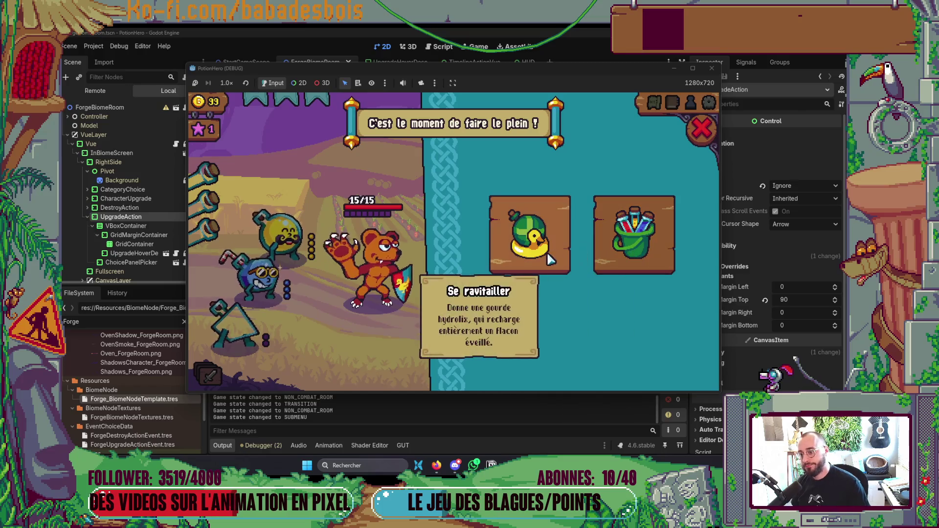
pyautogui.click(701, 129)
pyautogui.click(601, 277)
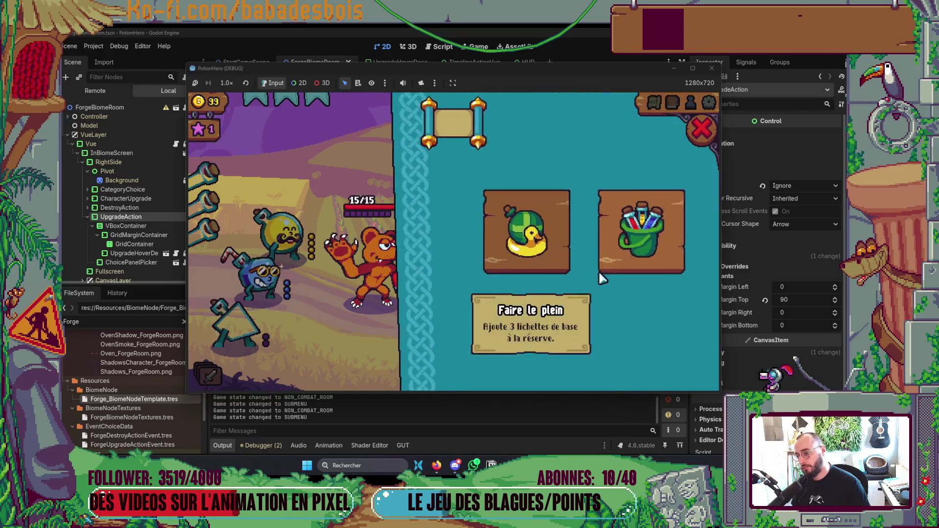
pyautogui.click(512, 262)
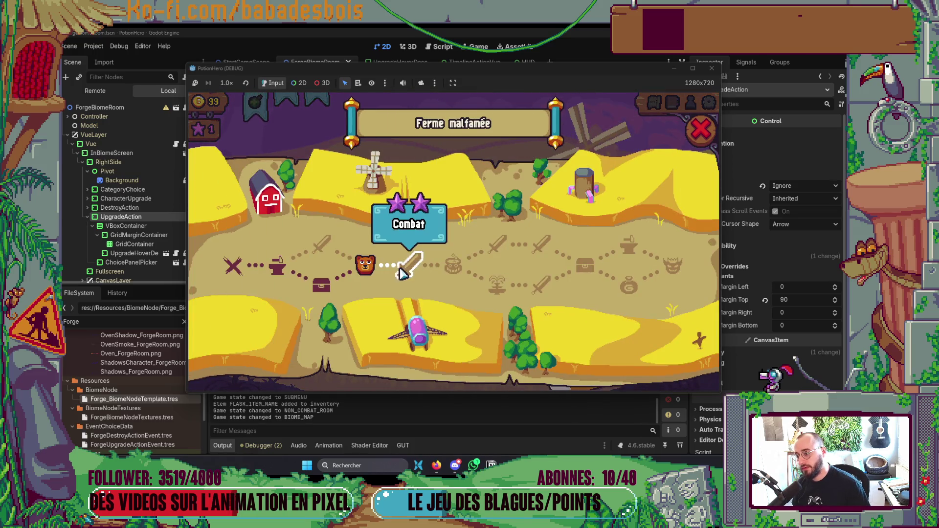
pyautogui.click(402, 273)
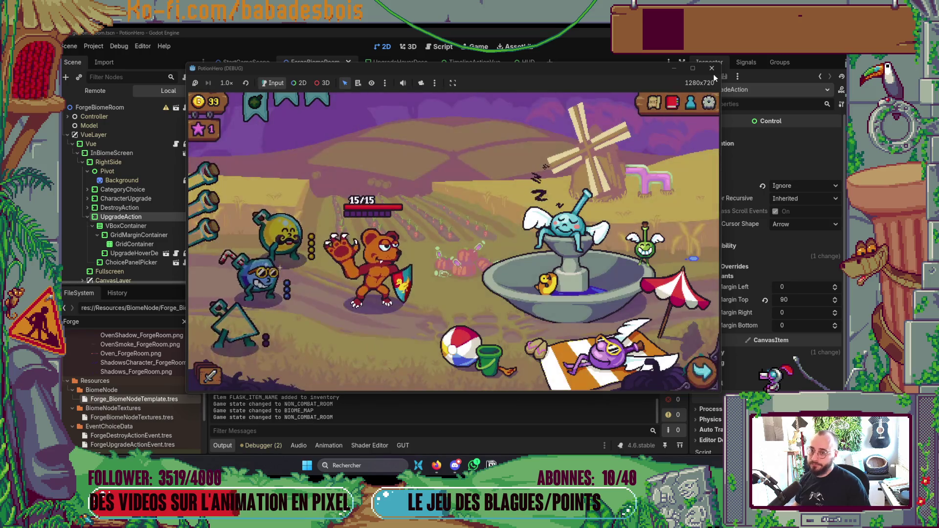
pyautogui.click(711, 67)
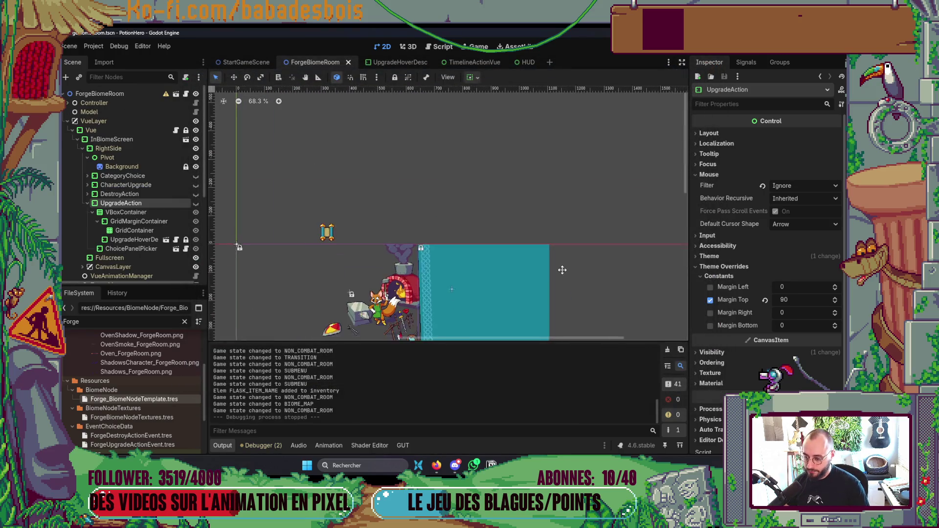
# Return to Neovim's side-by-side EventChoiceBiomeRoom and ForgeBiomeRoom scripts and open a terminal below.
pyautogui.hotkey('alt', 'Tab')
pyautogui.press('y')
pyautogui.press('i')
pyautogui.press('p')
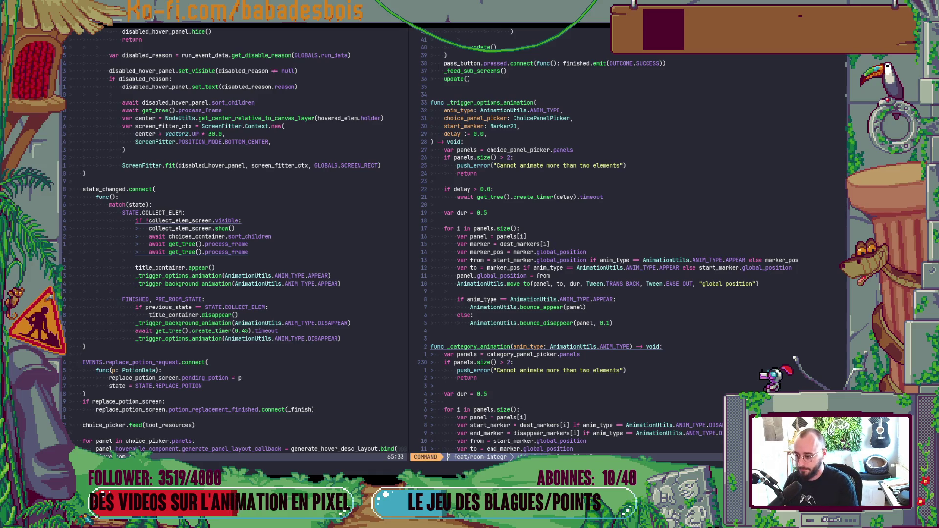
pyautogui.hotkey('ctrl', '\\')
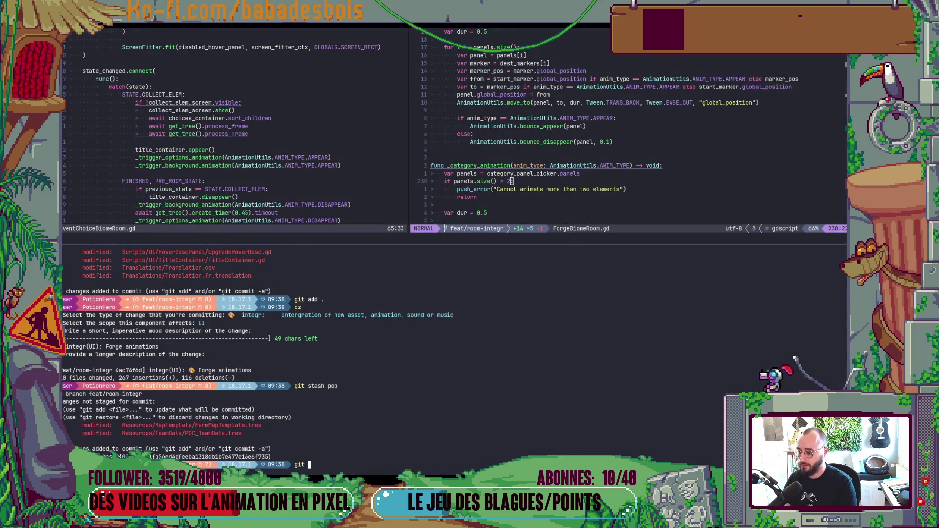
# Check git status and stash the modified .tres files with git stash push *.tres.
pyautogui.write('s')
pyautogui.press('Return')
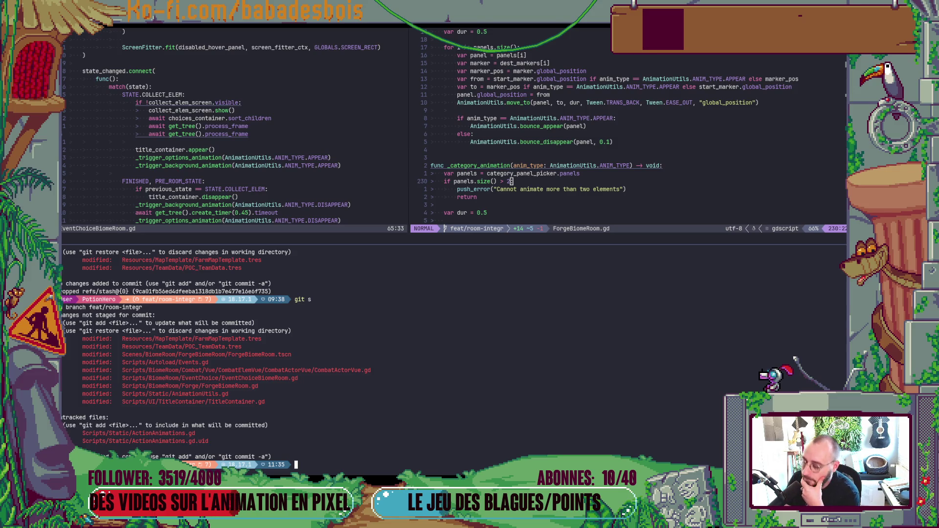
pyautogui.write('cz')
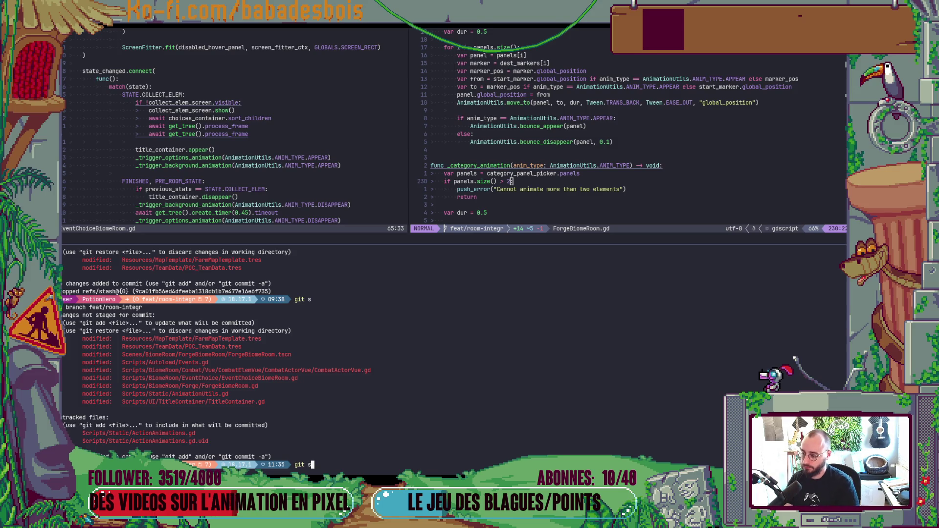
pyautogui.press('BackSpace')
pyautogui.press('BackSpace')
pyautogui.write('git stash push *.tres')
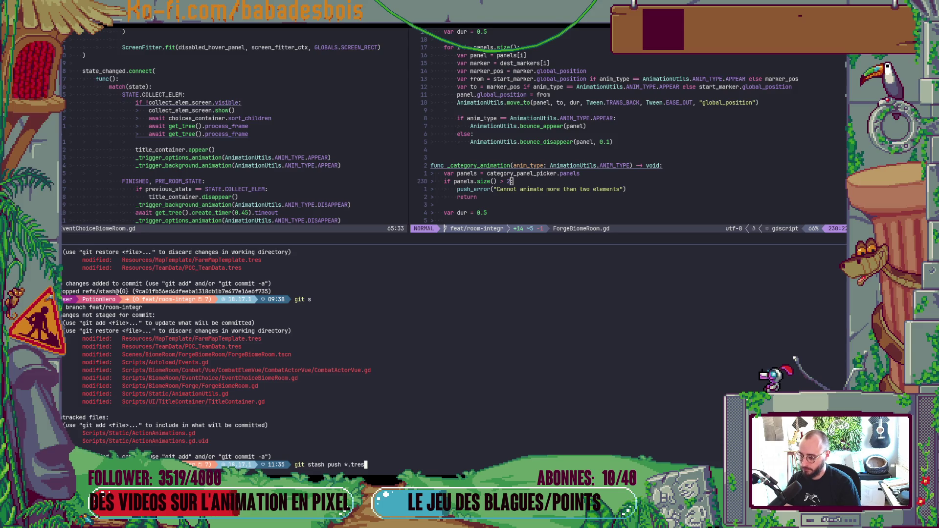
pyautogui.press('Return')
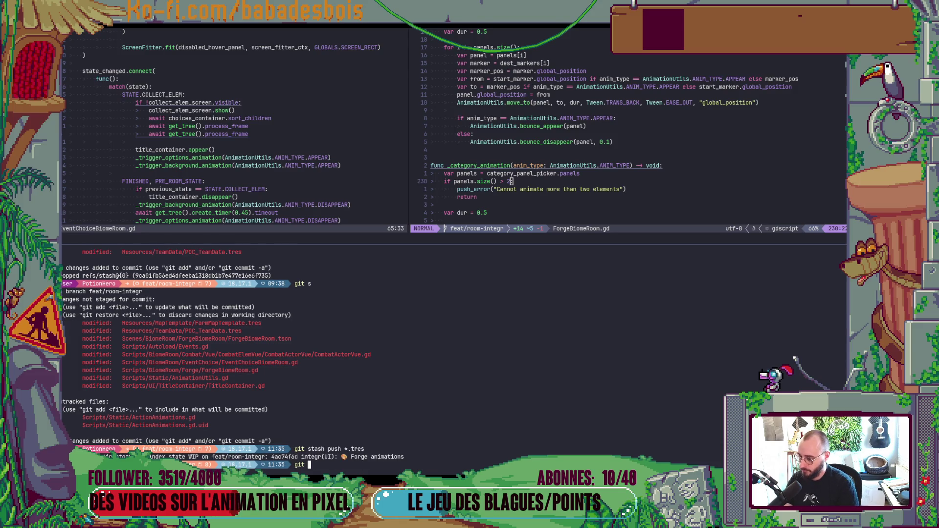
# Recheck the repository status and stage all remaining changes.
pyautogui.write('s')
pyautogui.press('Return')
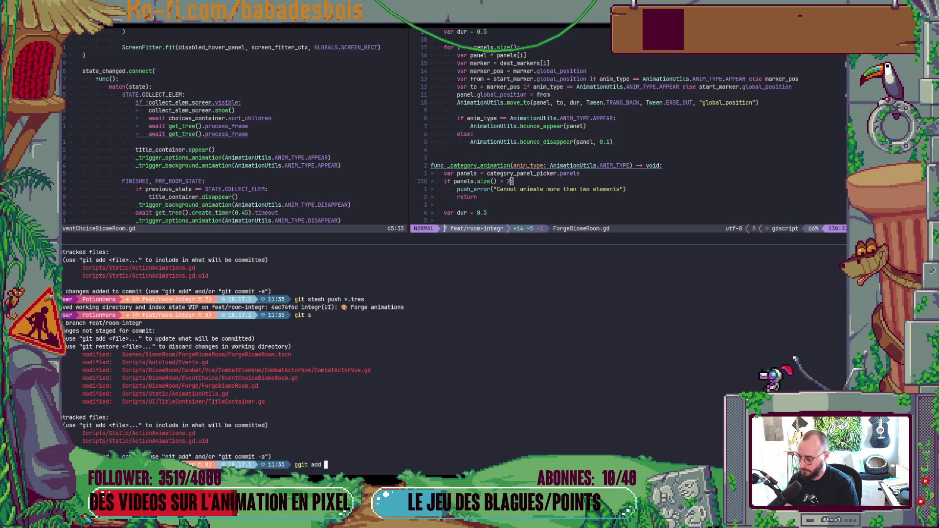
pyautogui.press('BackSpace')
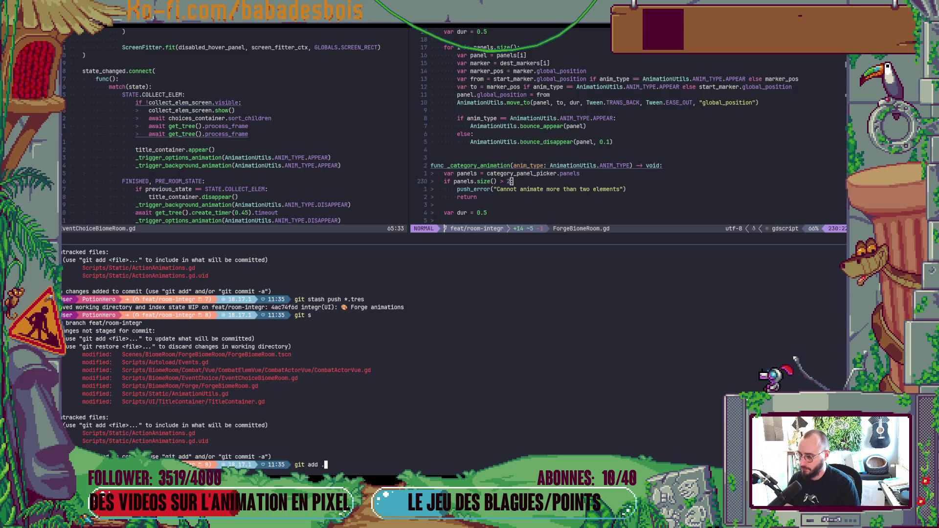
pyautogui.press('Return')
# Commit via cz with type integr, scope UI, and description 'Forge animations'.
pyautogui.write('cz')
pyautogui.press('Return')
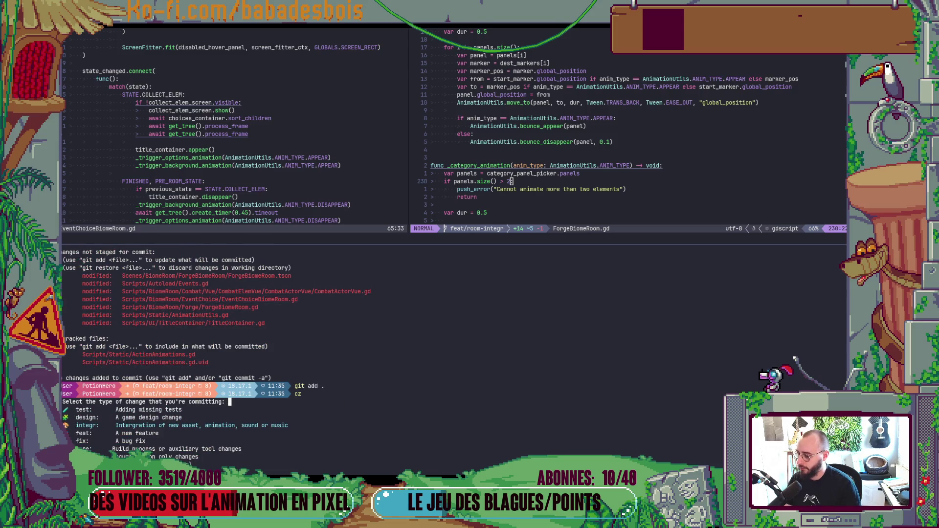
pyautogui.press('Return')
pyautogui.write('UI')
pyautogui.press('Return')
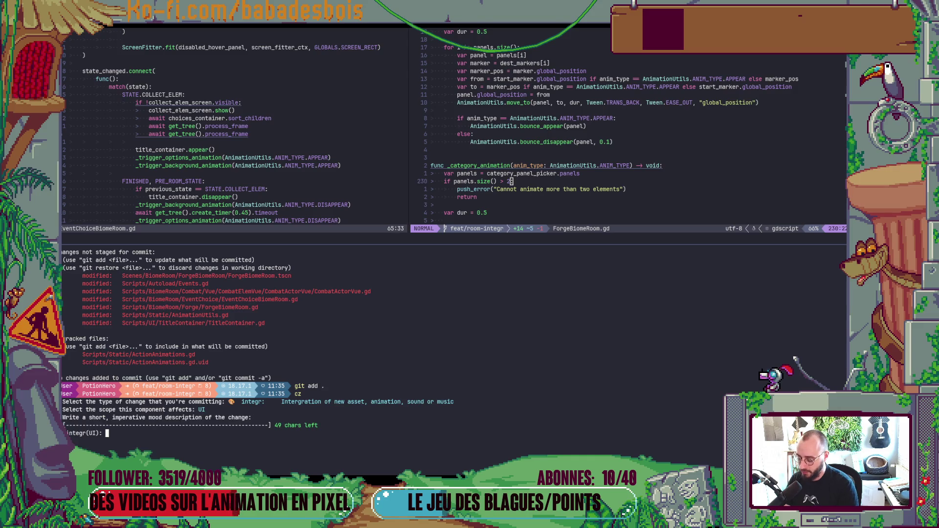
pyautogui.write('iamtion')
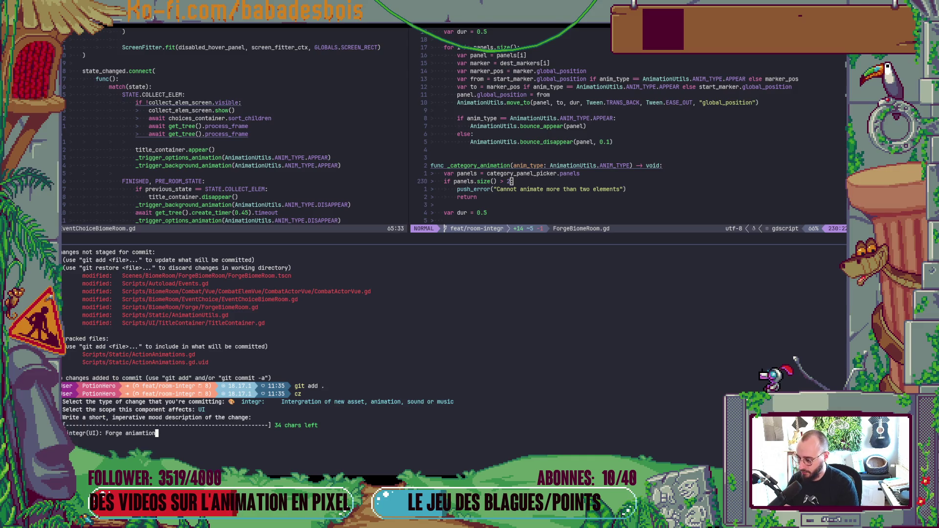
pyautogui.click(151, 433)
pyautogui.press('BackSpace')
pyautogui.press('Right')
pyautogui.write('ation')
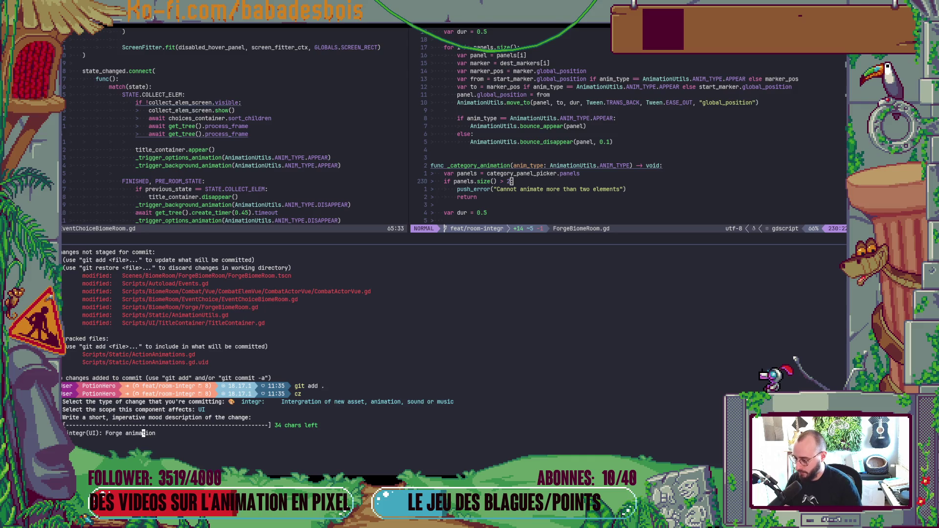
pyautogui.write('s')
pyautogui.press('Return')
pyautogui.press('Return')
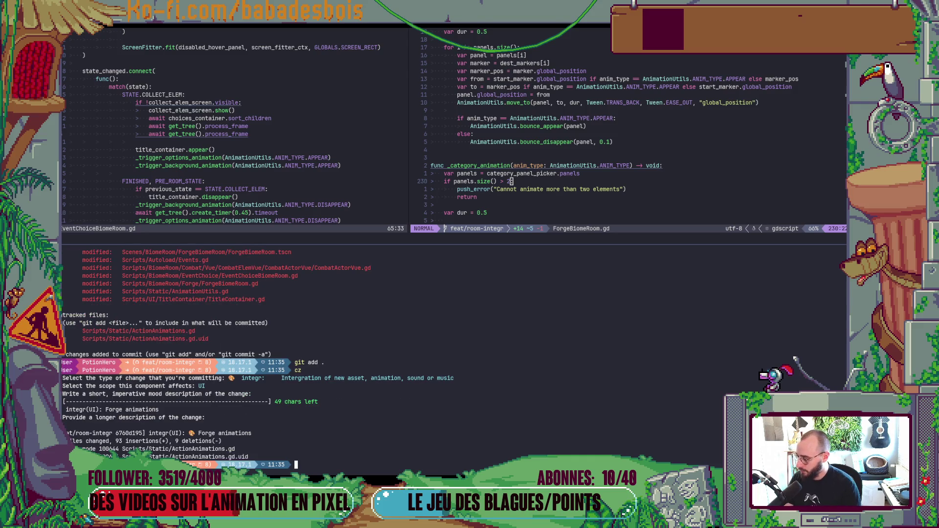
pyautogui.hotkey('alt', 'Tab')
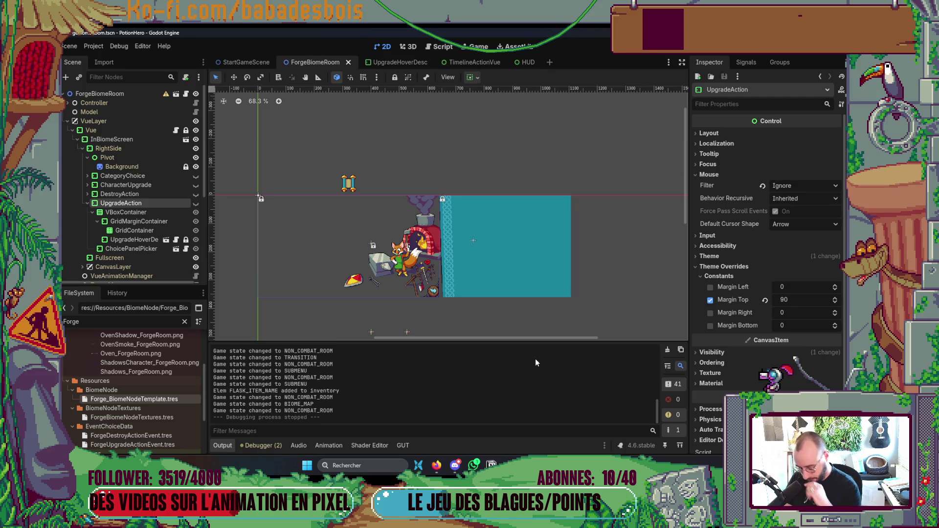
# Open ActionPileMenu.tscn through the quick scene finder ('ActionM') and expand ActionScreen.
pyautogui.hotkey('ctrl', 'shift', 'o')
pyautogui.write('Acti')
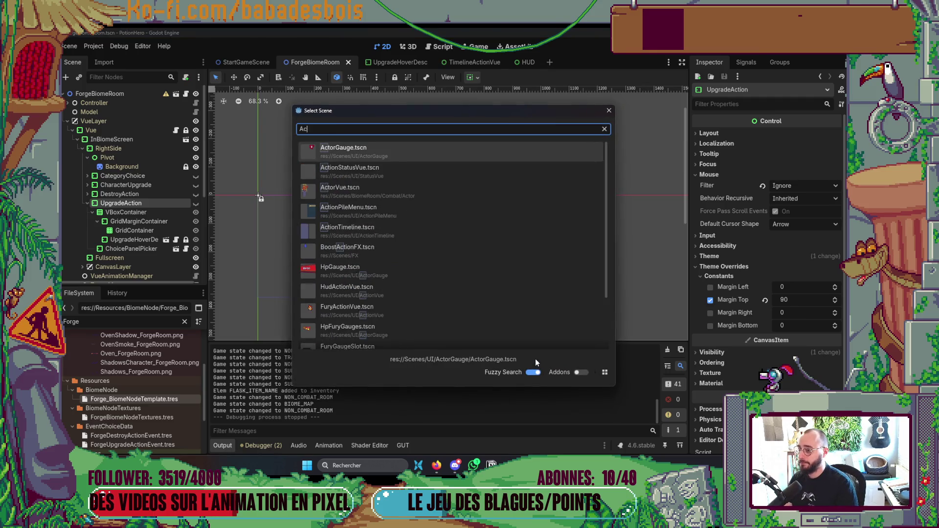
pyautogui.write('onM')
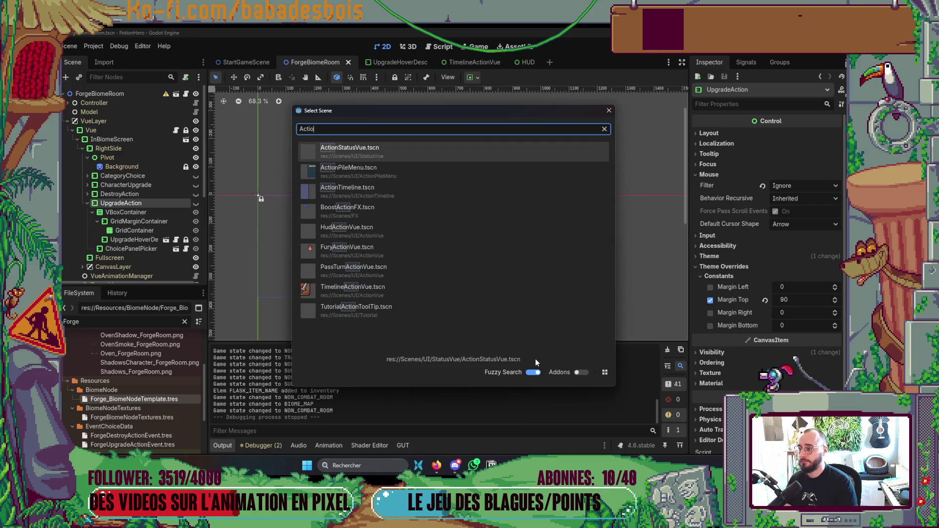
pyautogui.press('Return')
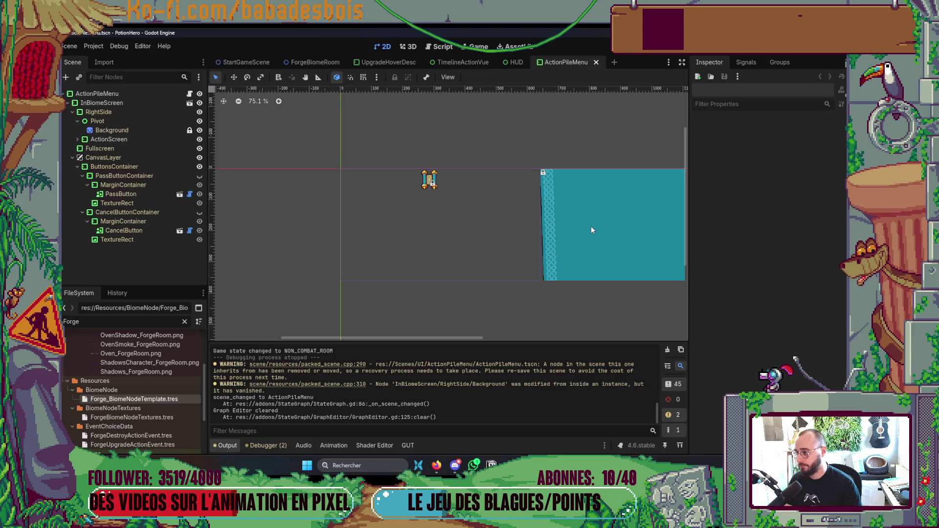
pyautogui.scroll(2, 440, 184)
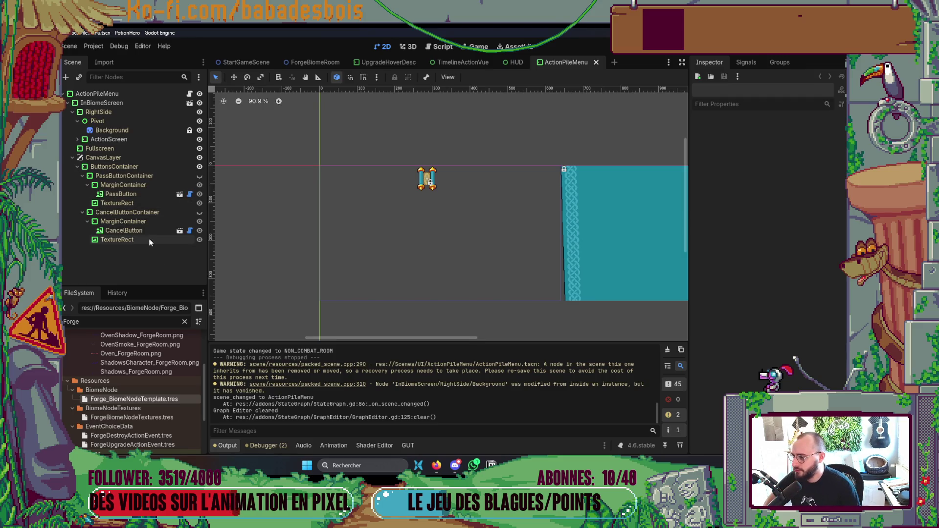
pyautogui.click(76, 139)
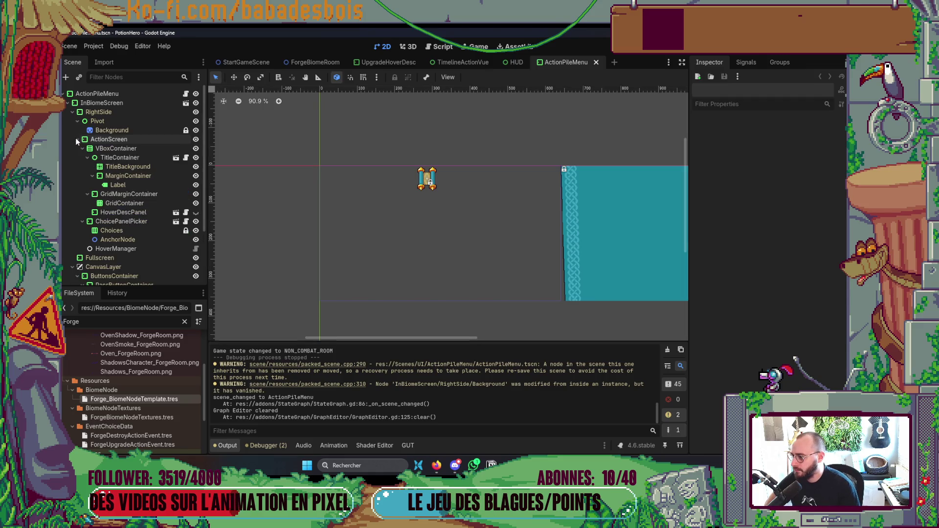
# Inspect TitleContainer, ActionScreen and VBoxContainer, reviewing VBoxContainer's mouse, layout and size properties.
pyautogui.click(123, 158)
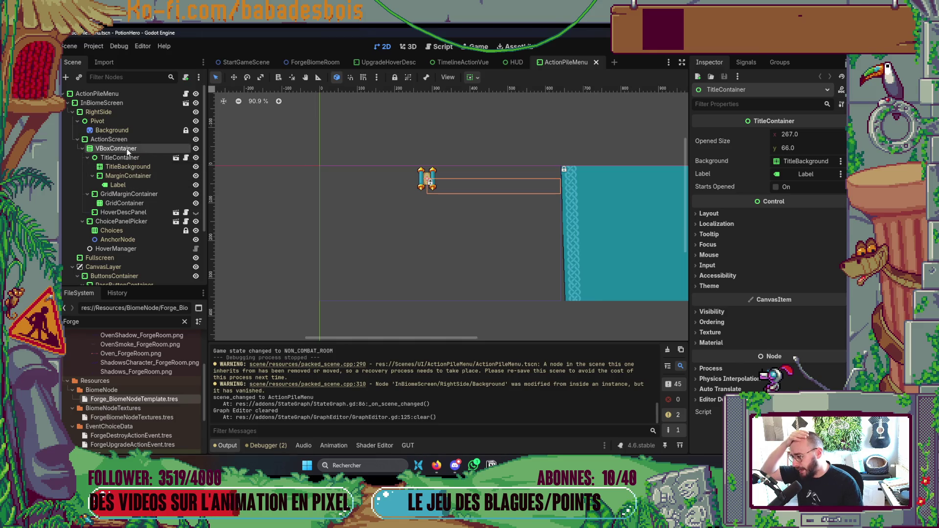
pyautogui.click(113, 139)
pyautogui.click(123, 149)
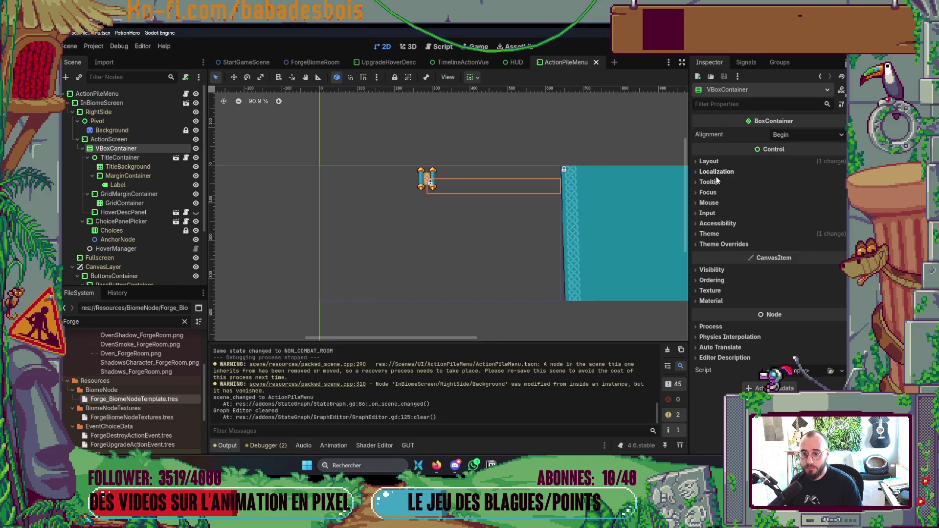
pyautogui.click(709, 202)
pyautogui.click(724, 204)
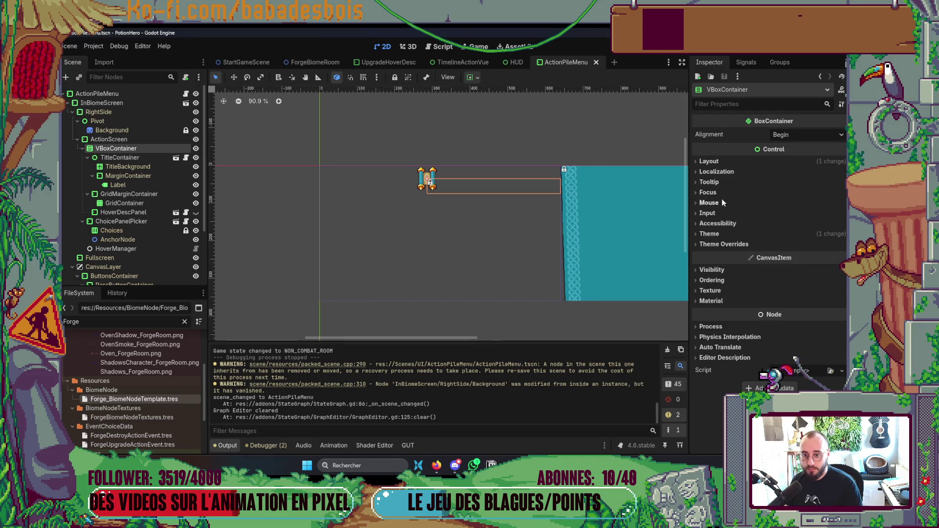
pyautogui.click(709, 161)
pyautogui.click(718, 254)
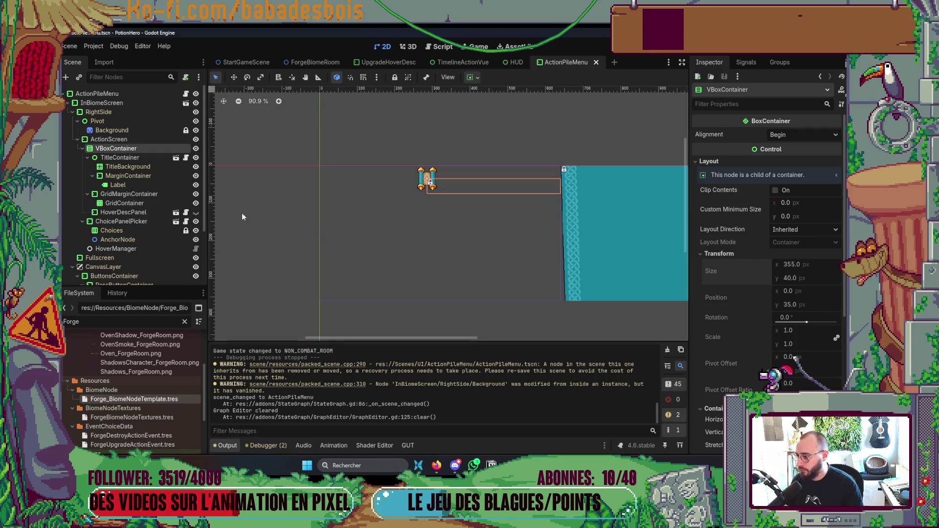
# Re-inspect the container nodes, try dragging TitleContainer, and check GridMarginContainer.
pyautogui.click(129, 139)
pyautogui.click(125, 148)
pyautogui.click(121, 156)
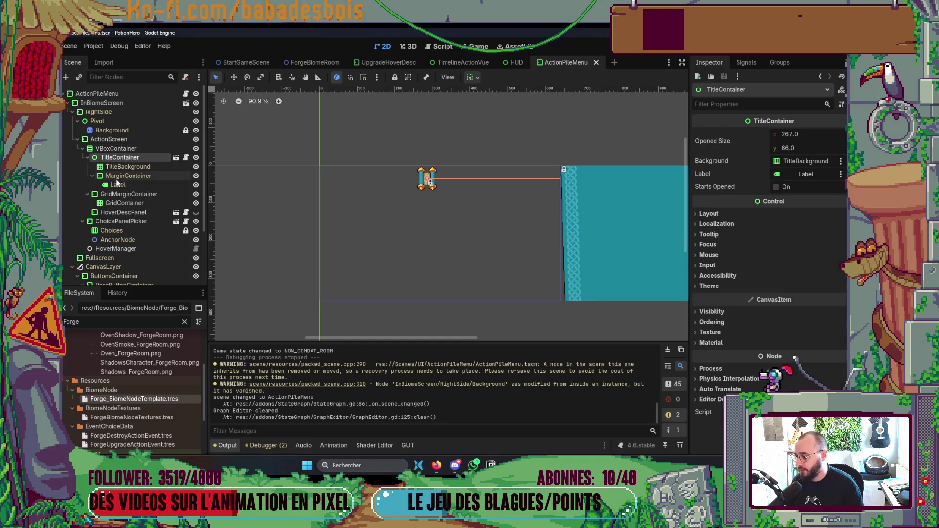
pyautogui.moveTo(121, 157)
pyautogui.mouseDown()
pyautogui.moveTo(120, 94)
pyautogui.moveTo(121, 157)
pyautogui.mouseUp()
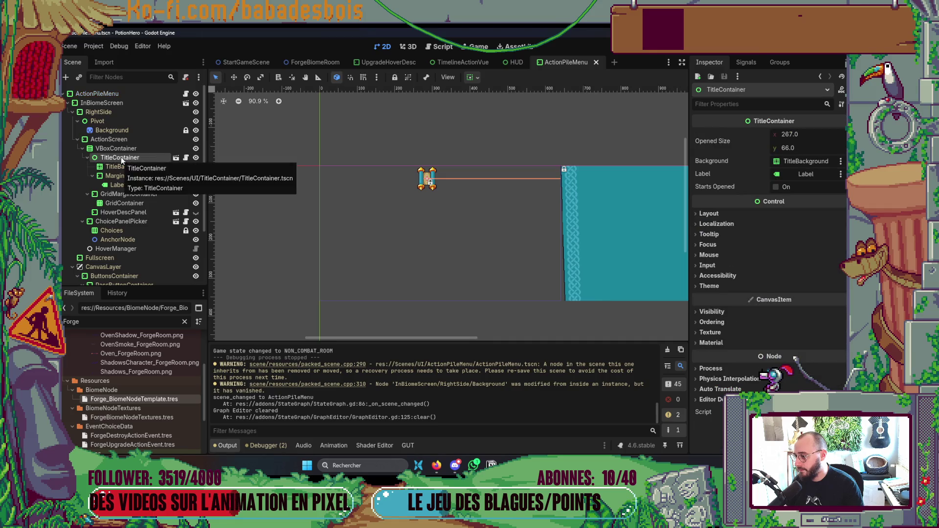
pyautogui.click(87, 157)
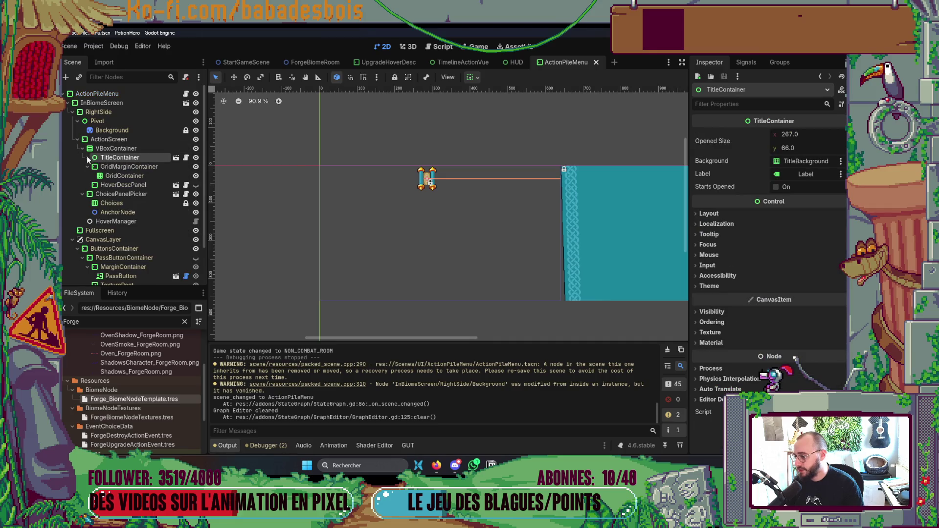
pyautogui.click(105, 148)
pyautogui.click(113, 156)
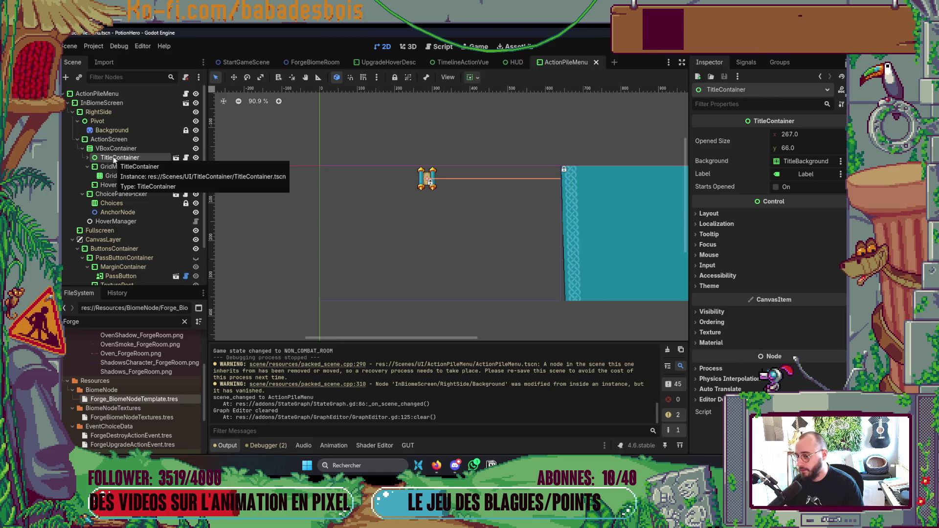
pyautogui.click(109, 166)
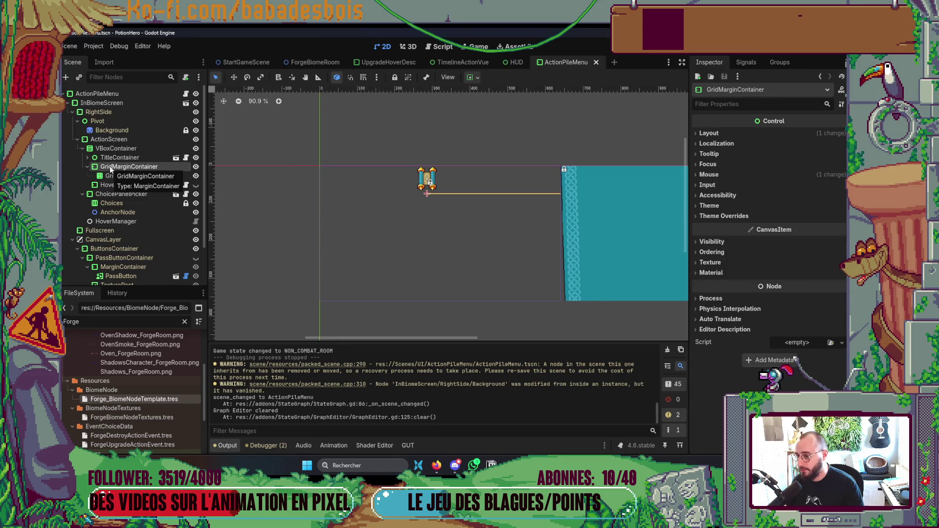
pyautogui.click(125, 154)
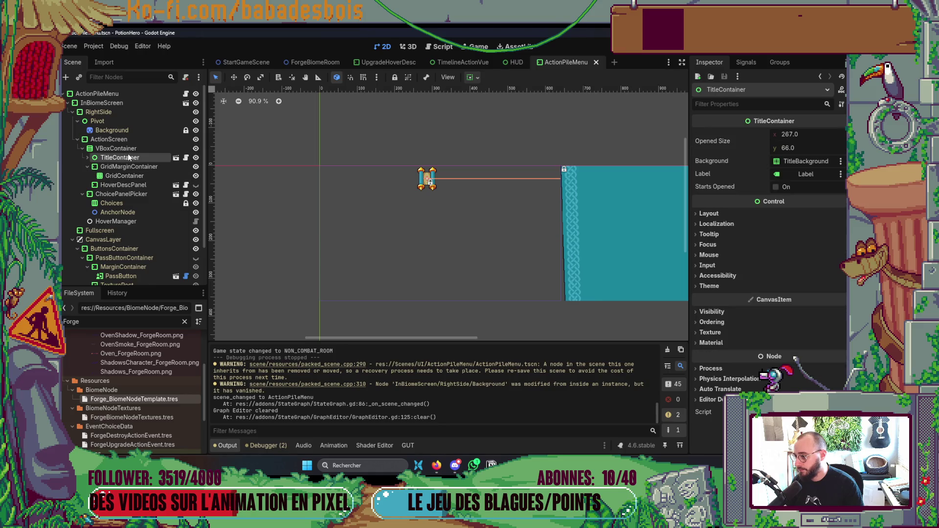
# Open Instantiate Child Scene on ActionPileMenu, cancel it, and reopen the node options.
pyautogui.rightClick(107, 96)
pyautogui.click(131, 125)
pyautogui.press('Escape')
pyautogui.rightClick(119, 93)
# Add a Control child node, move TitleContainer into it at zero size, and save.
pyautogui.click(130, 101)
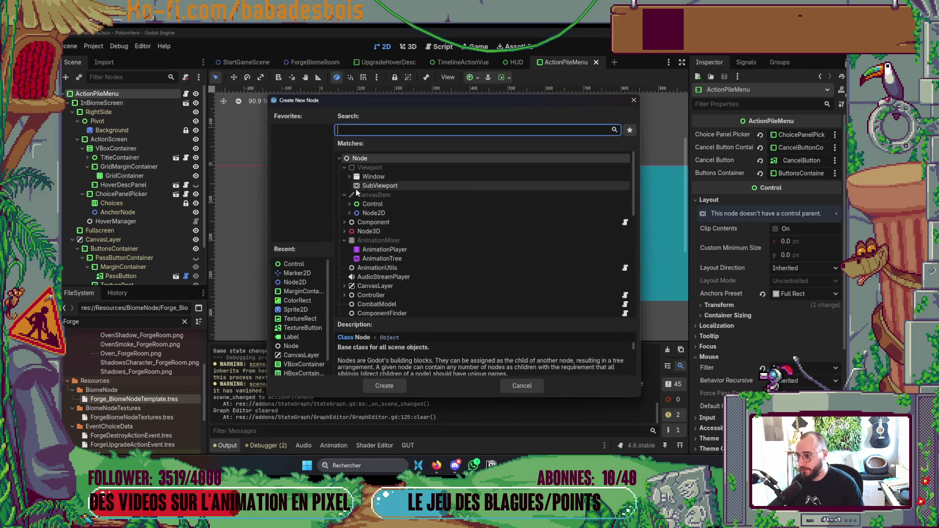
pyautogui.doubleClick(372, 204)
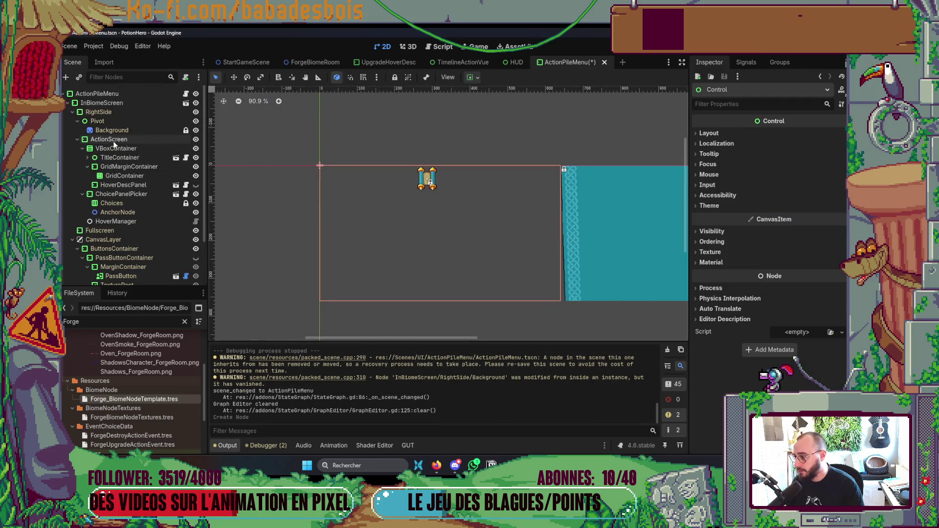
pyautogui.moveTo(119, 158)
pyautogui.mouseDown()
pyautogui.moveTo(139, 266)
pyautogui.moveTo(110, 277)
pyautogui.mouseUp()
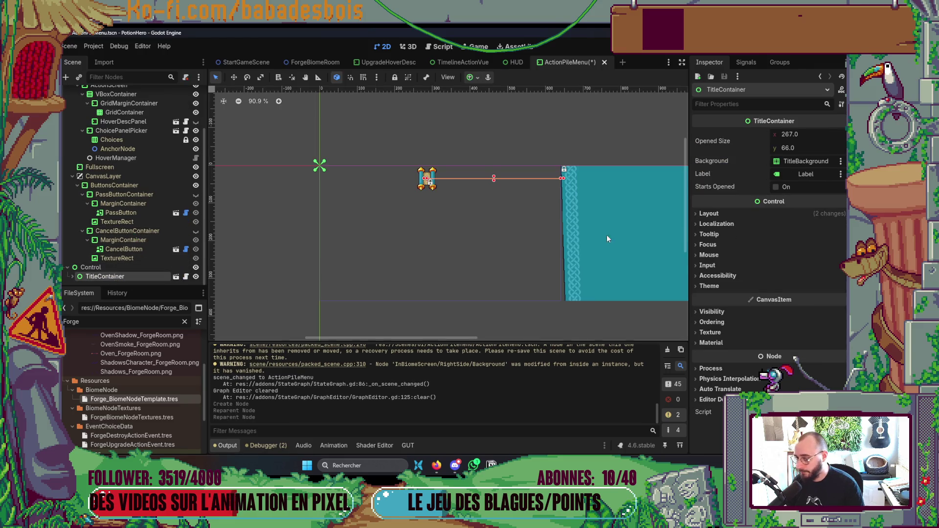
pyautogui.moveTo(563, 180)
pyautogui.mouseDown()
pyautogui.moveTo(226, 190)
pyautogui.moveTo(283, 171)
pyautogui.moveTo(356, 84)
pyautogui.mouseUp()
pyautogui.hotkey('ctrl', 's')
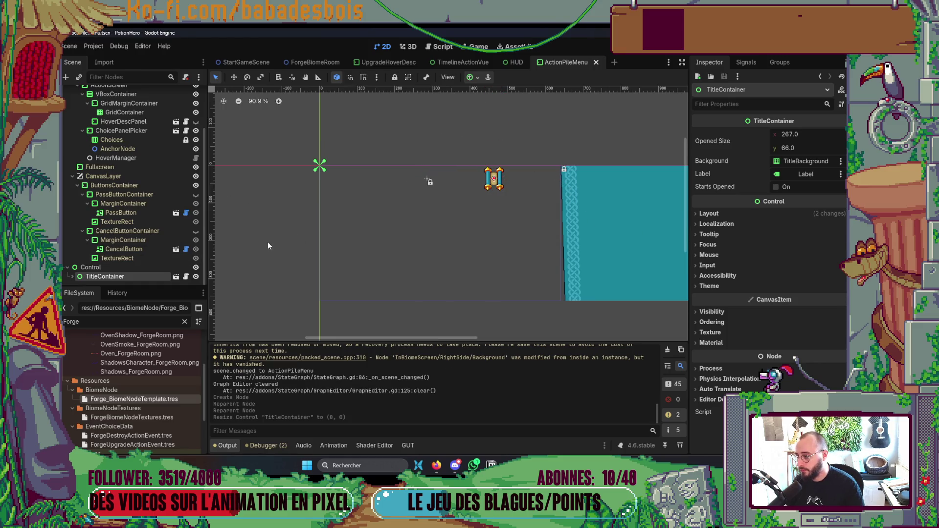
# Anchor TitleContainer to its parent's top centre and save the scene.
pyautogui.click(475, 78)
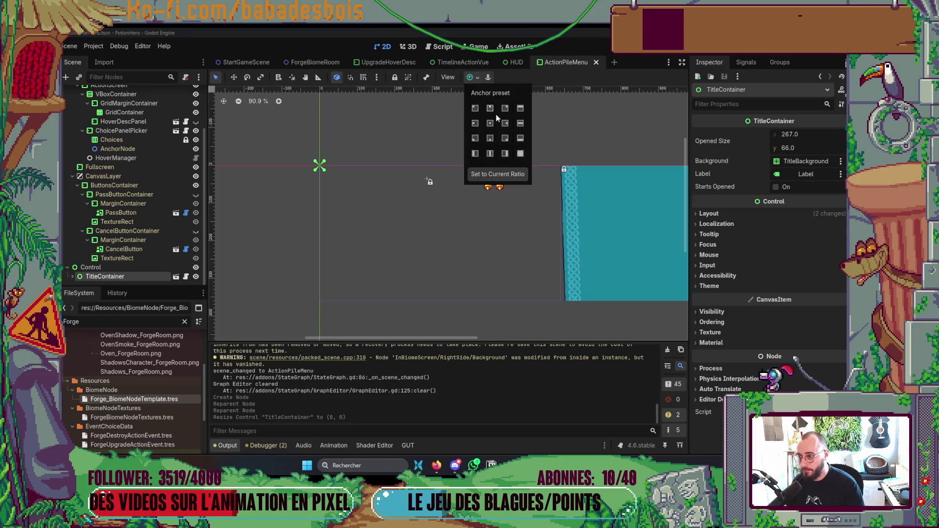
pyautogui.click(490, 109)
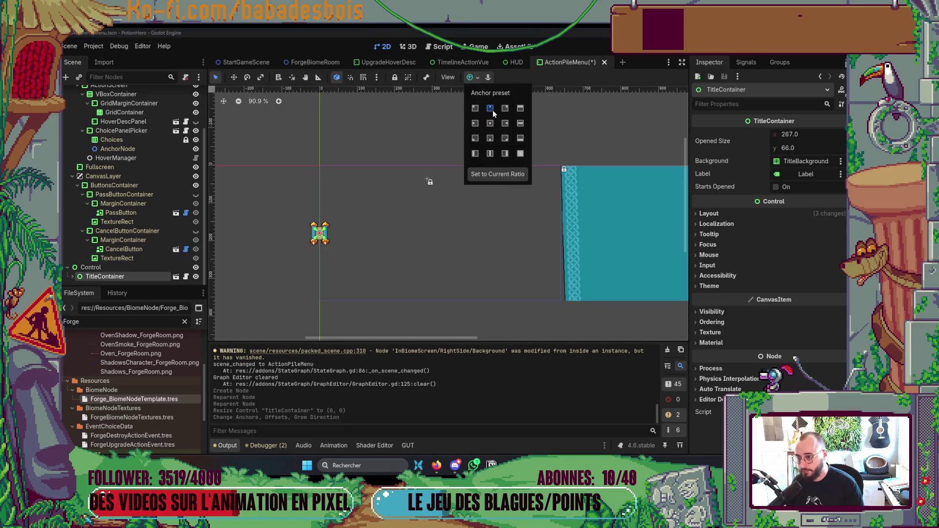
pyautogui.click(492, 110)
pyautogui.hotkey('ctrl', 's')
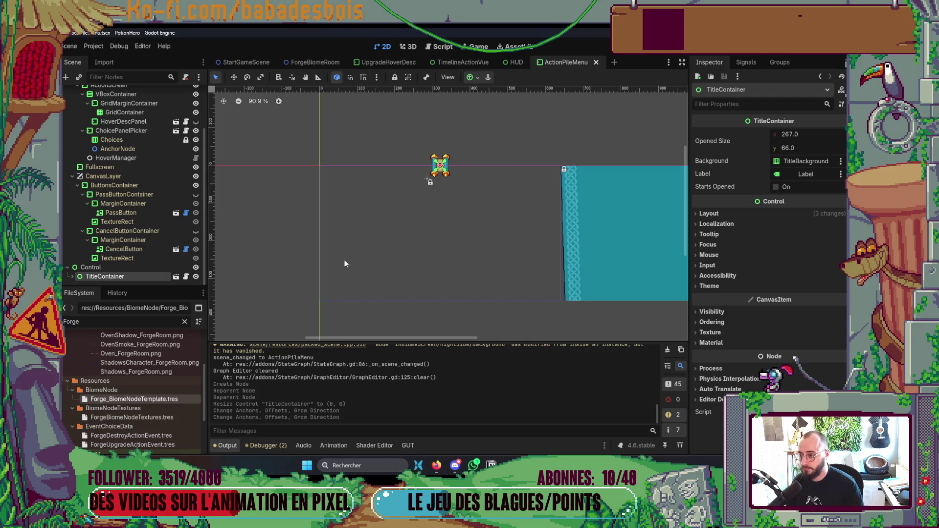
# Try adding a child node to the ActionPileMenu root, cancel, then inspect TitleContainer and the Control node.
pyautogui.click(156, 268)
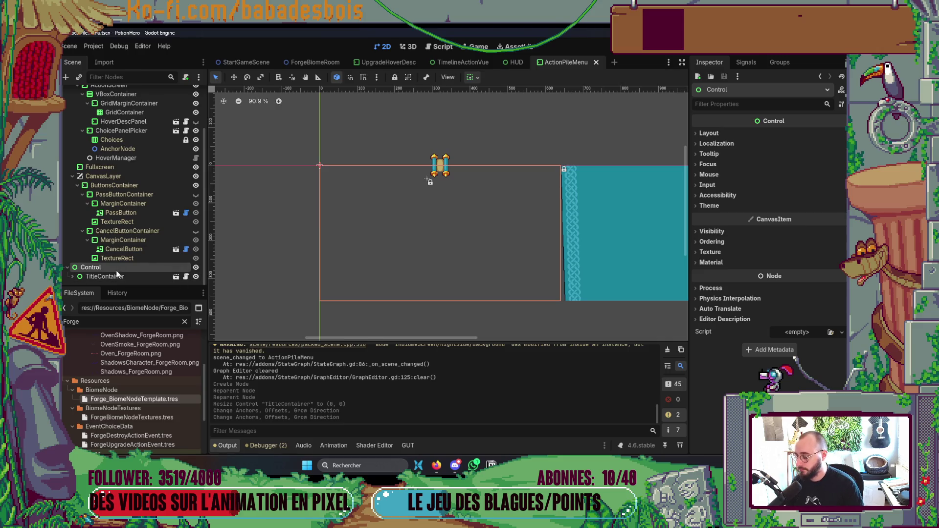
pyautogui.scroll(3, 120, 206)
pyautogui.rightClick(118, 93)
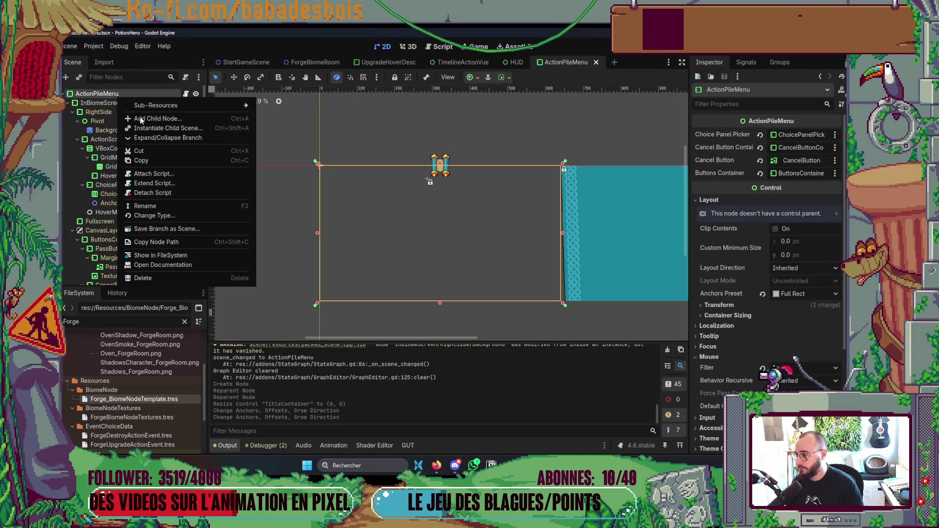
pyautogui.click(140, 117)
pyautogui.press('Escape')
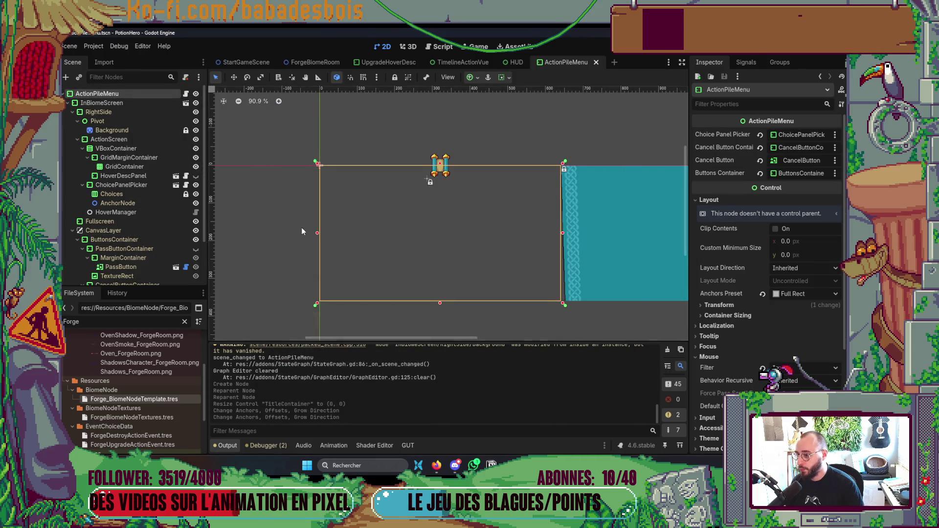
pyautogui.scroll(-3, 163, 230)
pyautogui.click(124, 274)
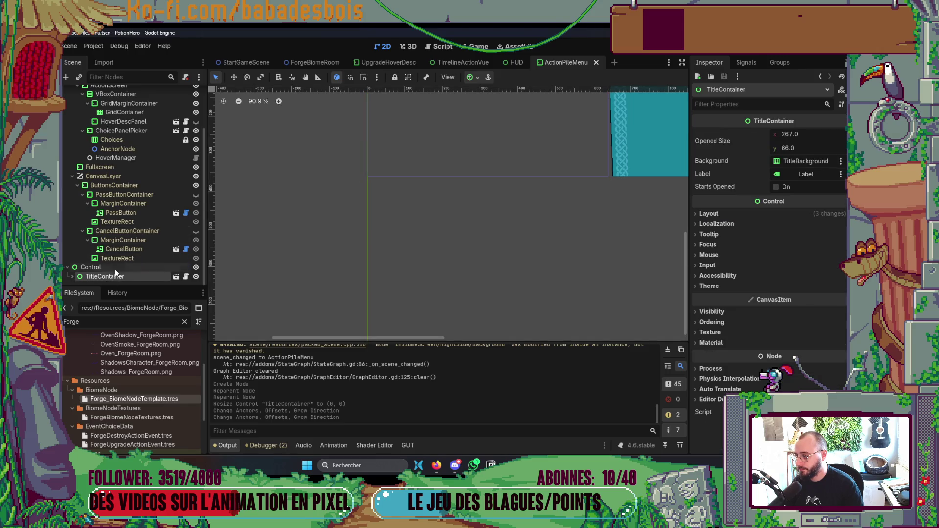
pyautogui.rightClick(110, 268)
# Add a plain Control child node named Pivot under Control.
pyautogui.click(167, 245)
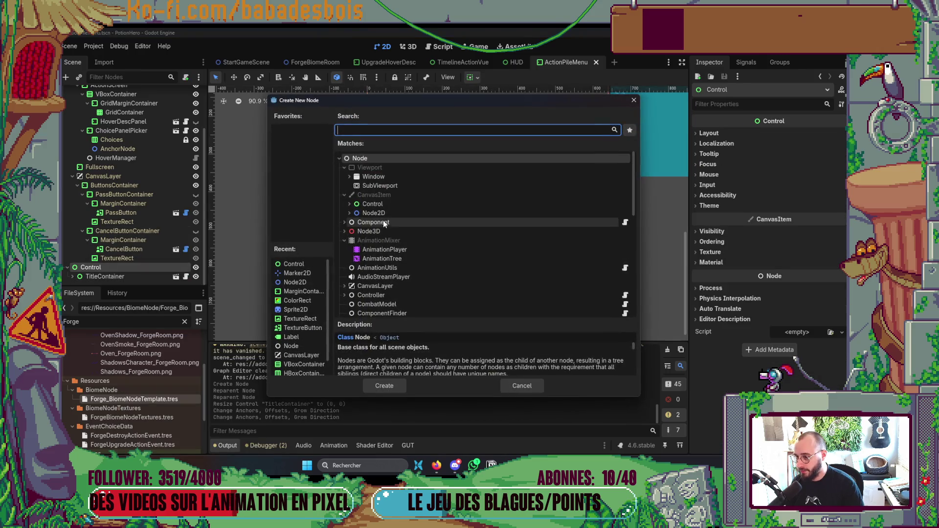
pyautogui.doubleClick(296, 265)
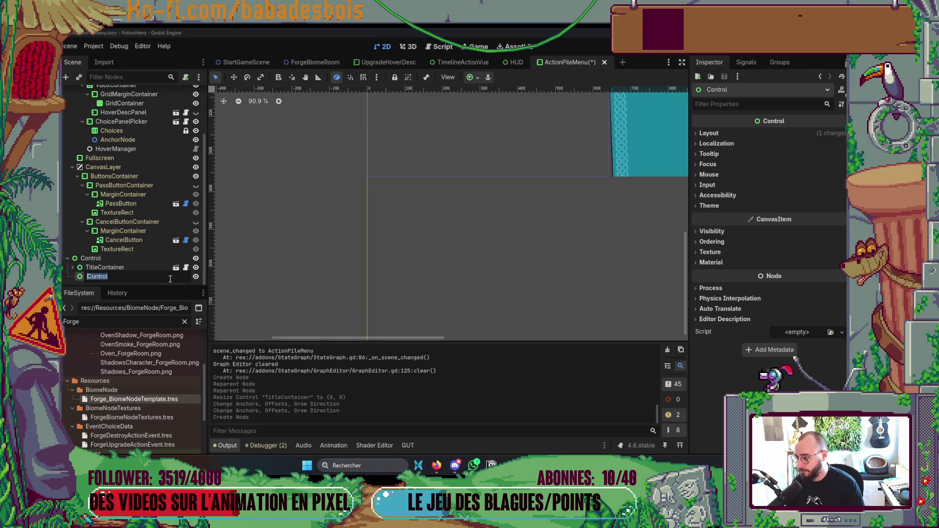
pyautogui.write('Pivot')
pyautogui.press('Return')
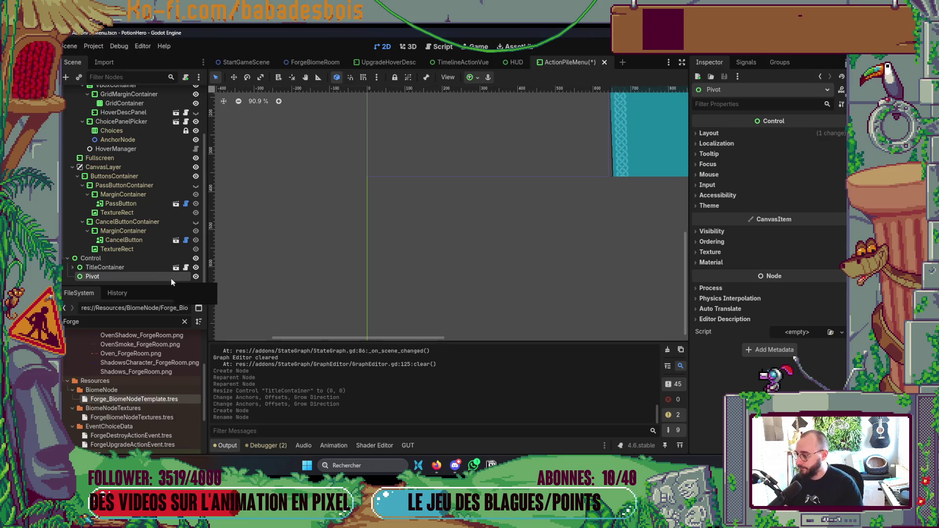
# Drag TitleContainer into Pivot, then move it back out beside Pivot.
pyautogui.click(157, 268)
pyautogui.moveTo(157, 269); pyautogui.dragTo(149, 273)
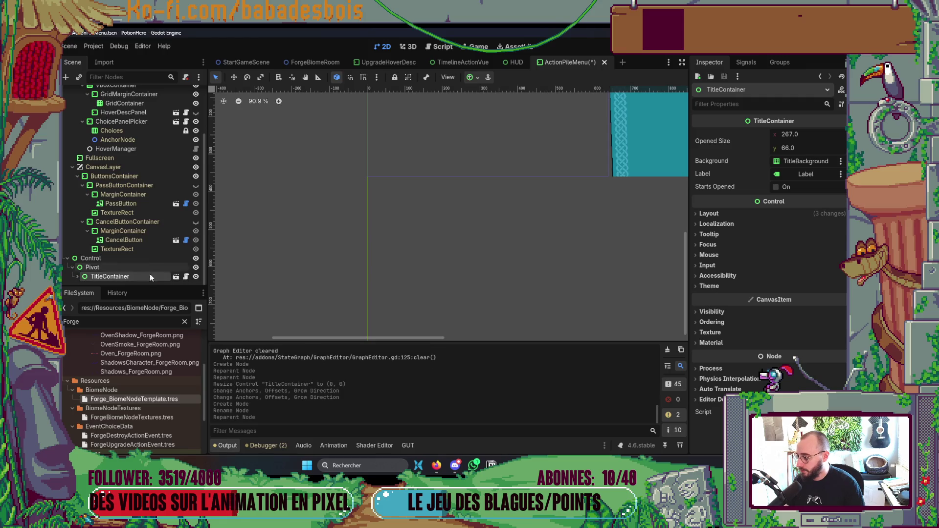
pyautogui.click(156, 267)
pyautogui.scroll(-1, 327, 276)
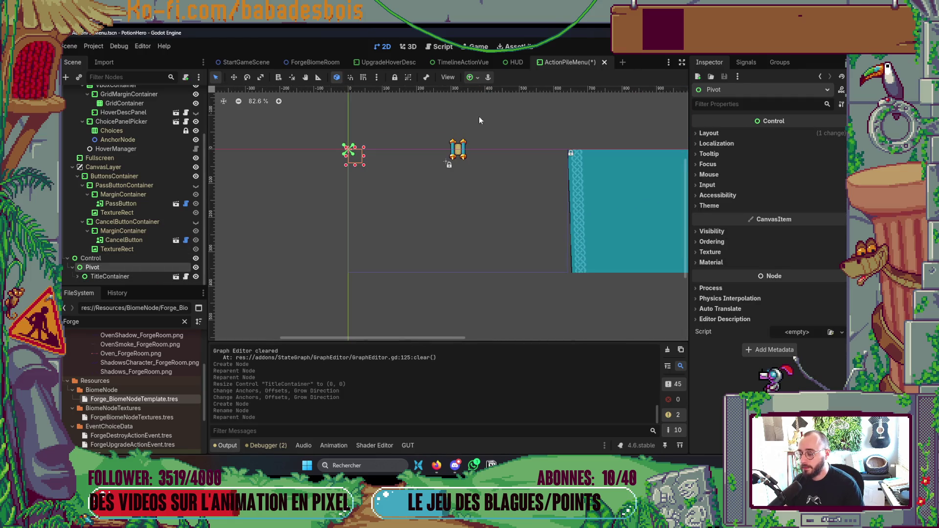
pyautogui.click(110, 276)
pyautogui.moveTo(110, 276); pyautogui.dragTo(157, 252)
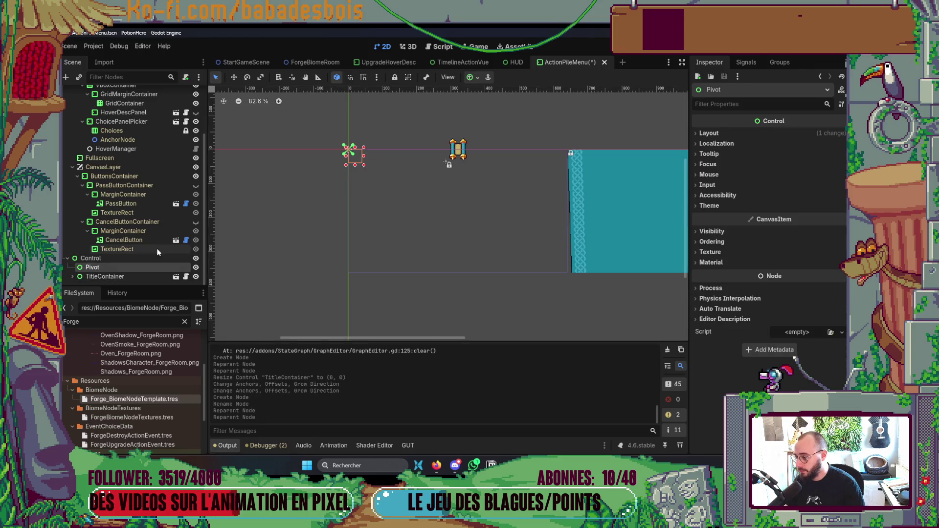
# Anchor Pivot at the top centre with zero size, save, and undo the accidental moves.
pyautogui.click(476, 77)
pyautogui.click(490, 108)
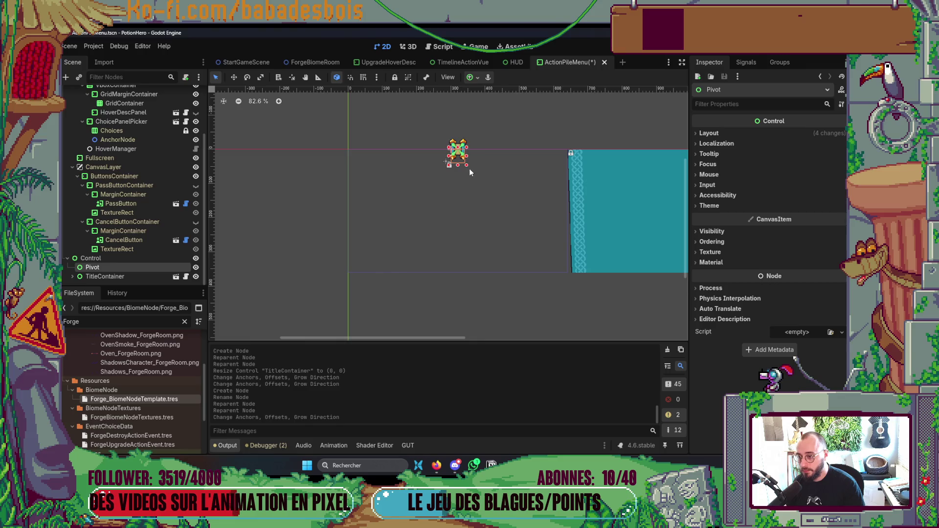
pyautogui.moveTo(466, 165); pyautogui.dragTo(452, 146)
pyautogui.click(472, 77)
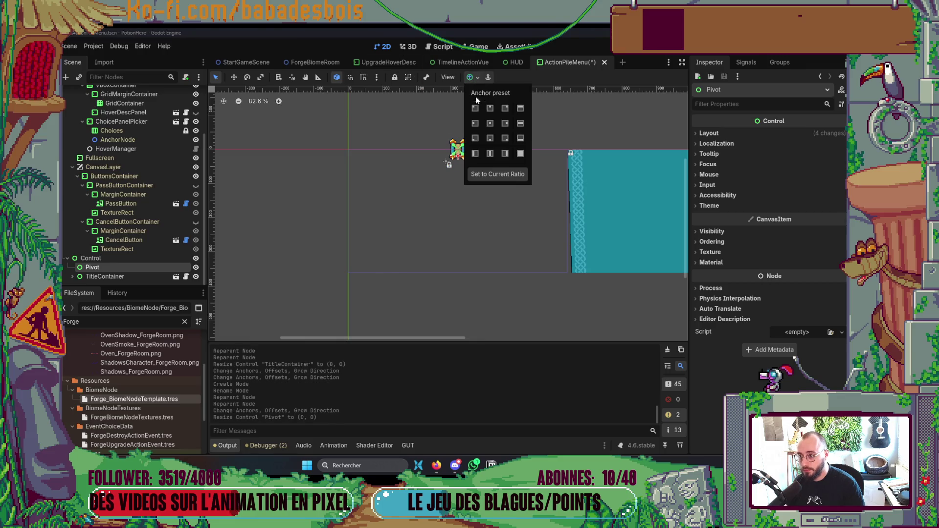
pyautogui.click(491, 108)
pyautogui.hotkey('ctrl', 's')
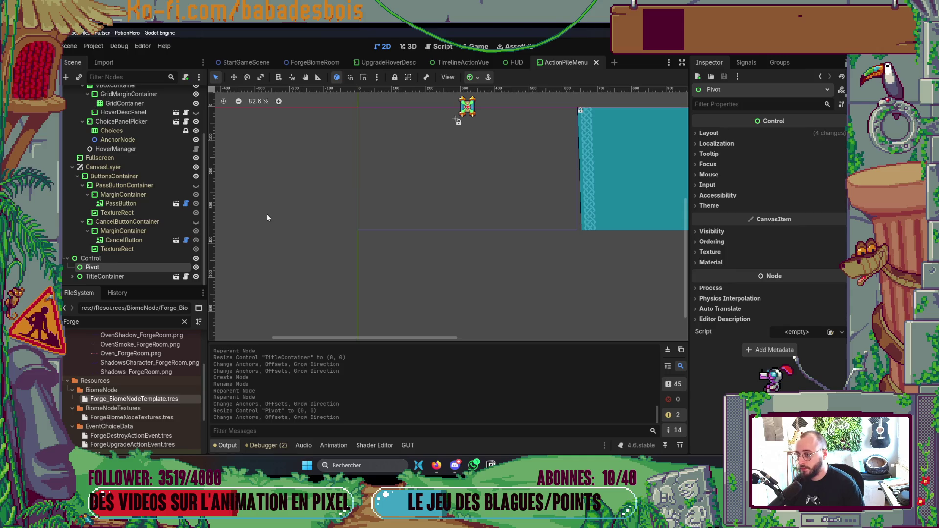
pyautogui.hotkey('ctrl', 'z')
pyautogui.hotkey('ctrl', 'z')
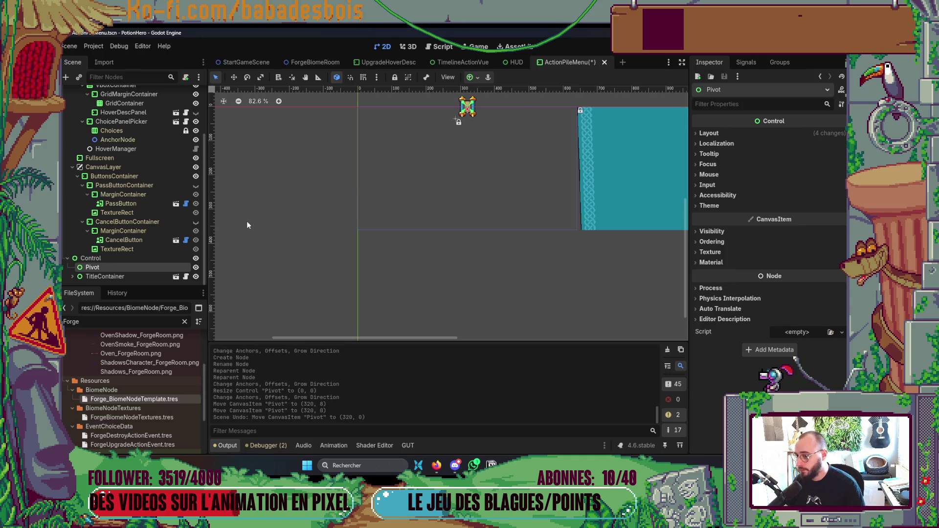
# Put TitleContainer inside Pivot, lower Pivot to (320, 40), and save the scene.
pyautogui.click(144, 277)
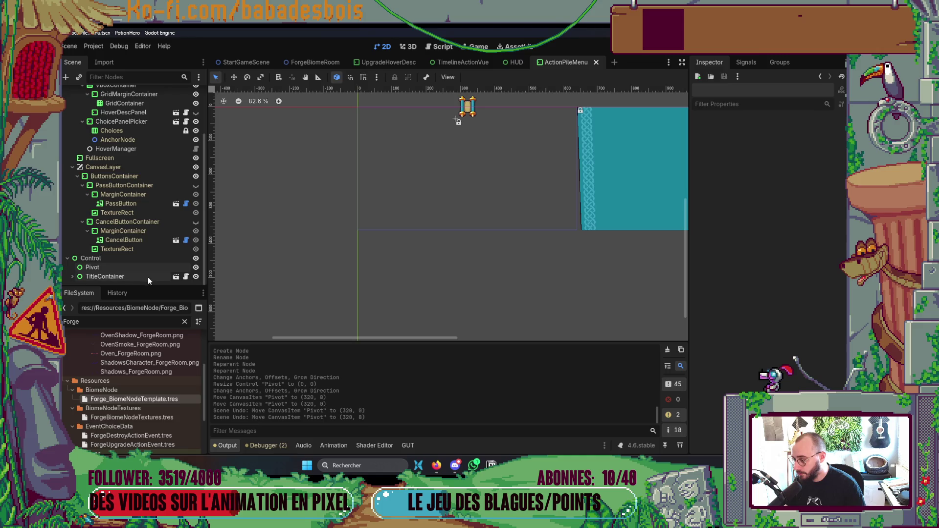
pyautogui.moveTo(143, 276); pyautogui.dragTo(131, 268)
pyautogui.click(130, 269)
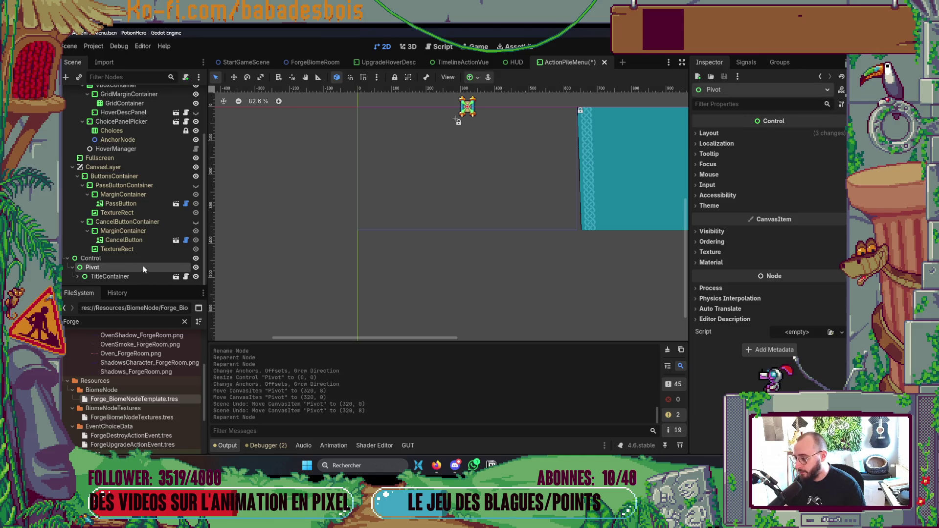
pyautogui.press('Down')
pyautogui.press('Down')
pyautogui.press('Down')
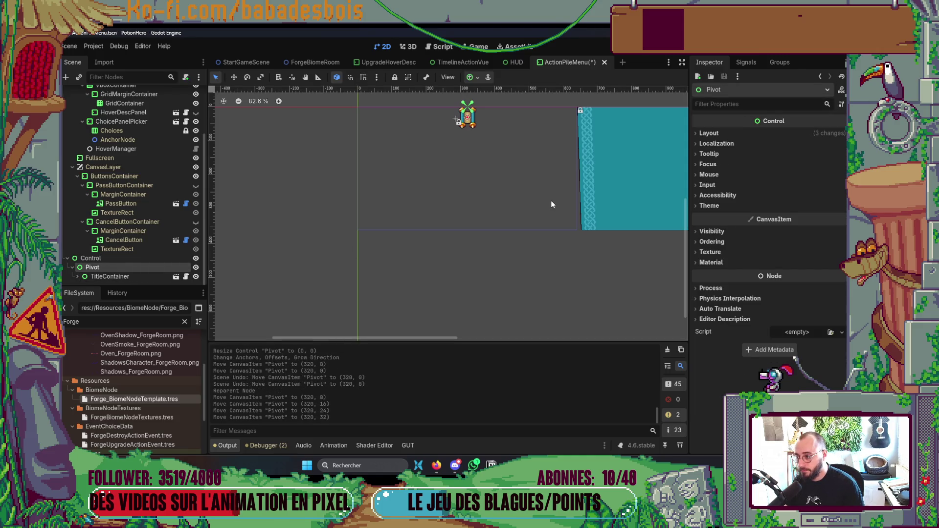
pyautogui.press('Down')
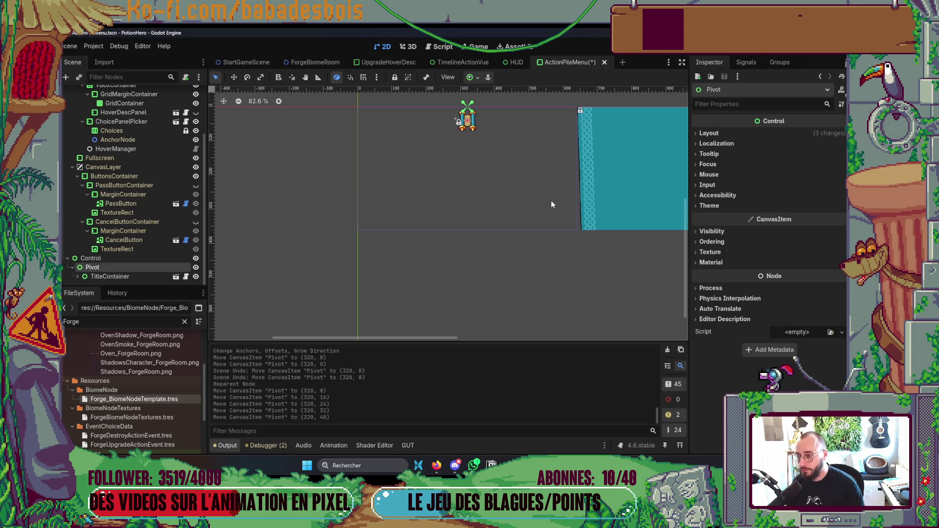
pyautogui.scroll(2, 470, 107)
pyautogui.scroll(9, 469, 107)
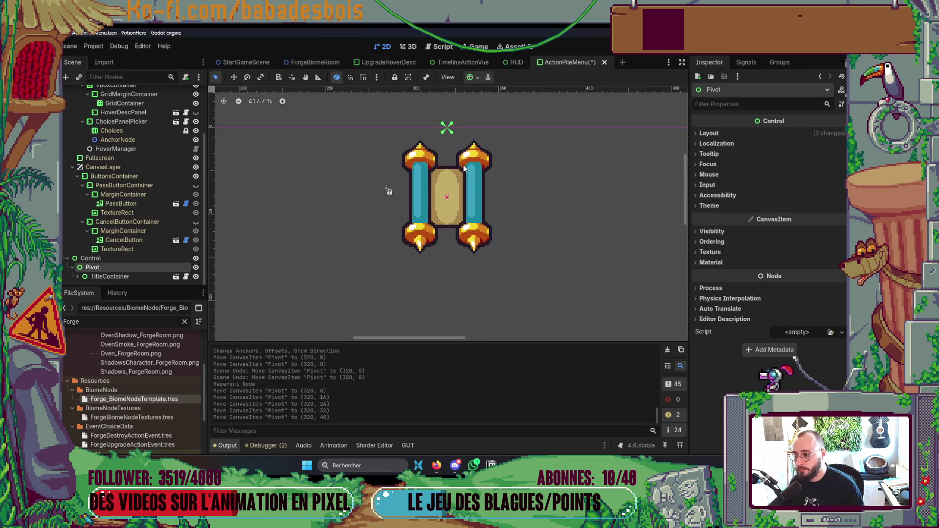
pyautogui.hotkey('ctrl', 's')
pyautogui.click(299, 62)
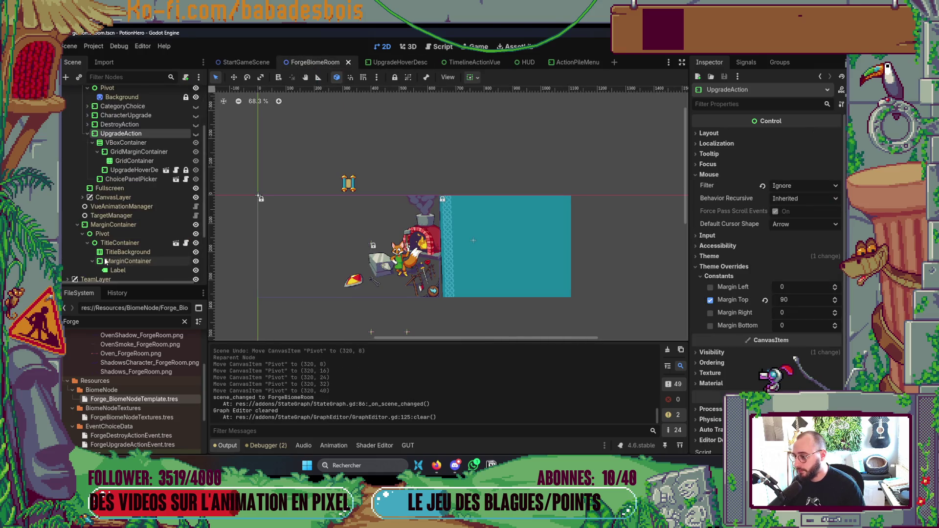
# Back in ActionPileMenu, measure the distance down from the pillar sprite with the Ruler.
pyautogui.click(579, 62)
pyautogui.scroll(8, 425, 154)
pyautogui.scroll(4, 425, 155)
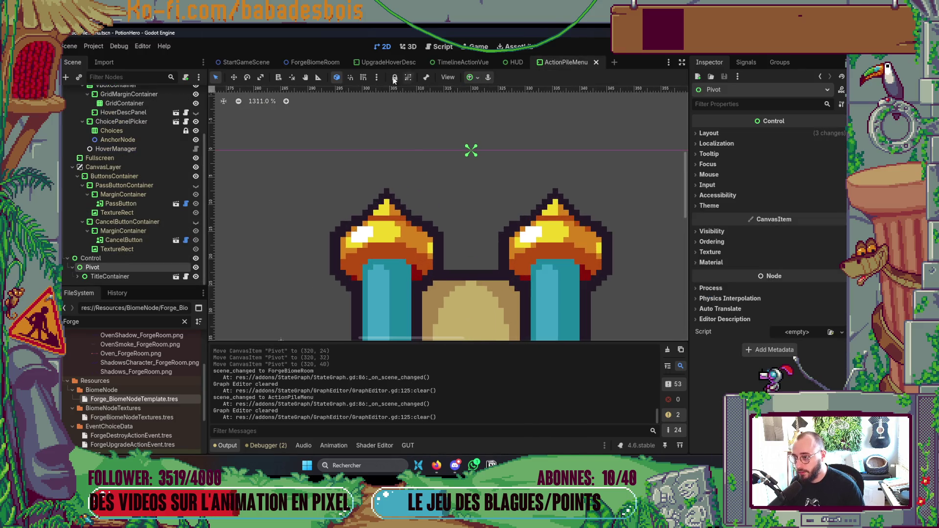
pyautogui.click(317, 77)
pyautogui.moveTo(385, 149); pyautogui.dragTo(386, 188)
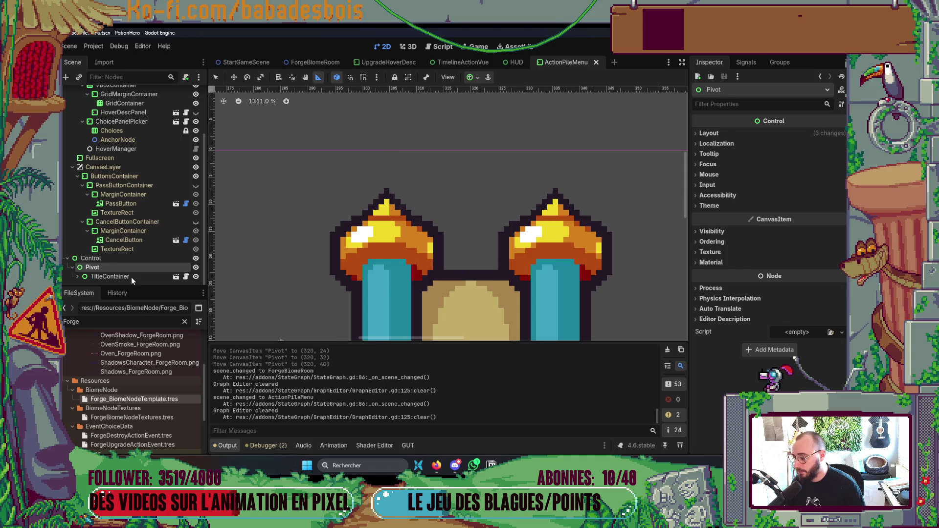
# Nudge Pivot up to (320, 37), raise TitleContainer to (0, -80), and save.
pyautogui.press('w')
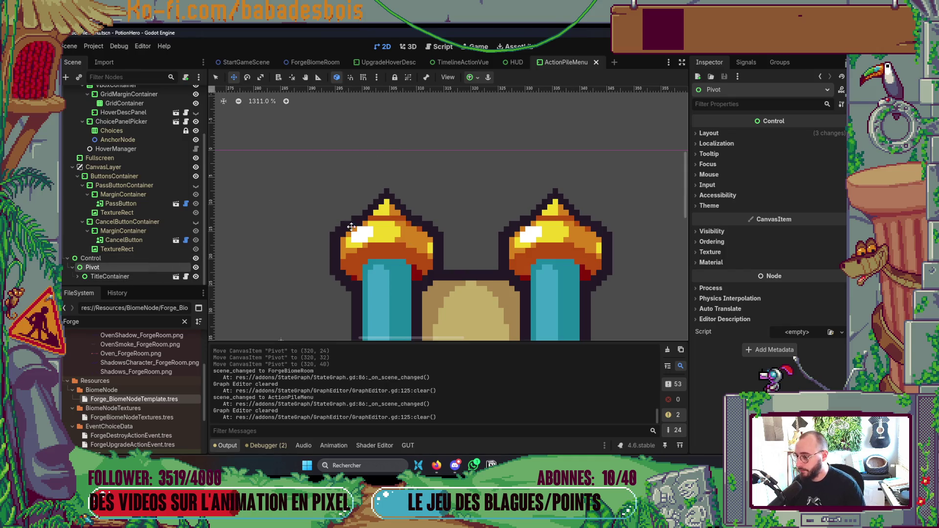
pyautogui.press('Up')
pyautogui.press('Up')
pyautogui.press('Up')
pyautogui.hotkey('ctrl', 's')
pyautogui.scroll(-1, 389, 117)
pyautogui.scroll(-8, 389, 118)
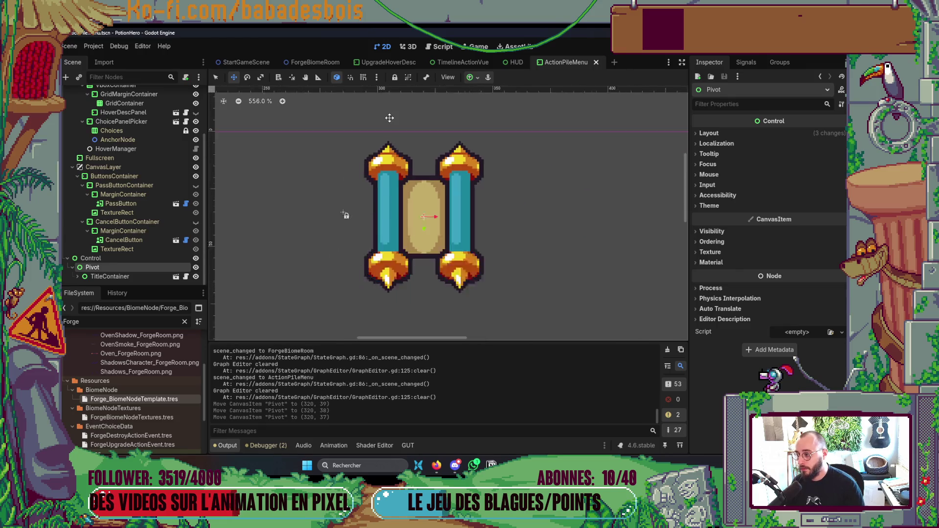
pyautogui.click(360, 185)
pyautogui.hotkey('shift', 'Up')
pyautogui.hotkey('shift', 'Up')
pyautogui.hotkey('shift', 'Up')
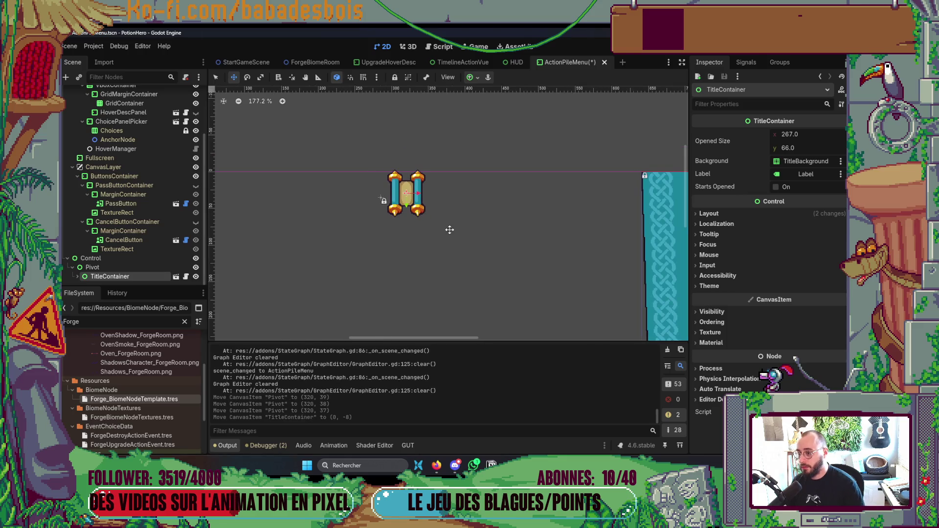
pyautogui.hotkey('shift', 'Up')
pyautogui.hotkey('ctrl', 's')
# Collapse the CanvasLayer and InBiomeScreen branches, then switch to the code editor.
pyautogui.scroll(-3, 457, 239)
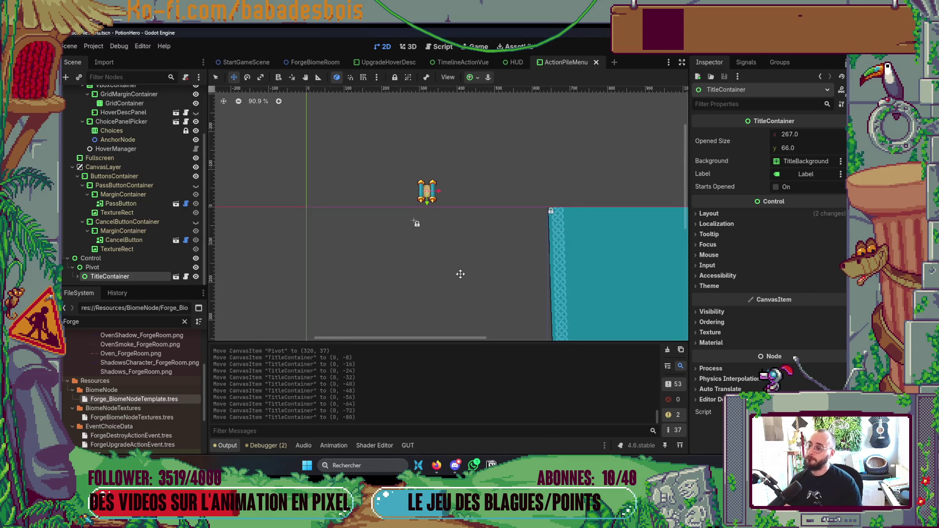
pyautogui.scroll(3, 153, 216)
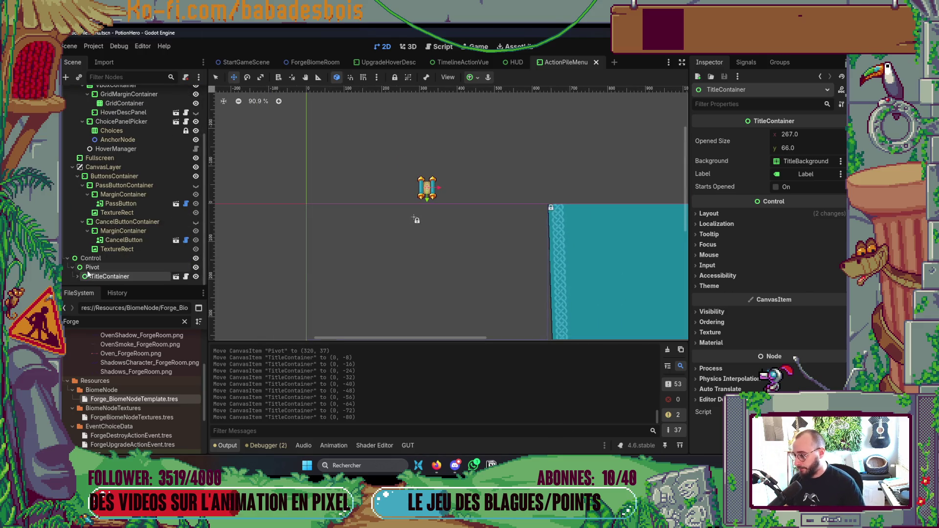
pyautogui.scroll(-3, 80, 241)
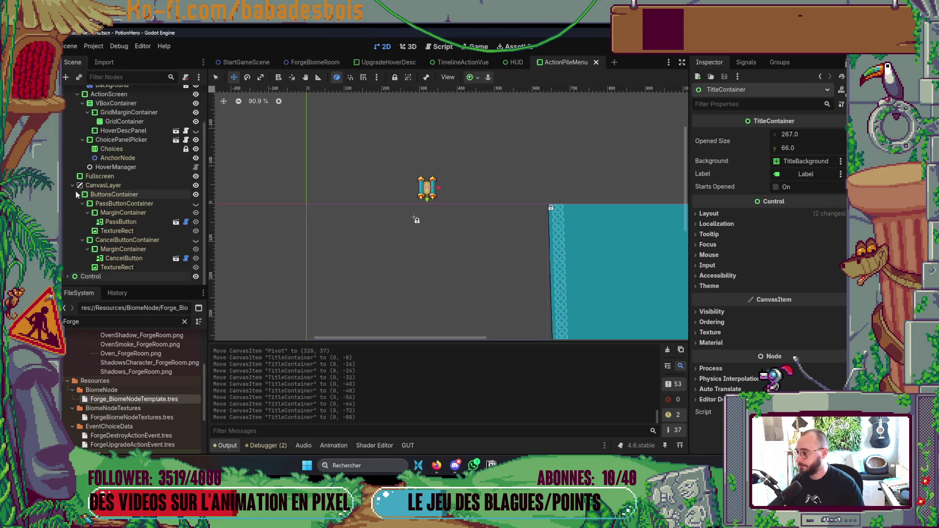
pyautogui.click(74, 184)
pyautogui.click(67, 103)
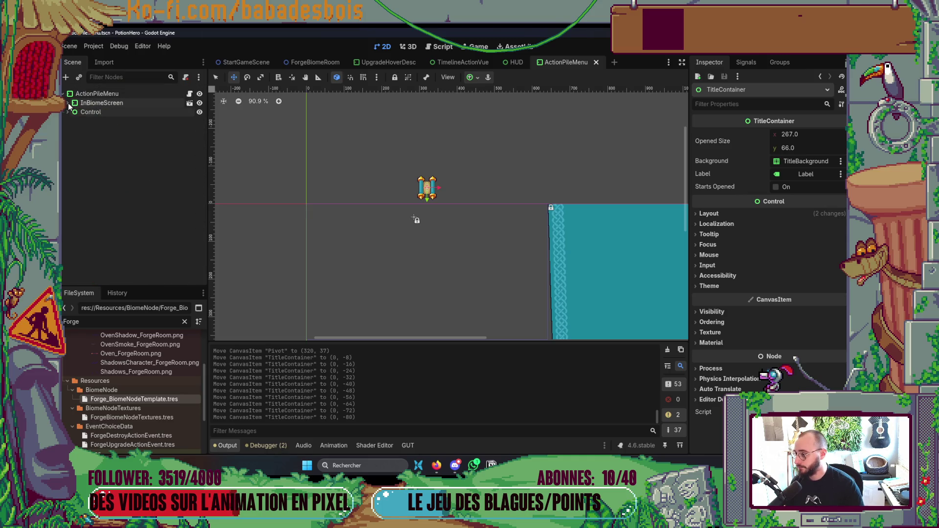
pyautogui.hotkey('alt', 'Tab')
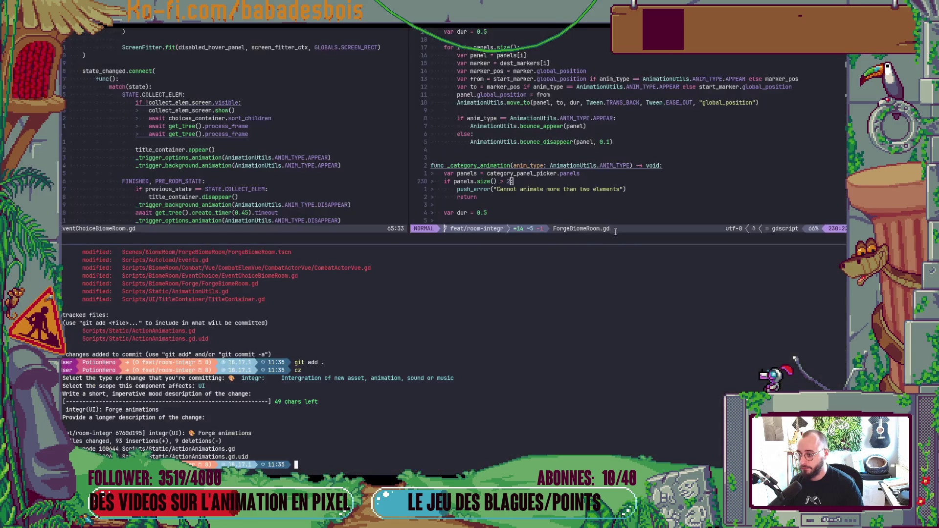
# Open ActionPileMenu.gd with the file finder.
pyautogui.press('space')
pyautogui.press('f')
pyautogui.press('f')
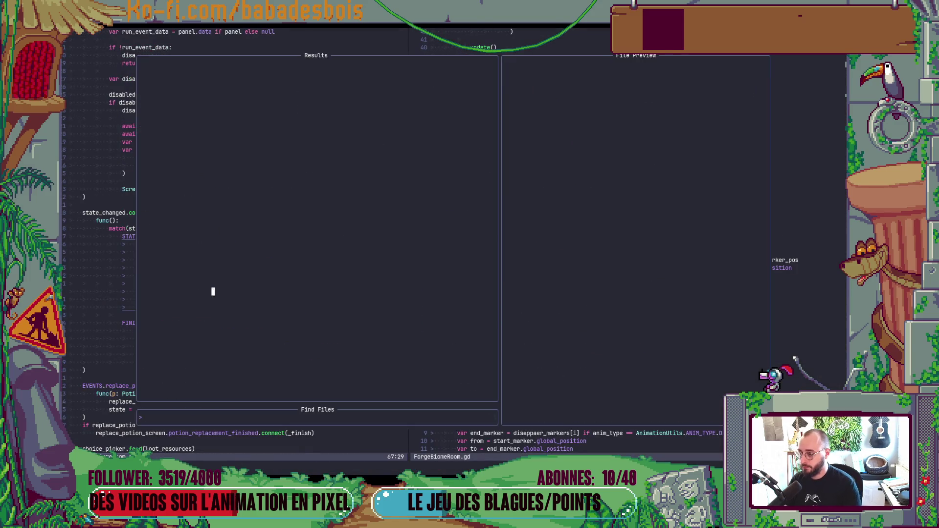
pyautogui.write('ActionPile')
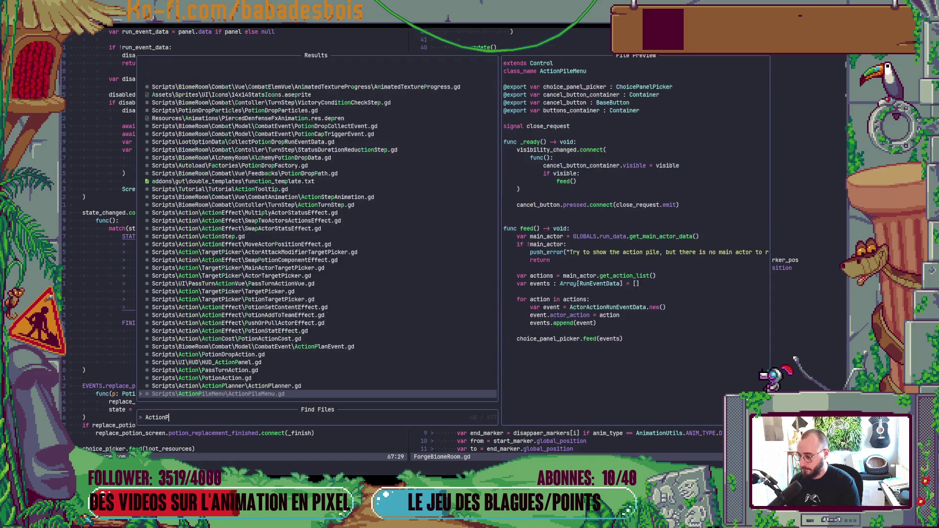
pyautogui.press('Return')
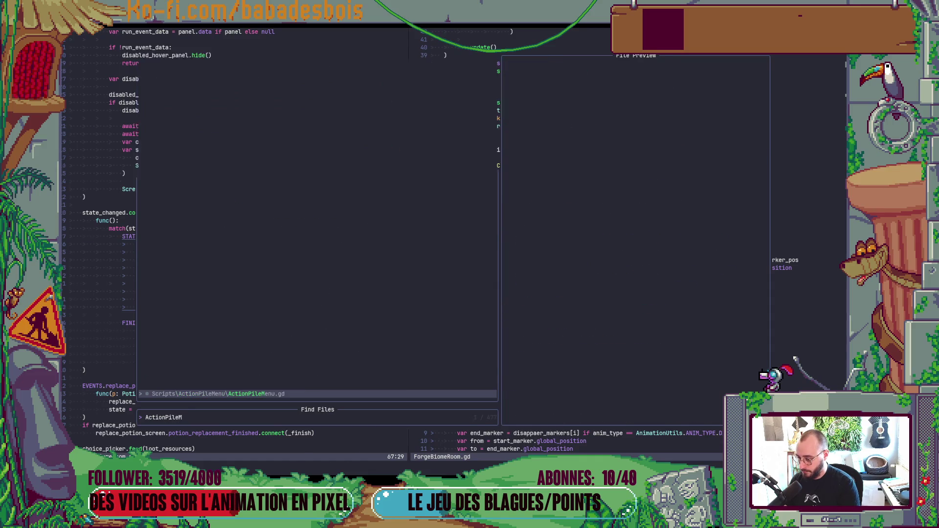
pyautogui.press('j')
pyautogui.press('j')
pyautogui.press('j')
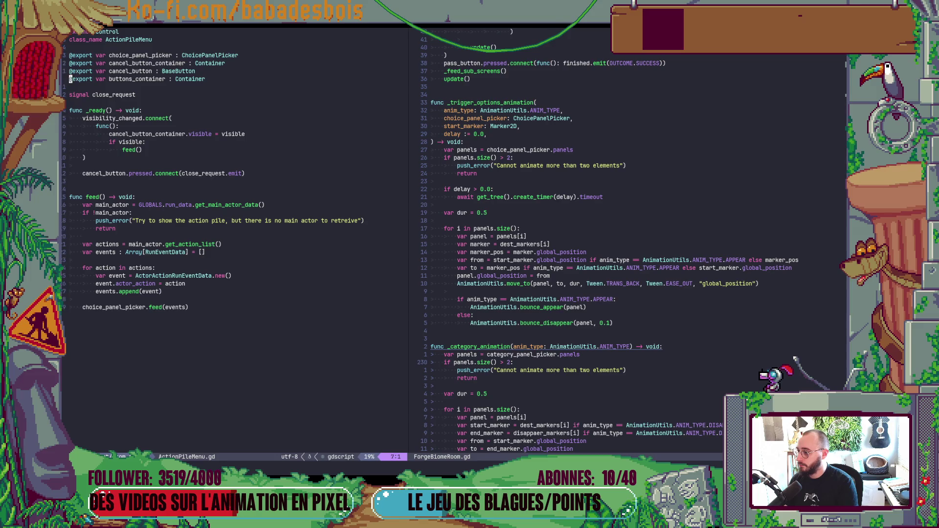
pyautogui.hotkey('shift', 'o')
pyautogui.write('@export var ')
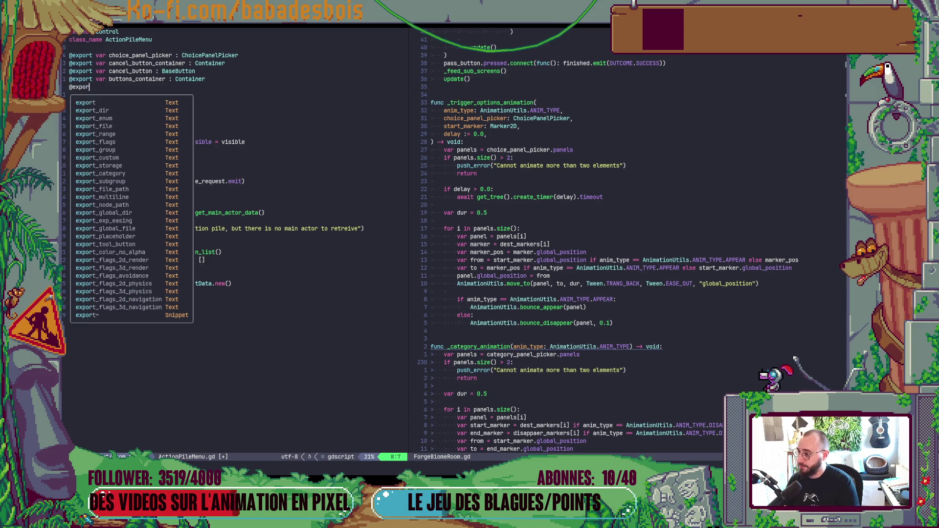
pyautogui.write('title_cont')
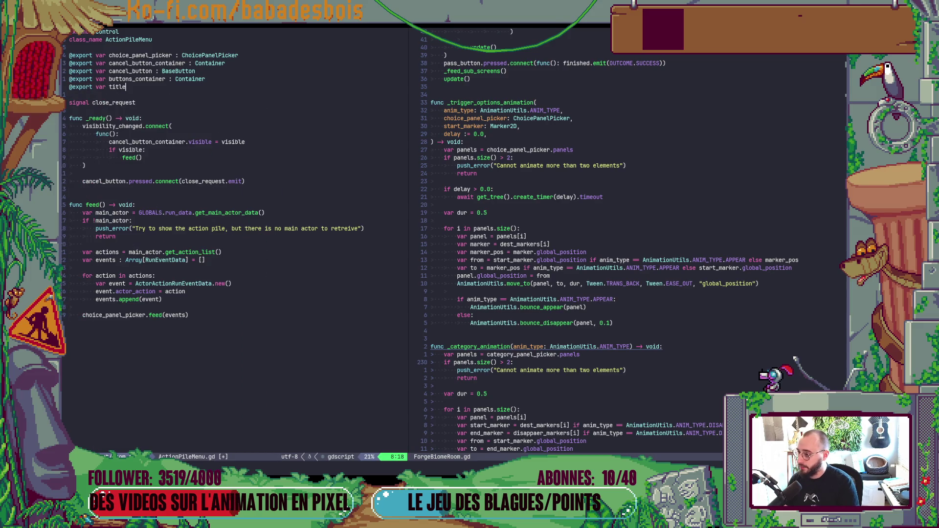
pyautogui.write('ainer')
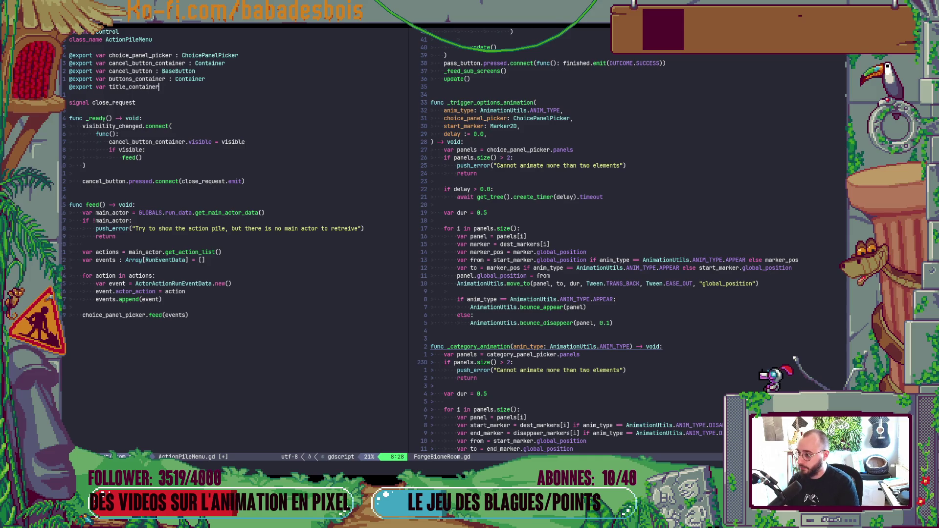
pyautogui.press('Escape')
pyautogui.write('jkA')
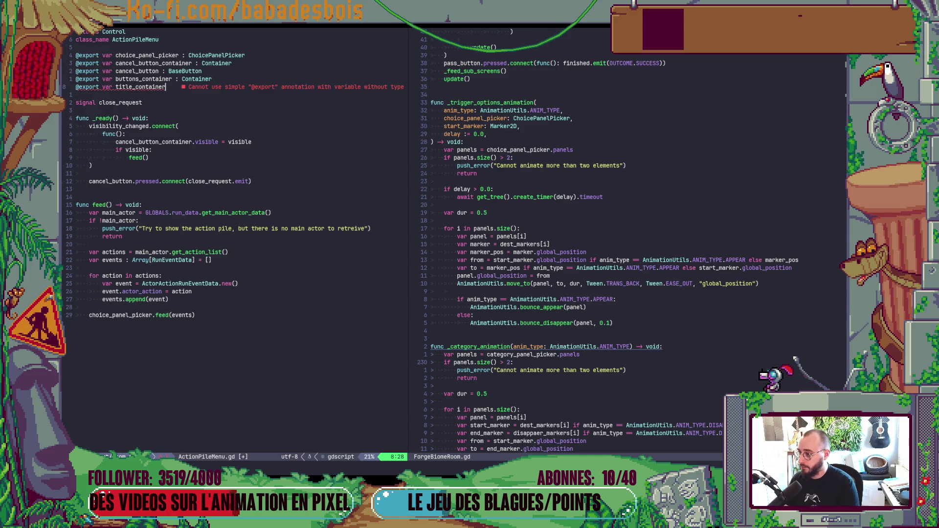
pyautogui.write(' : TitleContainer')
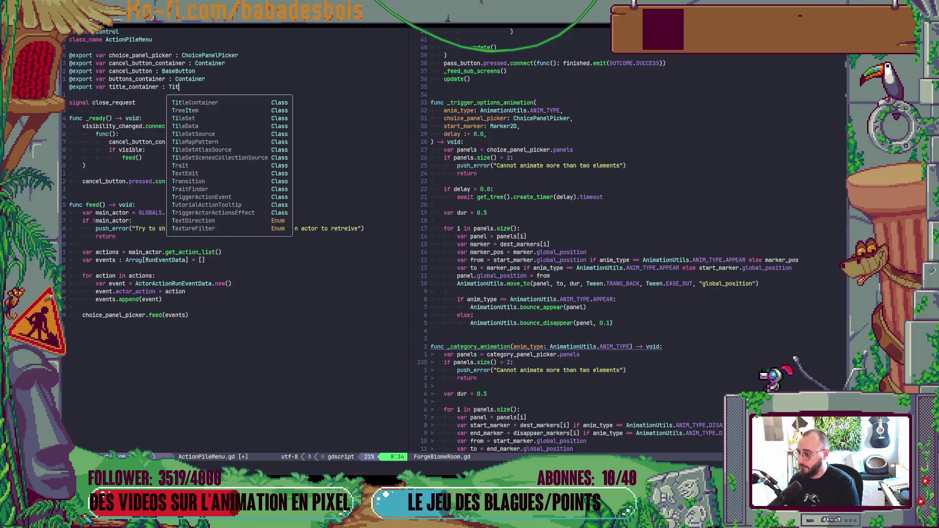
pyautogui.press('Escape')
pyautogui.write(':w')
pyautogui.press('Return')
pyautogui.press('j')
pyautogui.press('j')
pyautogui.press('j')
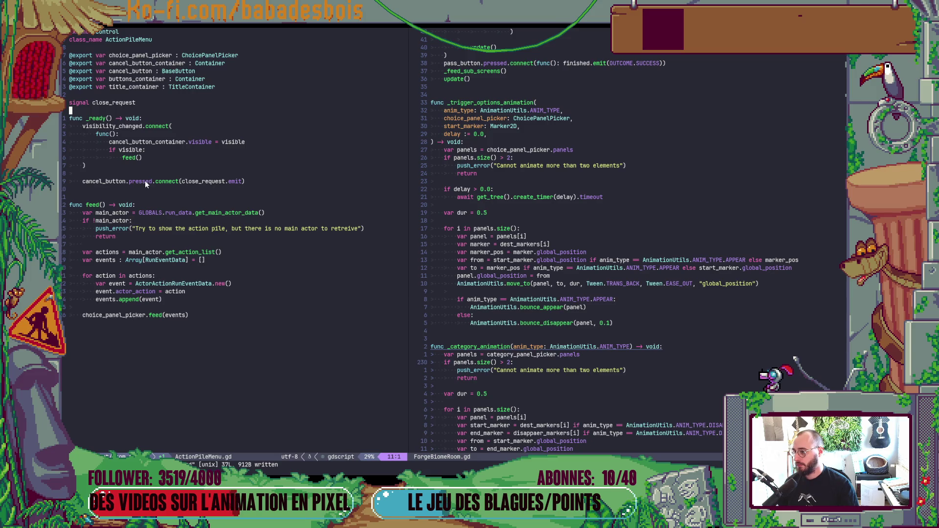
# Look over the feed() call and the if visible condition inside _ready.
pyautogui.click(143, 158)
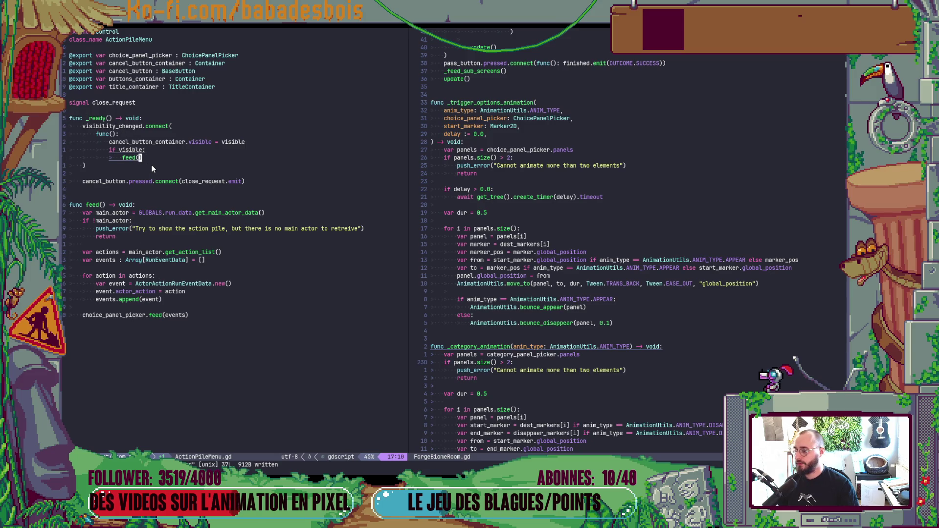
pyautogui.click(156, 150)
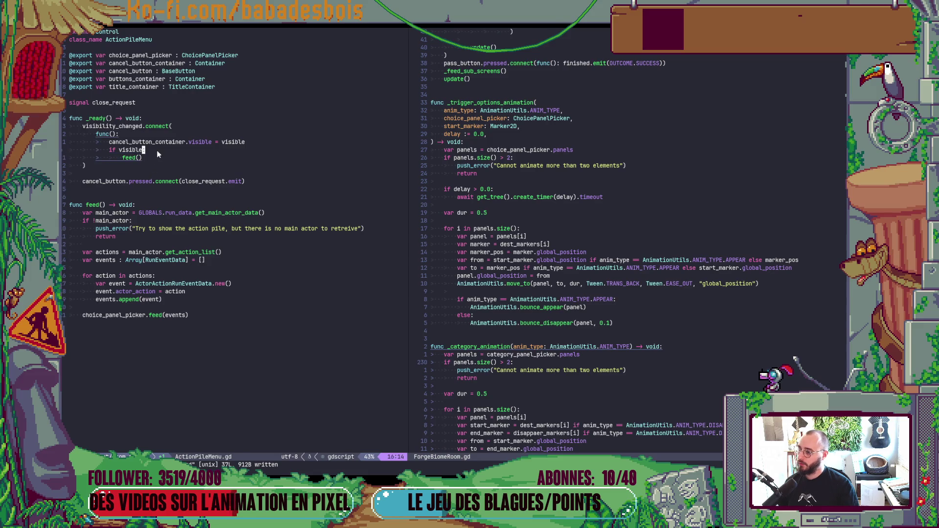
pyautogui.press('j')
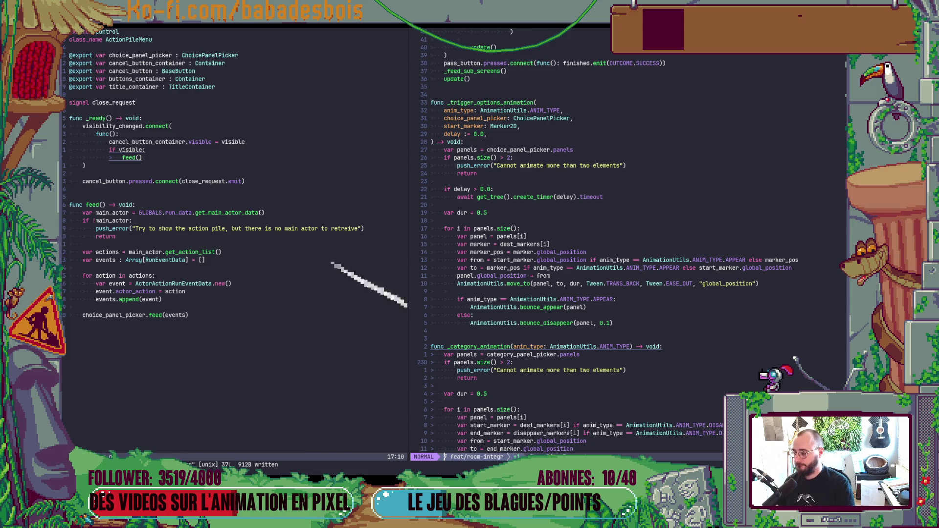
# Open HUD.gd in the second pane and scroll to the action_pile_menu connections.
pyautogui.press('space')
pyautogui.press('f')
pyautogui.press('f')
pyautogui.write('HUD')
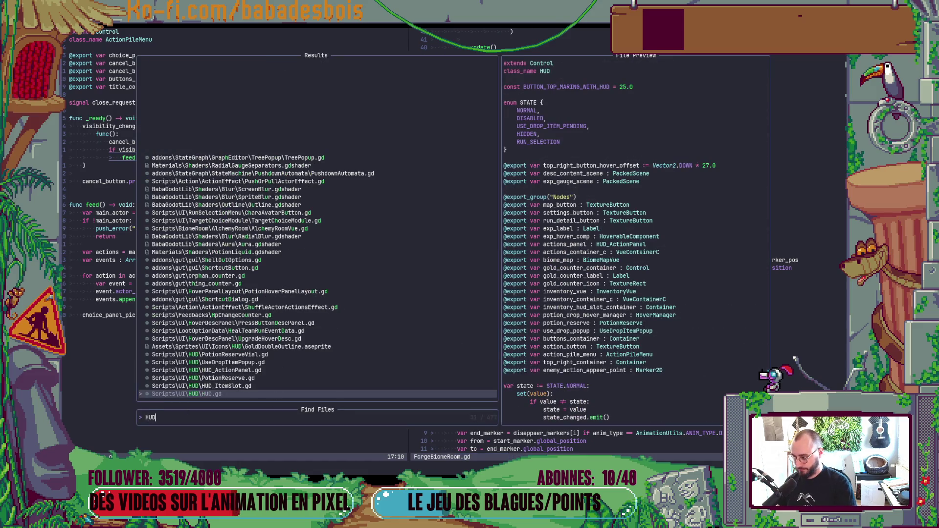
pyautogui.press('Return')
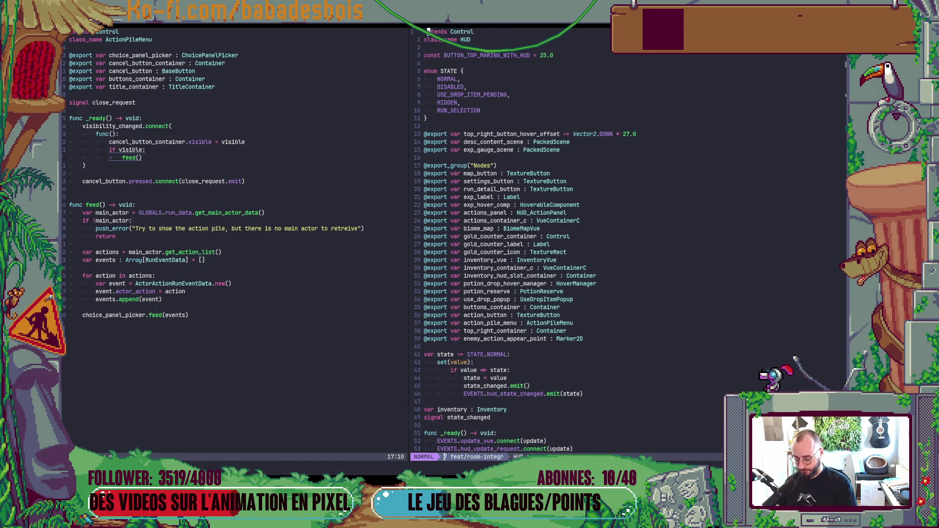
pyautogui.hotkey('ctrl', 'd')
pyautogui.hotkey('ctrl', 'd')
pyautogui.hotkey('ctrl', 'd')
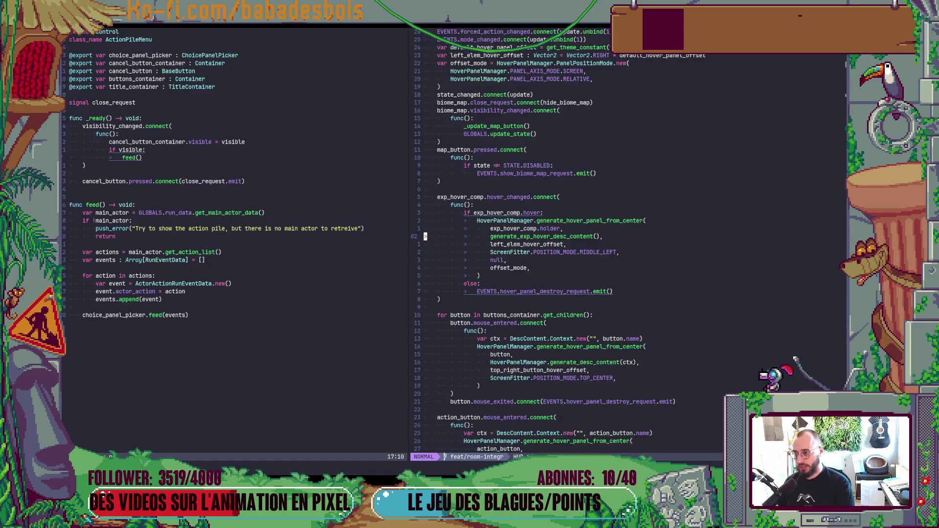
pyautogui.hotkey('ctrl', 'd')
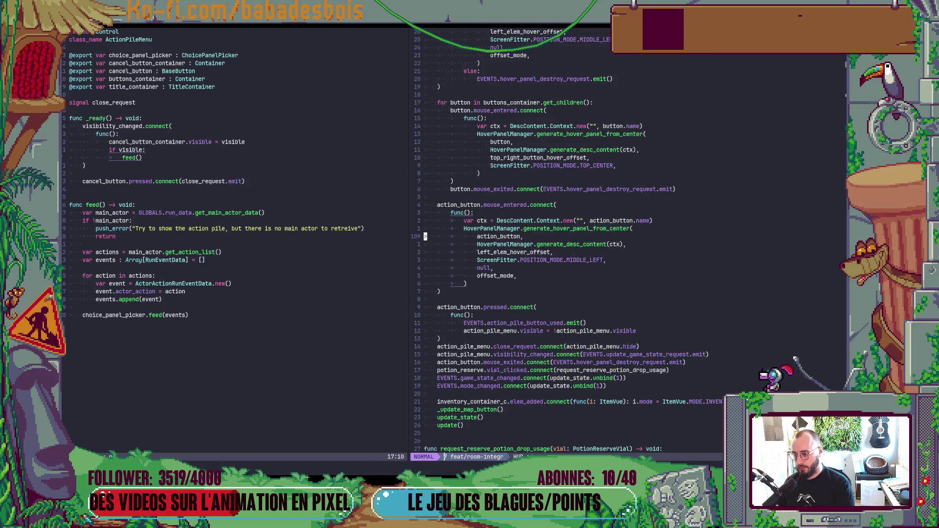
pyautogui.press('j')
pyautogui.press('j')
pyautogui.press('j')
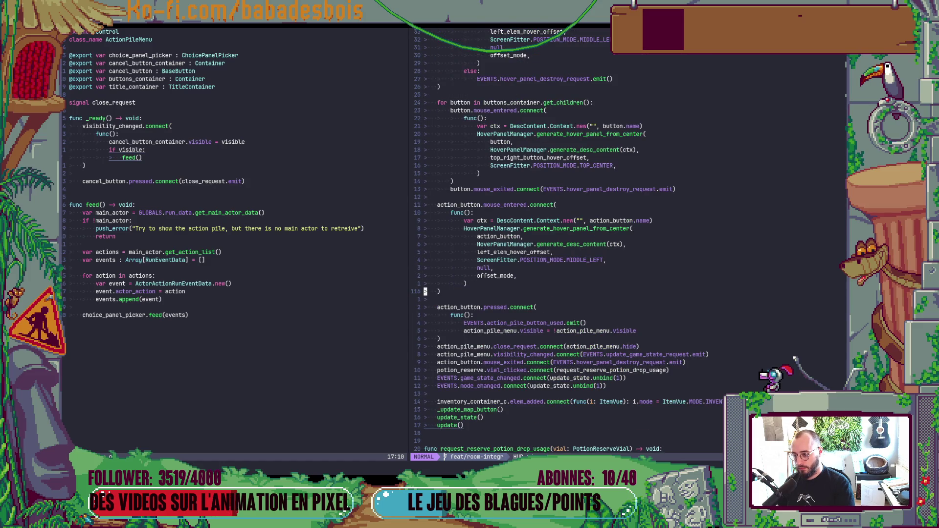
# In ActionPileMenu.gd, add 'var hidden := true' under the close_request signal and save.
pyautogui.hotkey('ctrl', 'h')
pyautogui.press('k')
pyautogui.press('k')
pyautogui.press('k')
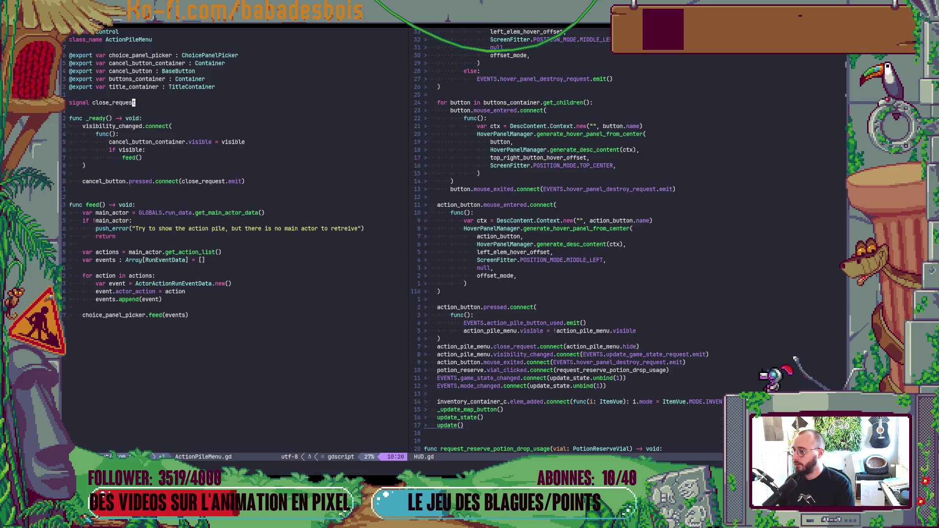
pyautogui.press('o')
pyautogui.press('Return')
pyautogui.write('var ')
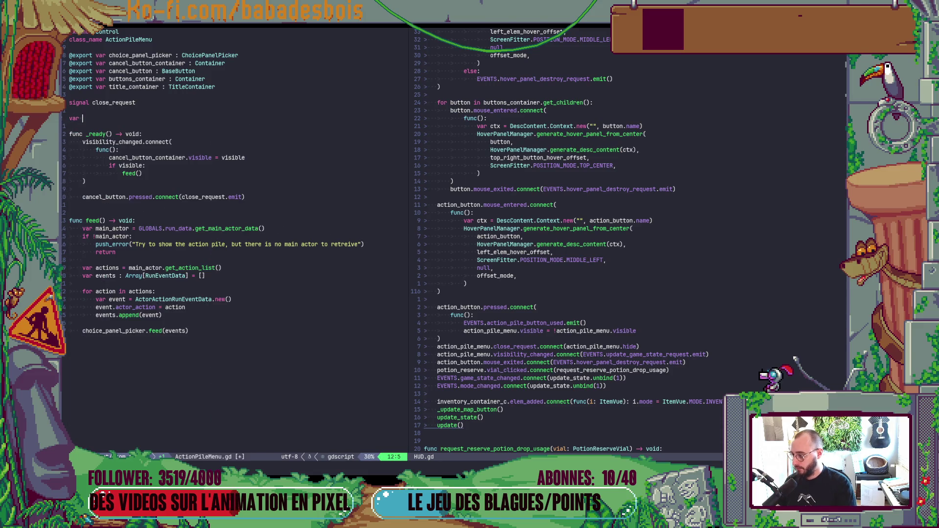
pyautogui.write('hidden := ')
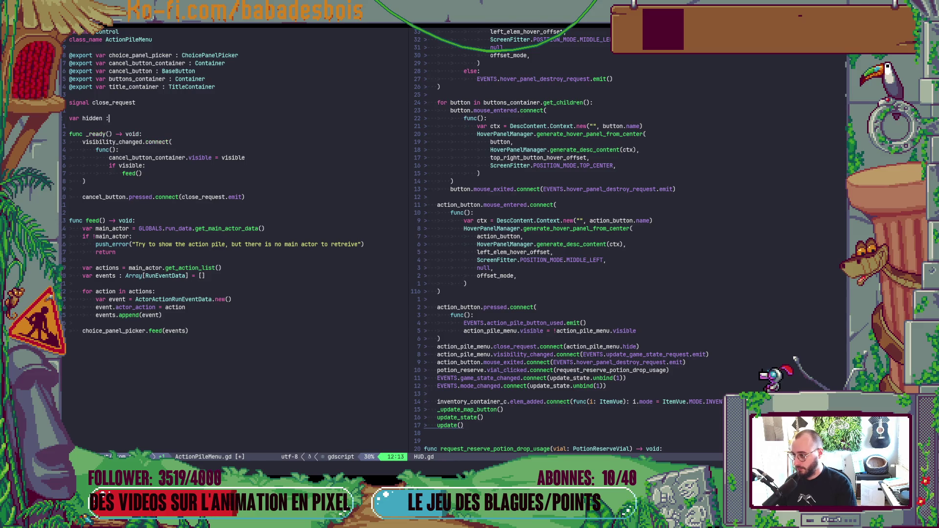
pyautogui.write('false')
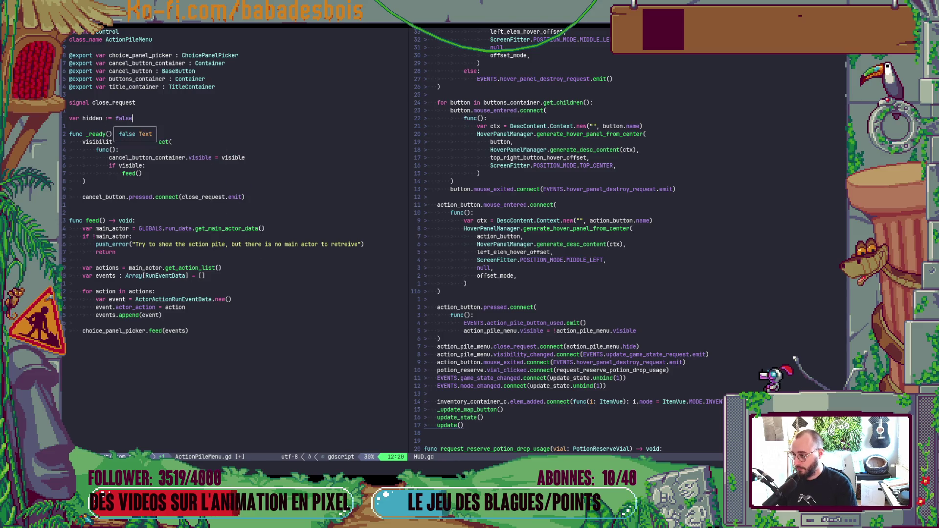
pyautogui.press('BackSpace')
pyautogui.press('BackSpace')
pyautogui.press('BackSpace')
pyautogui.write('tr')
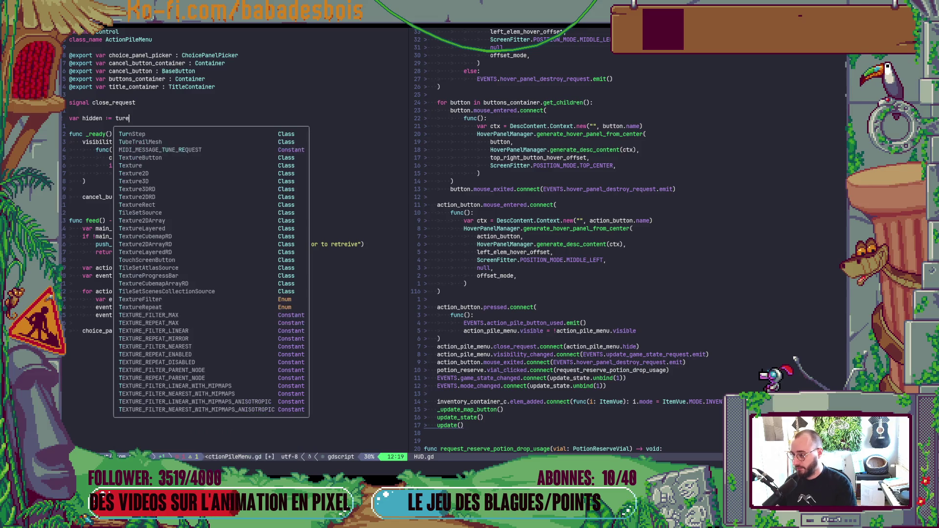
pyautogui.write('ue')
pyautogui.press('Escape')
pyautogui.write(':w')
pyautogui.press('Return')
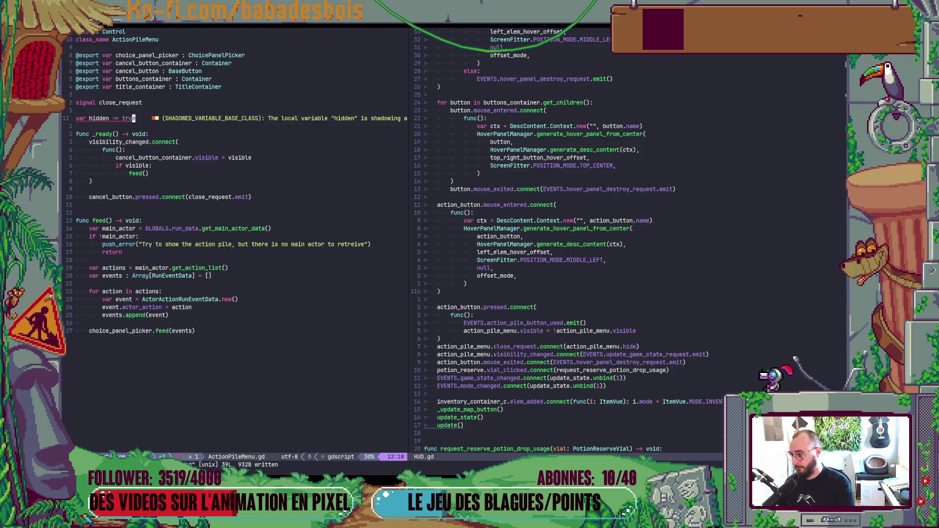
# Replace the hidden line with 'var active := false' and save.
pyautogui.click(124, 118)
pyautogui.press('b')
pyautogui.press('b')
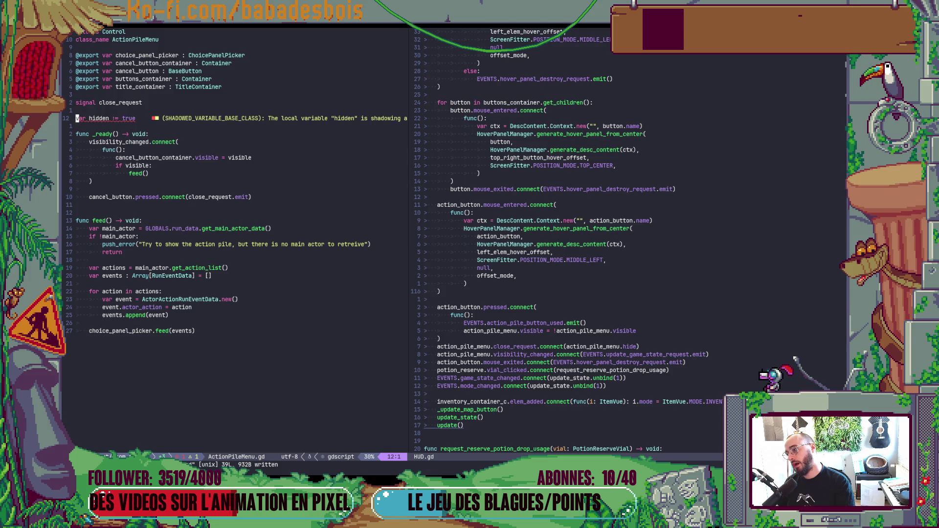
pyautogui.press('d')
pyautogui.press('d')
pyautogui.write('Ovar active ')
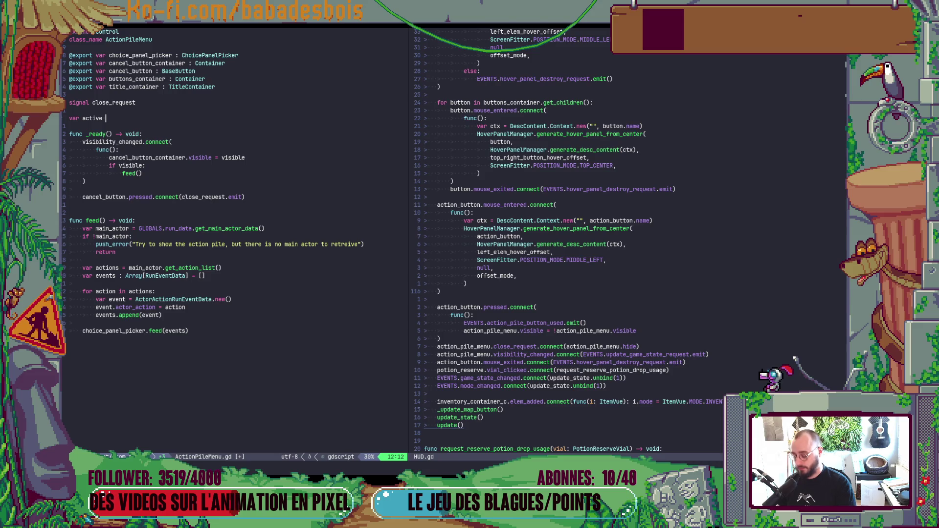
pyautogui.write(':= false')
pyautogui.press('Escape')
pyautogui.write(':w')
pyautogui.press('Return')
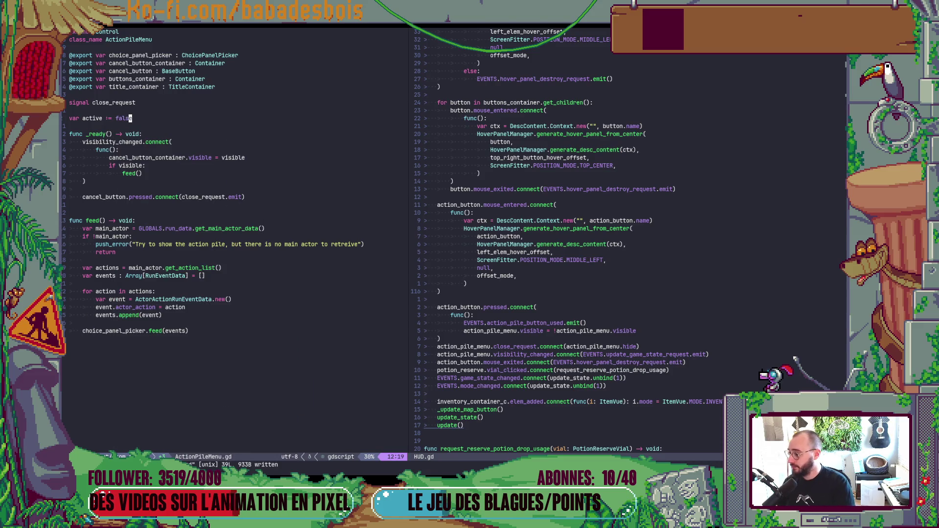
# Check HUD.gd's close_request connection, then retype the active default as false.
pyautogui.hotkey('ctrl', 'w')
pyautogui.press('l')
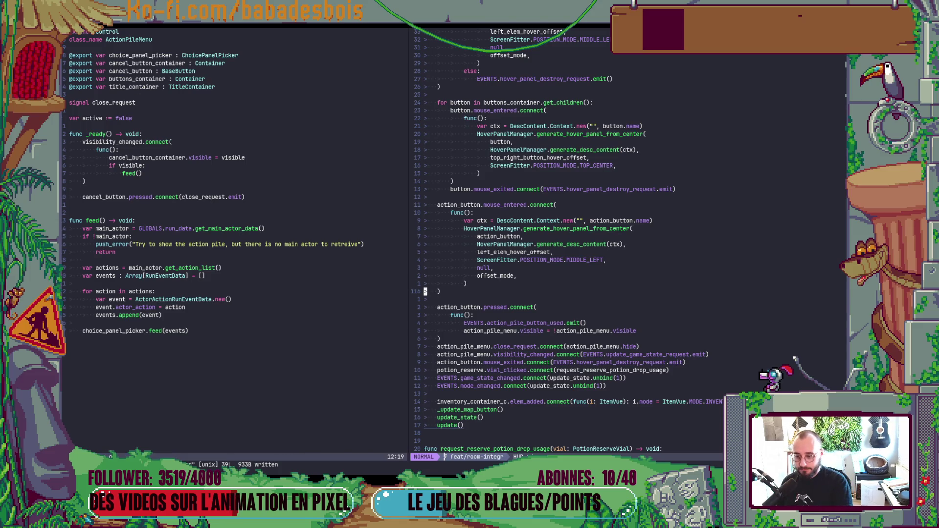
pyautogui.press('j')
pyautogui.press('j')
pyautogui.press('j')
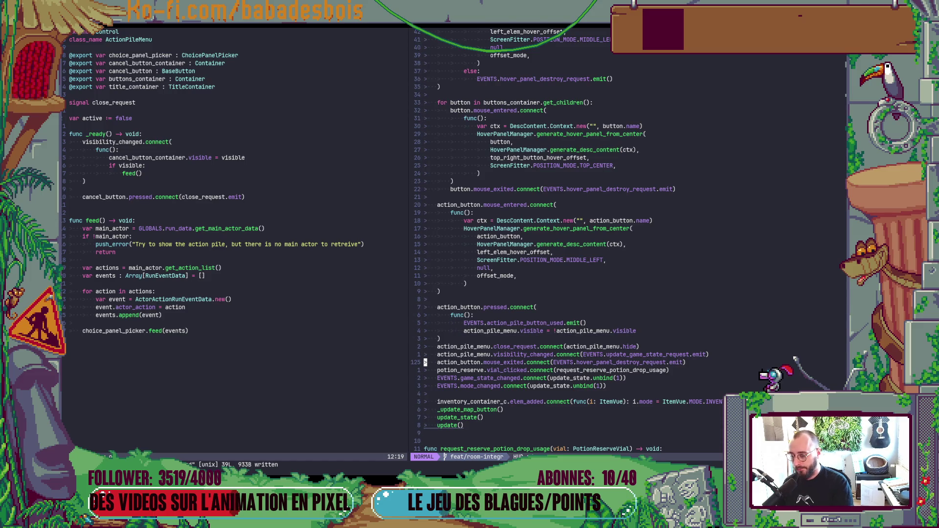
pyautogui.press('k')
pyautogui.press('k')
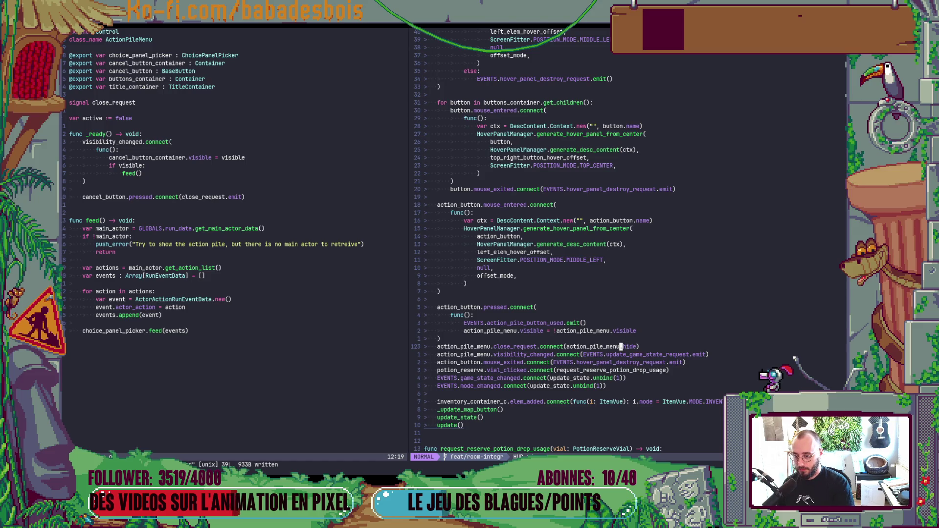
pyautogui.click(136, 119)
pyautogui.write('false')
pyautogui.press('Escape')
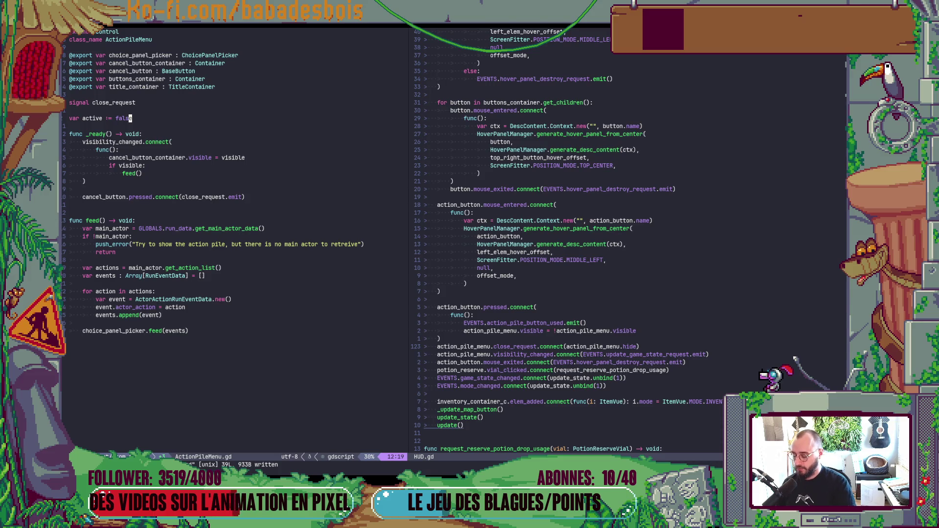
# Give active a setter emitting active_changed, connect active_changed in _ready, use 'if active:', and save.
pyautogui.write(':')
pyautogui.write('set(value): \t\tif value != active: \t\t\tactive = value \t\t\tactive_changed.emit()  signal active_changed')
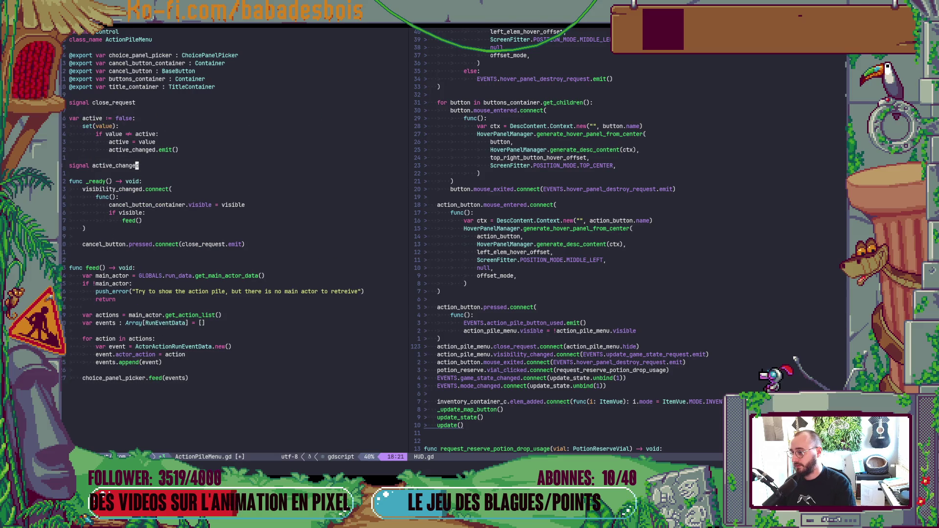
pyautogui.click(125, 189)
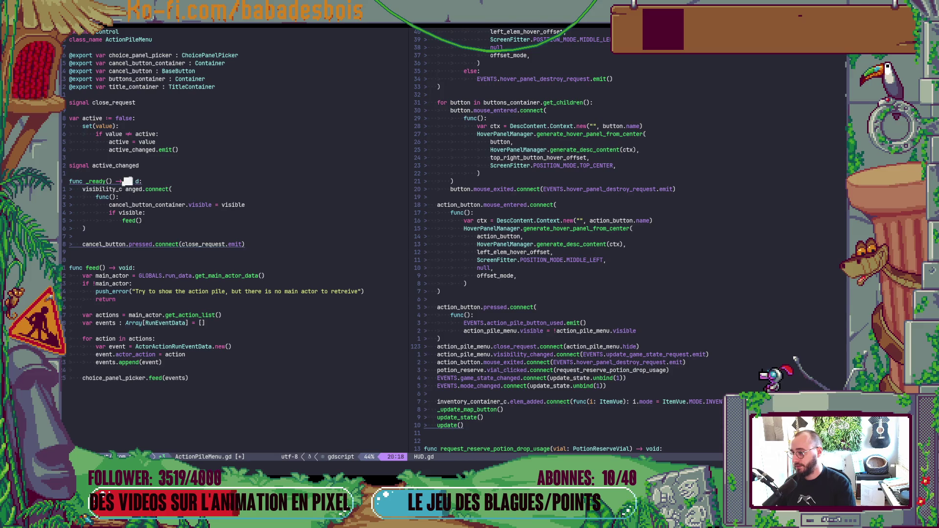
pyautogui.write('miwcactive_changed')
pyautogui.press('Escape')
pyautogui.press('j')
pyautogui.press('j')
pyautogui.press('j')
pyautogui.write('miwcactive')
pyautogui.press('Escape')
pyautogui.write(':w')
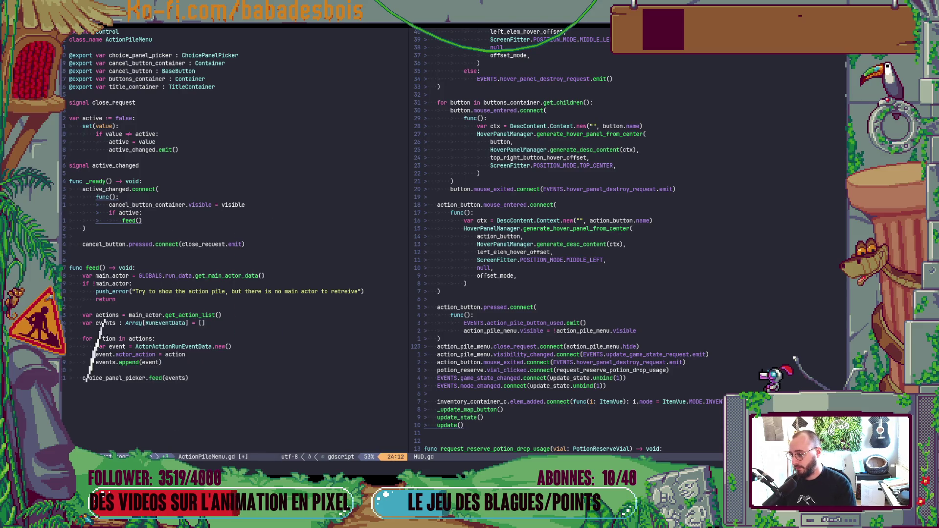
pyautogui.press('Return')
# In HUD.gd, connect close_request to func(): action_pile_menu.active = false and save.
pyautogui.write('ciw')
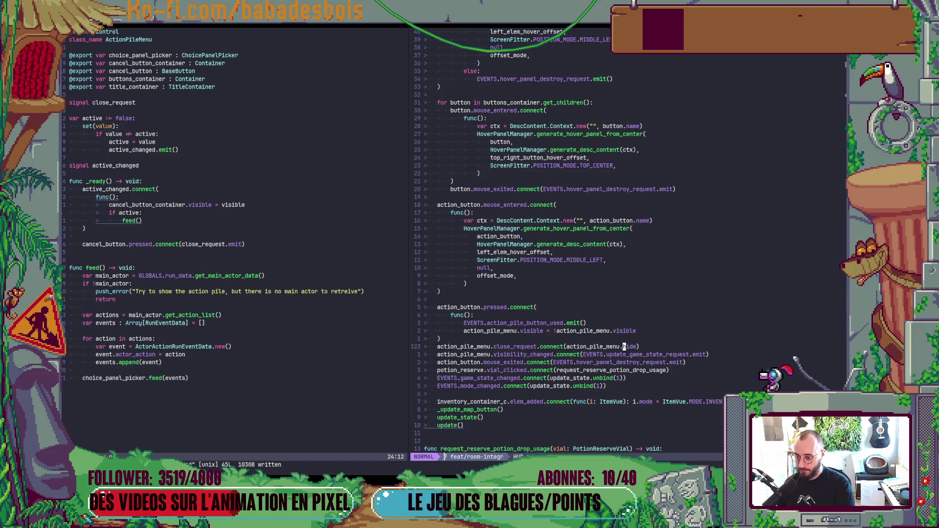
pyautogui.write('ac')
pyautogui.write('tive')
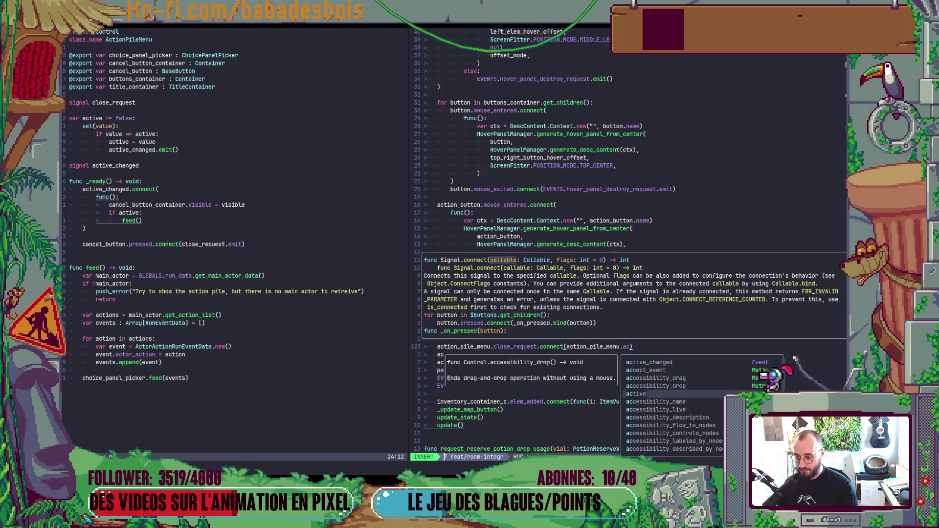
pyautogui.press('BackSpace')
pyautogui.press('Escape')
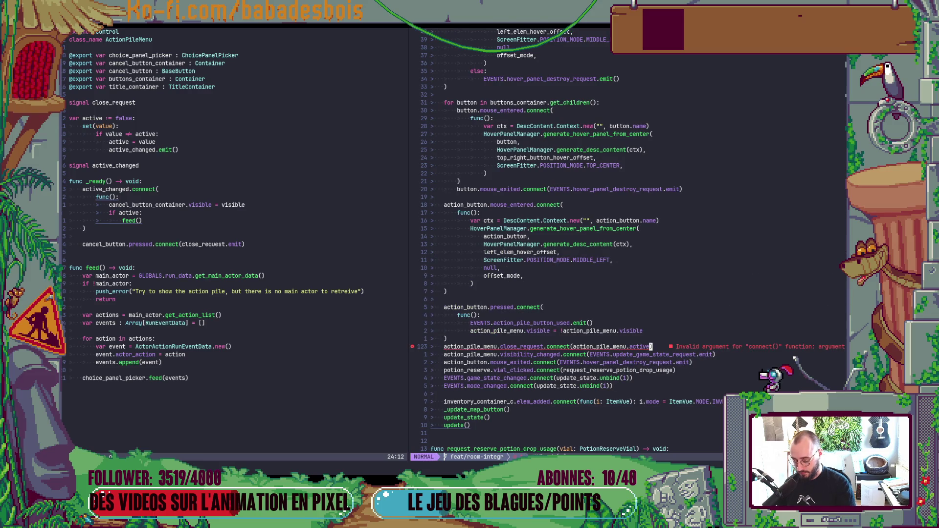
pyautogui.press('b')
pyautogui.press('b')
pyautogui.press('b')
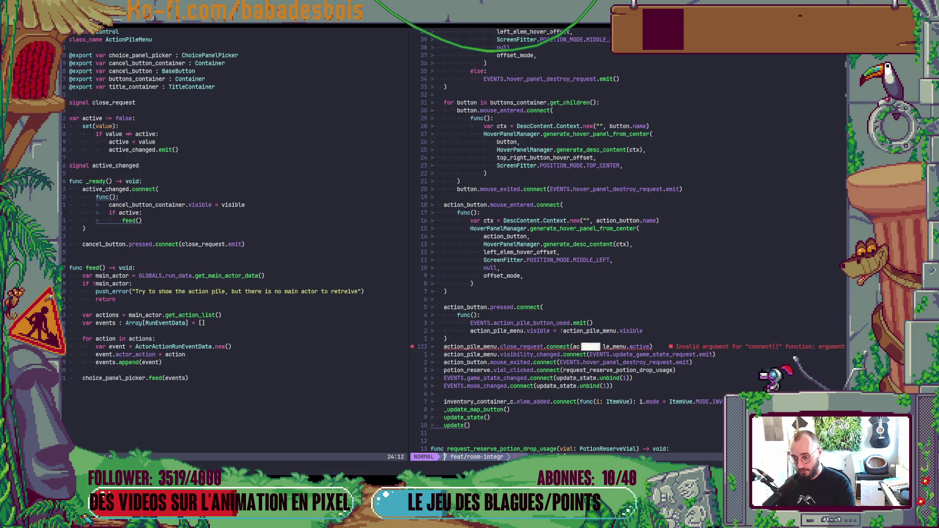
pyautogui.write('ifun')
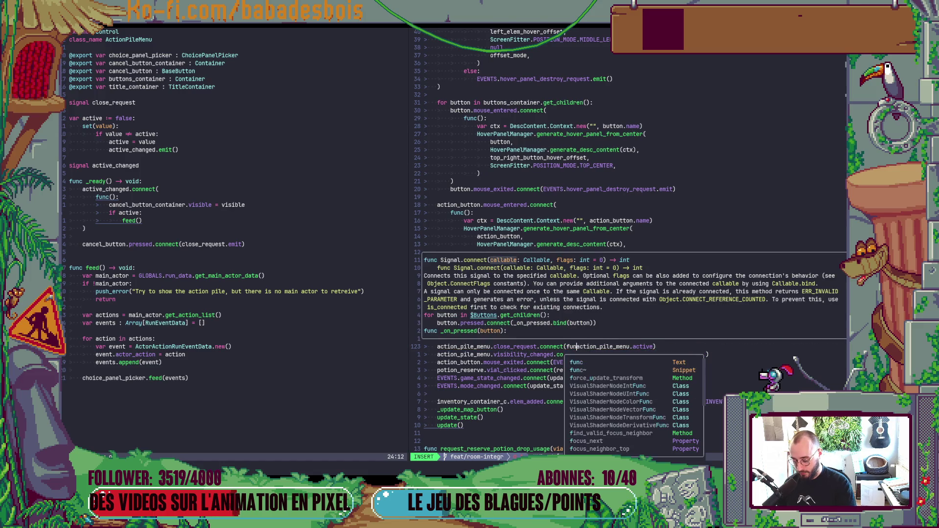
pyautogui.write('c')
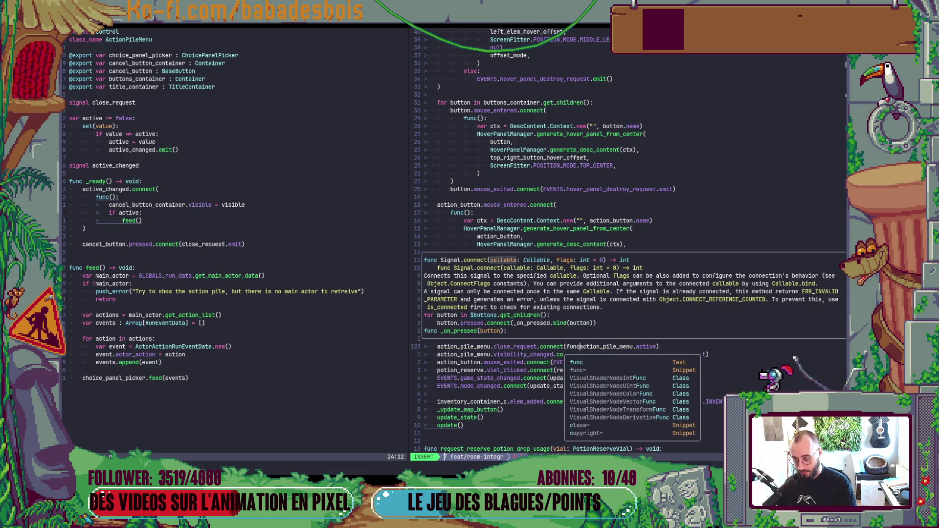
pyautogui.write('():')
pyautogui.press('Escape')
pyautogui.write('$i')
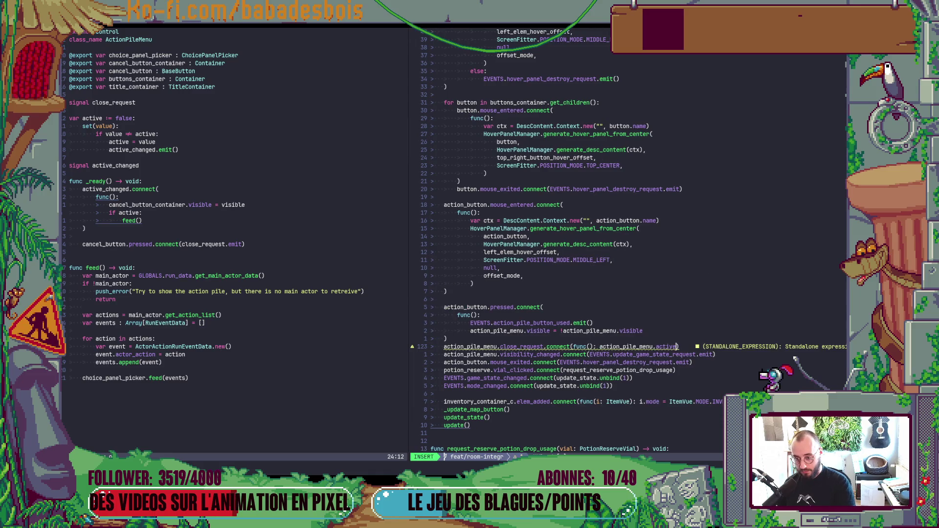
pyautogui.write(' = fals')
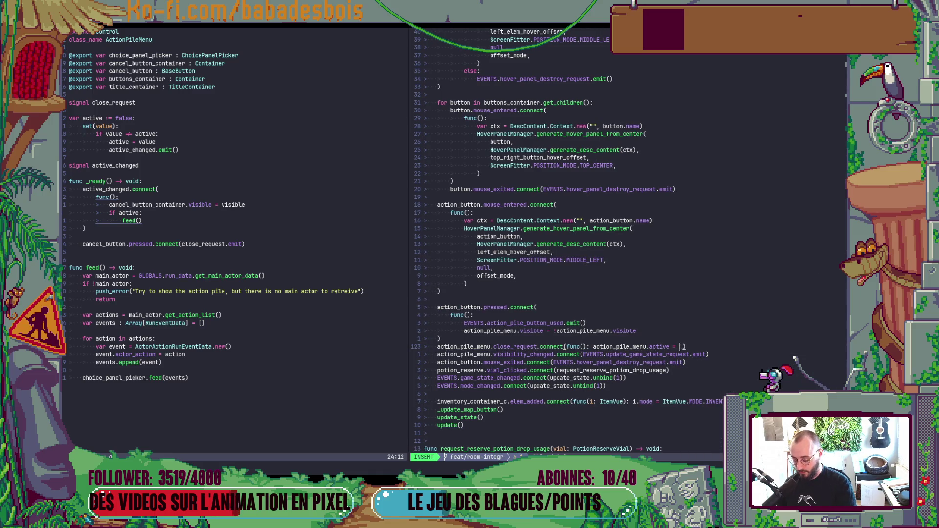
pyautogui.write('er')
pyautogui.press('Escape')
pyautogui.write(':')
pyautogui.press('Escape')
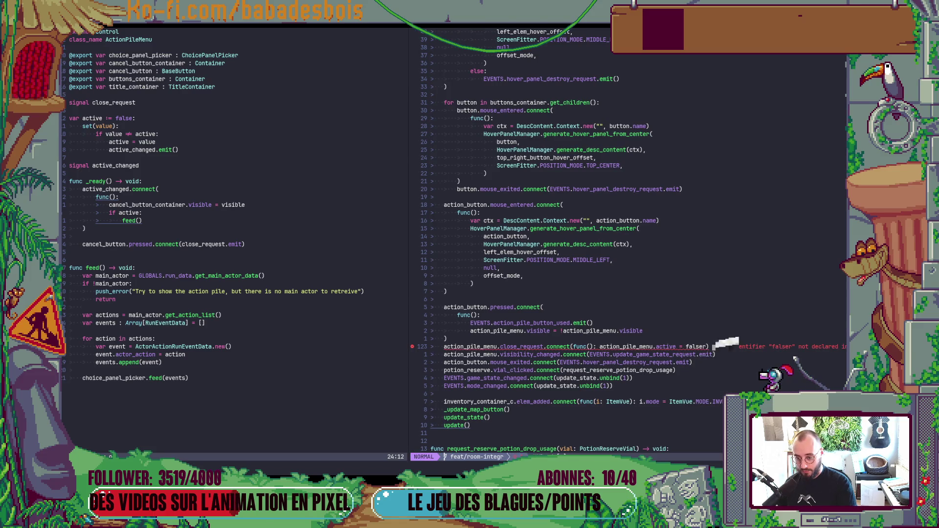
pyautogui.write('x:w')
pyautogui.press('Return')
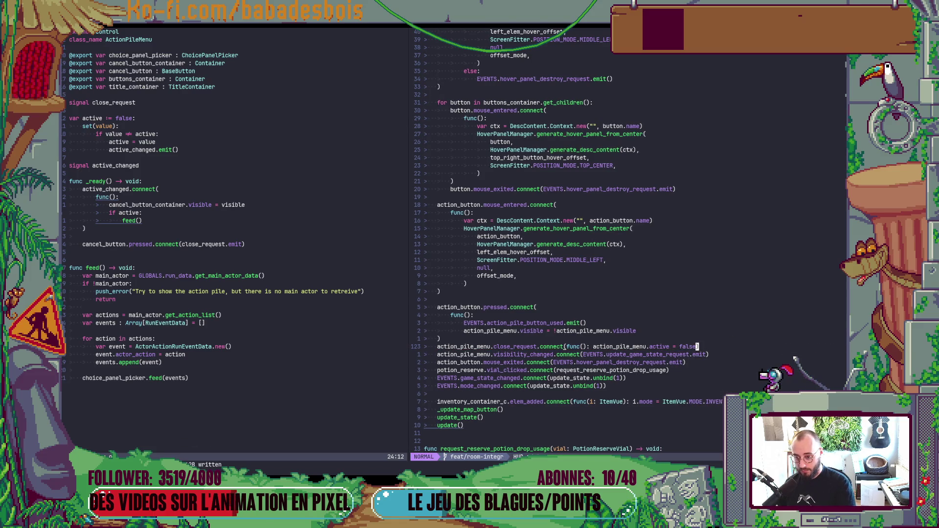
# Jump to the action_pile_menu declaration with gd.
pyautogui.press('b')
pyautogui.press('b')
pyautogui.press('b')
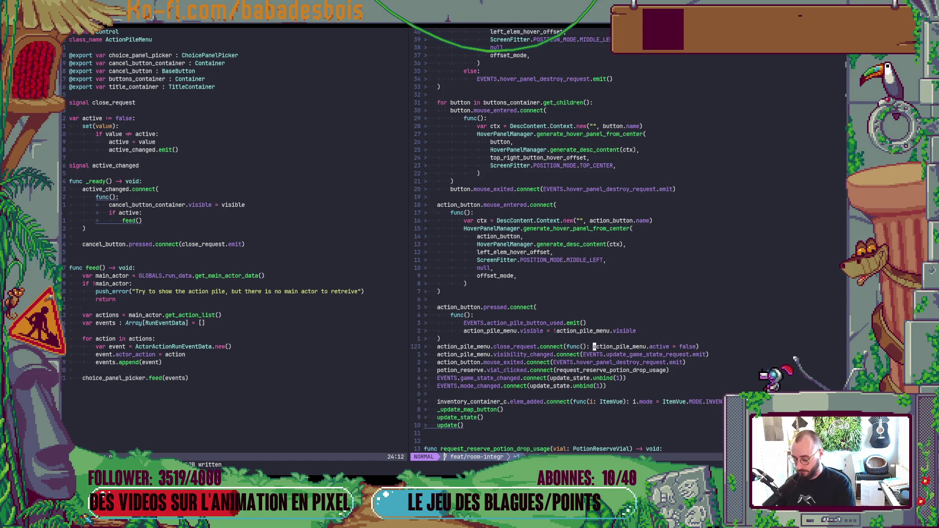
pyautogui.press('g')
pyautogui.press('d')
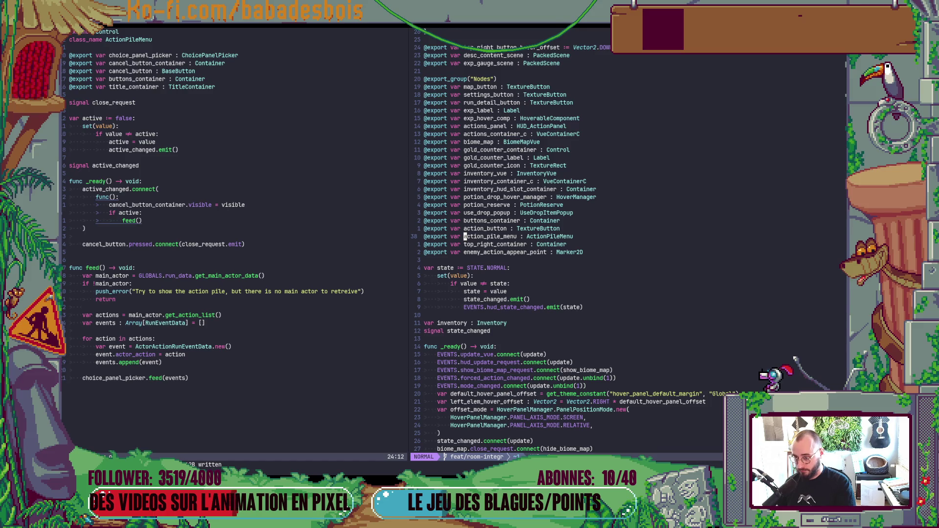
# Change both .visible references on line 121 to .active so the button toggles the menu, then save.
pyautogui.press('h')
pyautogui.press('l')
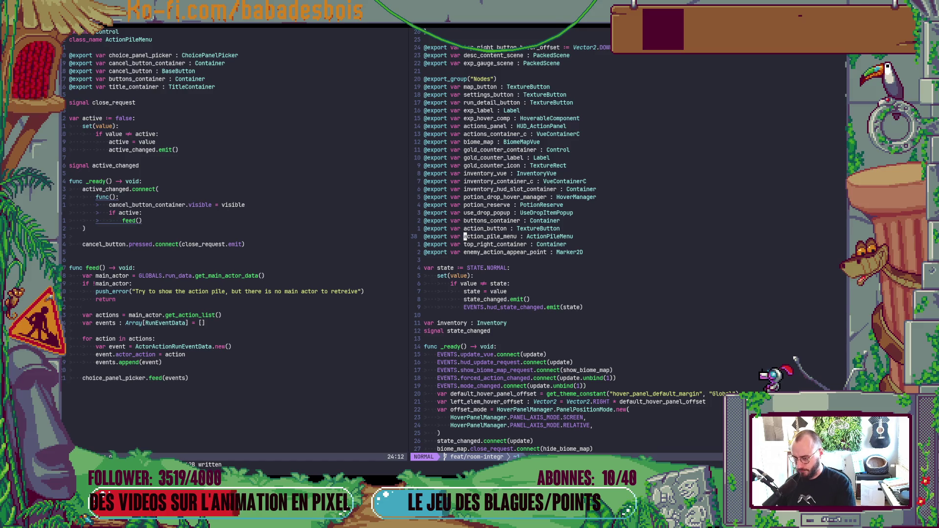
pyautogui.hotkey('ctrl', 'o')
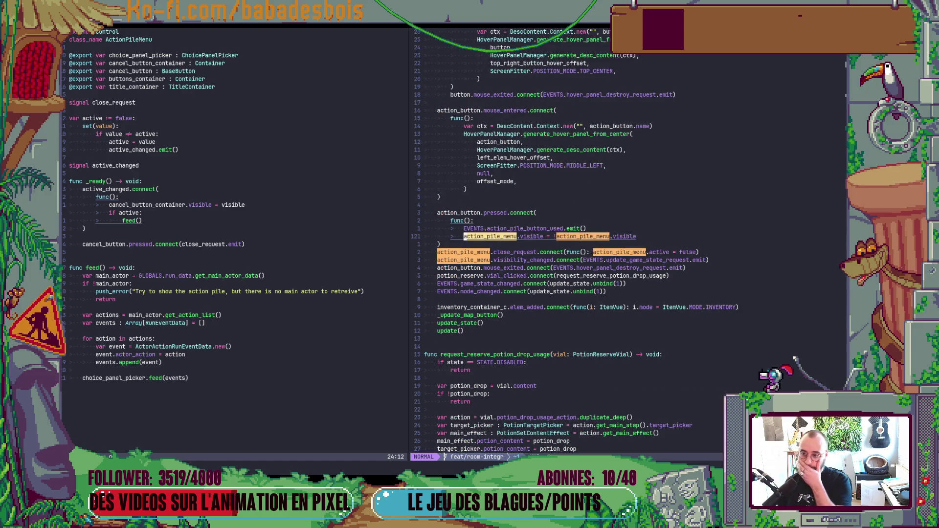
pyautogui.press('w')
pyautogui.press('w')
pyautogui.press('w')
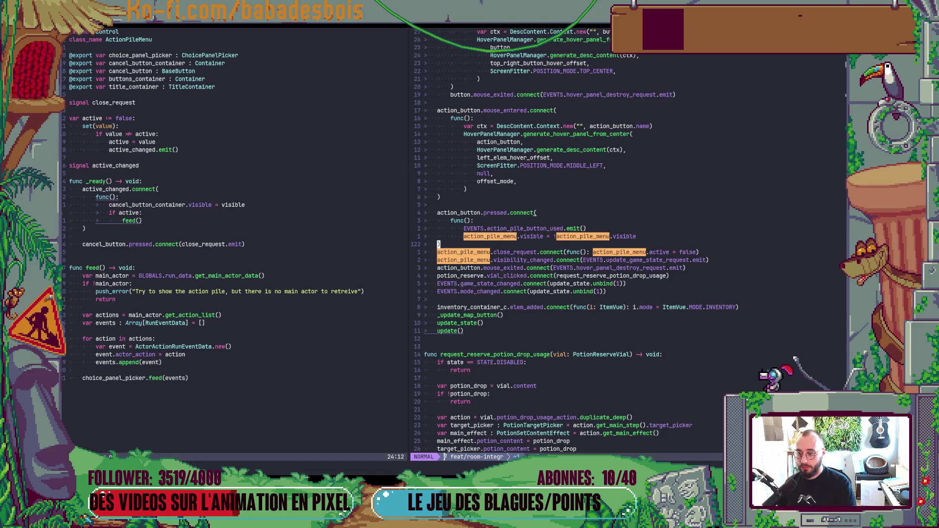
pyautogui.write('bcwactive')
pyautogui.press('Escape')
pyautogui.write('$bcwactive')
pyautogui.press('Escape')
pyautogui.write(':w')
pyautogui.press('Return')
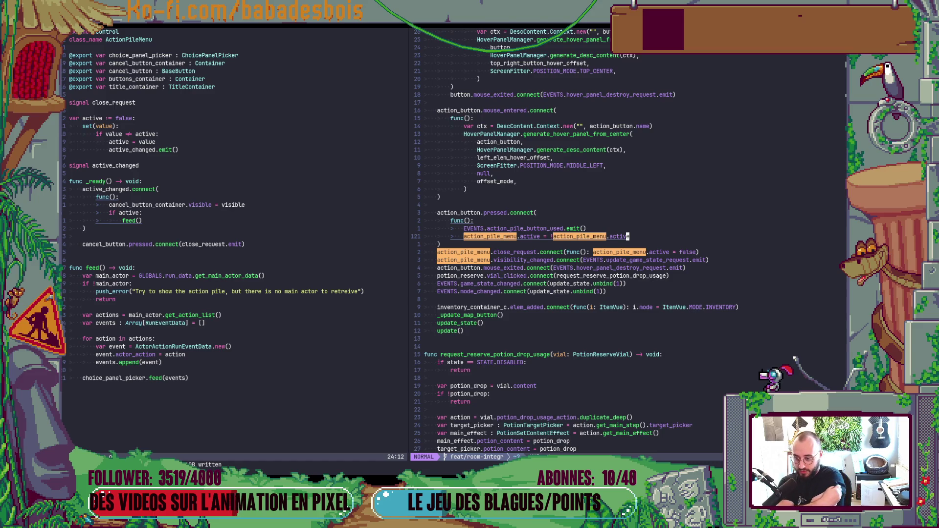
# Replace visibility_changed with active_changed on line 124 and save HUD.gd.
pyautogui.press('j')
pyautogui.press('j')
pyautogui.press('j')
pyautogui.press('^')
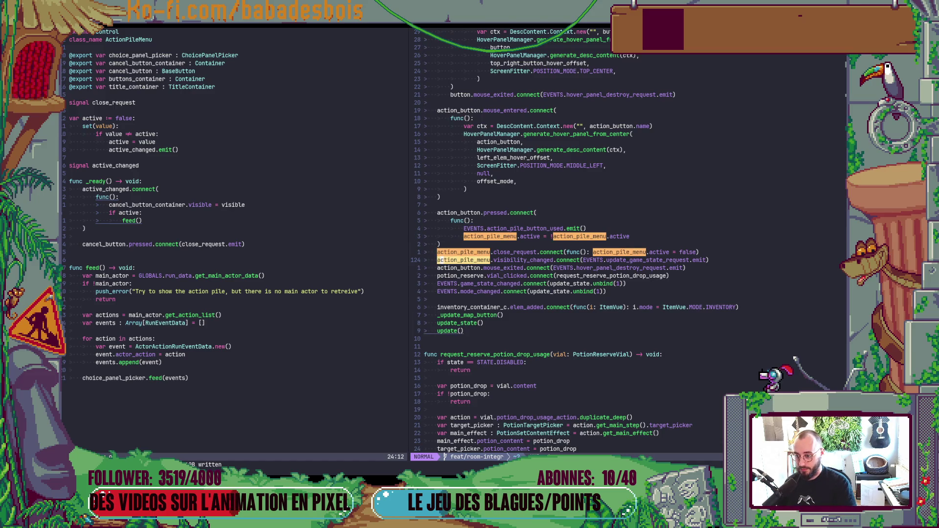
pyautogui.press('w')
pyautogui.press('w')
pyautogui.press('w')
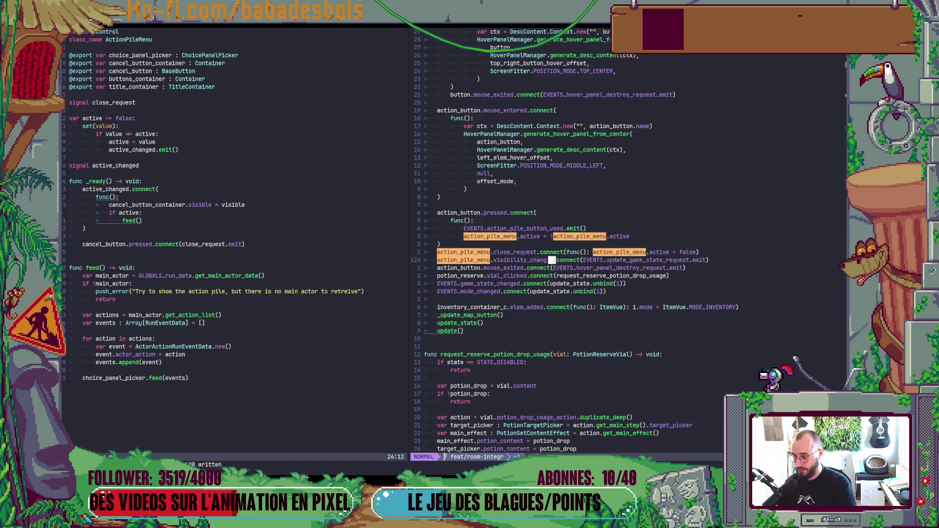
pyautogui.write('bcwac')
pyautogui.press('Down')
pyautogui.press('Return')
pyautogui.press('Escape')
pyautogui.write(':w')
pyautogui.press('Return')
# Highlight every use of active_changed to check the new signal connection.
pyautogui.write(':')
pyautogui.press('Escape')
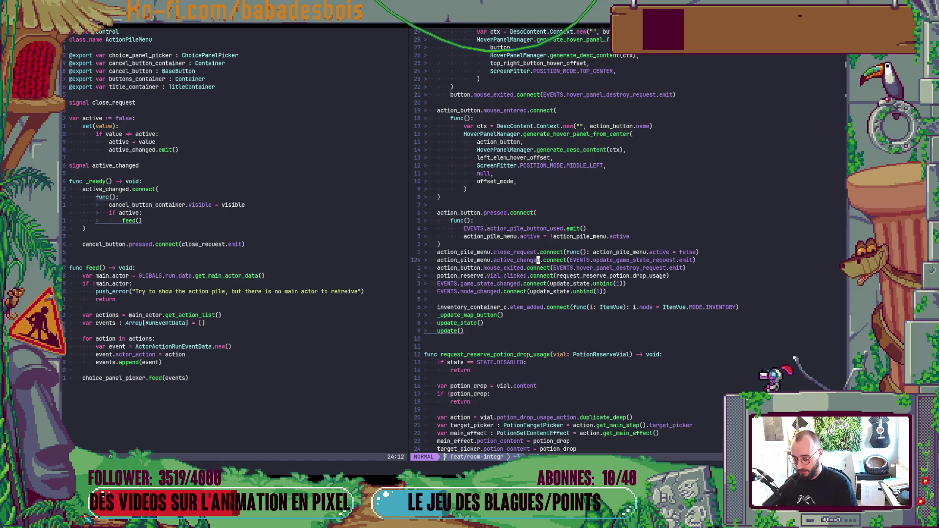
pyautogui.press('*')
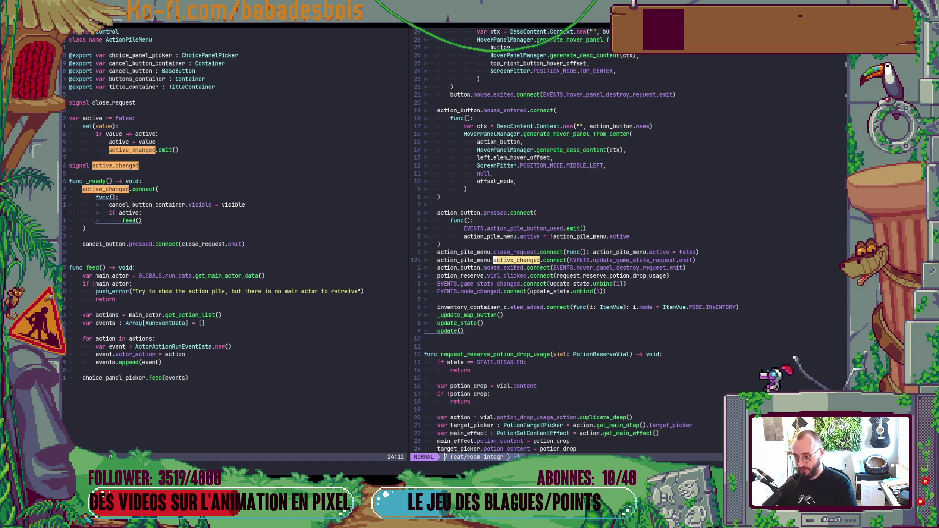
pyautogui.click(691, 259)
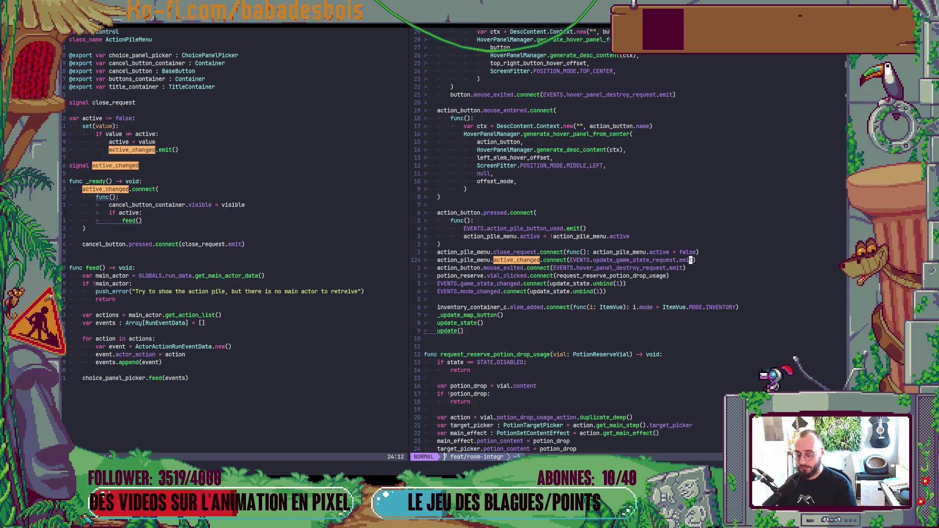
pyautogui.press('Escape')
pyautogui.press('$')
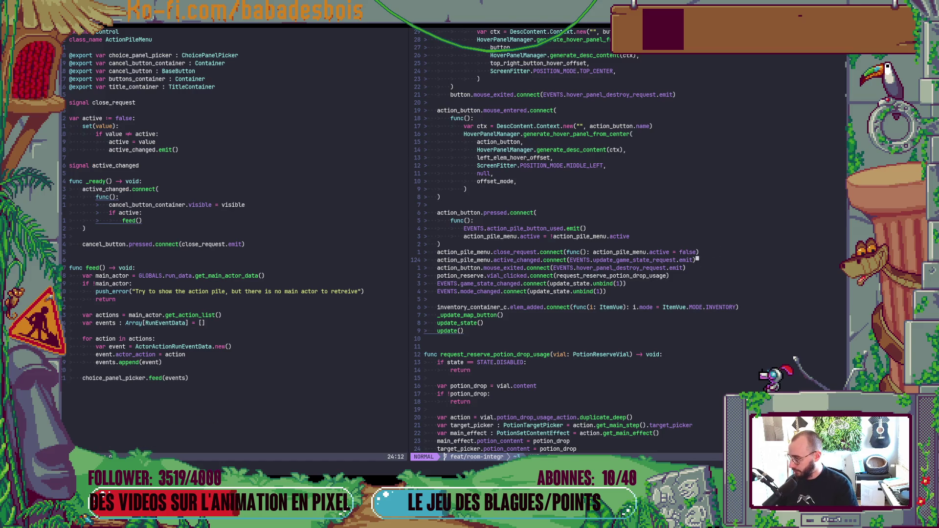
# Test-run the game in Godot, close it, and return to the ActionPileMenu.gd if active: line.
pyautogui.hotkey('alt', 'Tab')
pyautogui.press('F5')
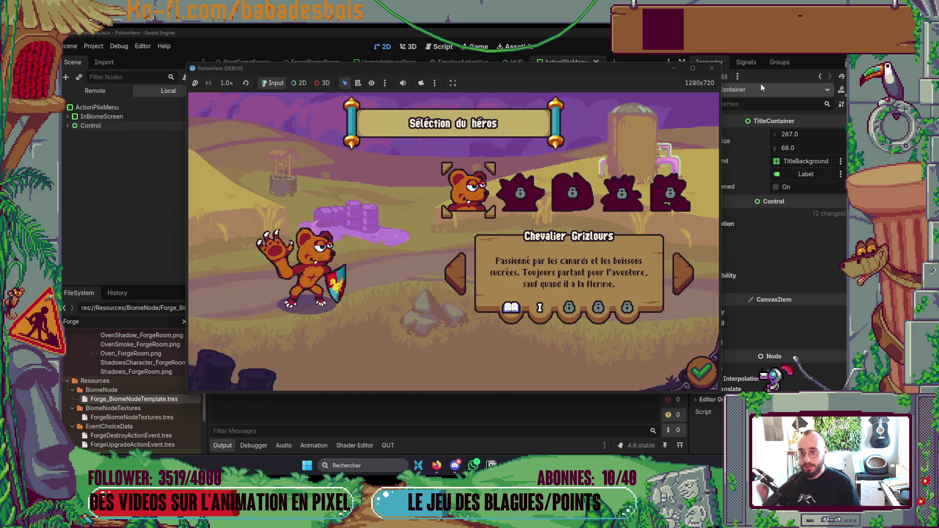
pyautogui.hotkey('alt', 'F4')
pyautogui.hotkey('alt', 'Tab')
pyautogui.click(391, 215)
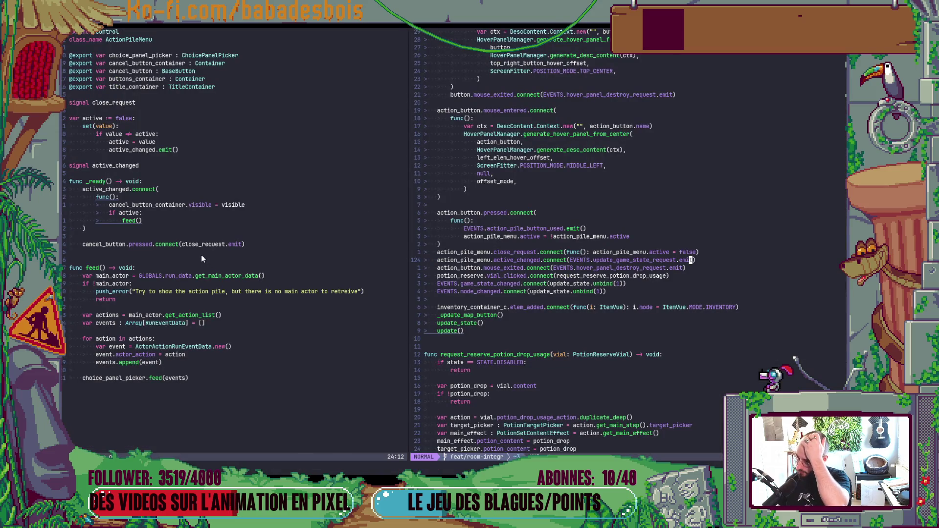
pyautogui.click(163, 213)
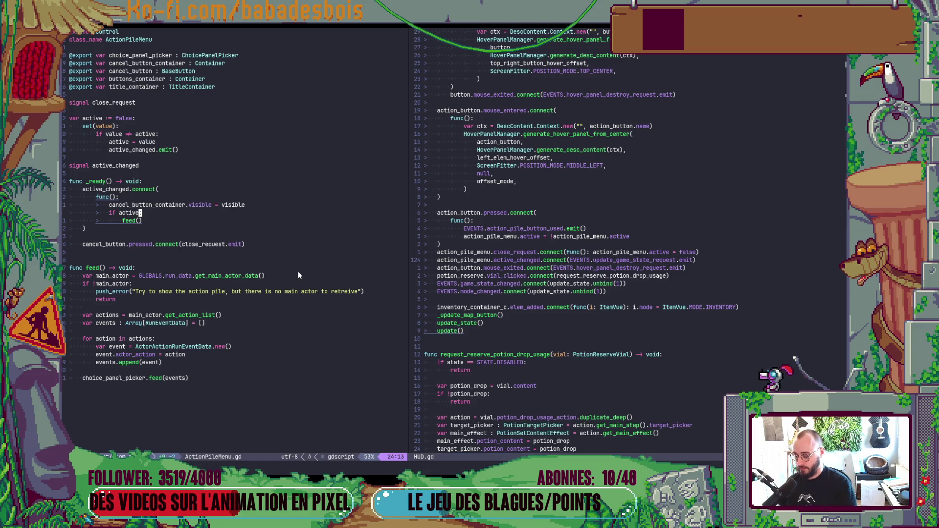
# Add a show() call under the if active: line and save ActionPileMenu.gd.
pyautogui.write('oshow')
pyautogui.press('Return')
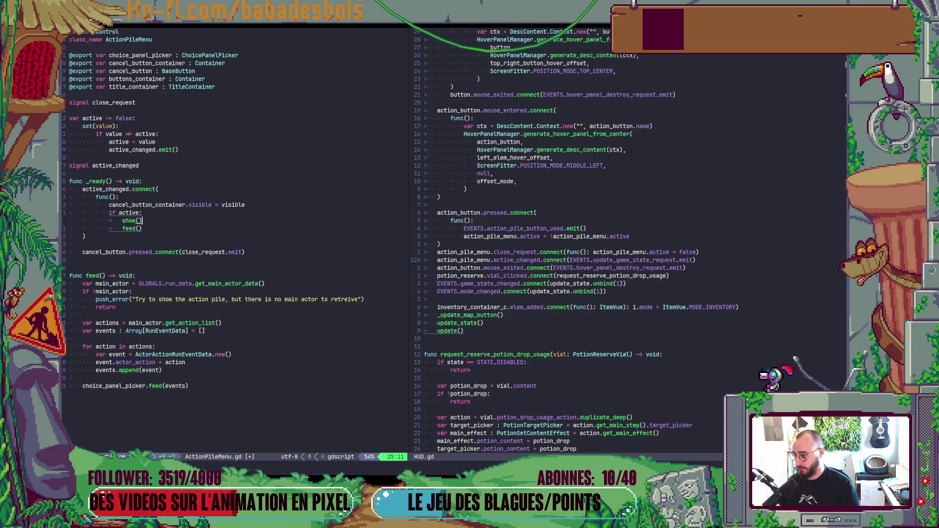
pyautogui.press('Escape')
pyautogui.write(':w')
pyautogui.press('Return')
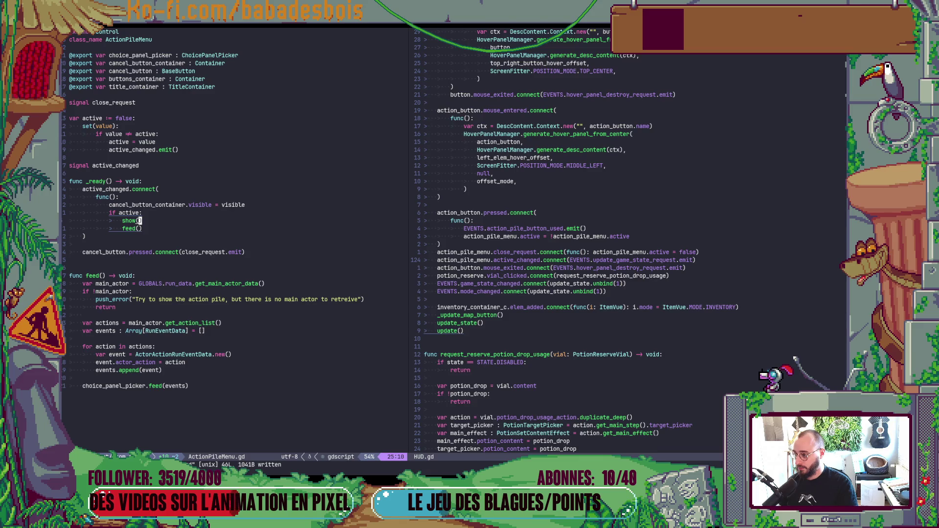
pyautogui.click(133, 103)
pyautogui.press('k')
pyautogui.hotkey('shift', 'o')
pyautogui.write('@export ')
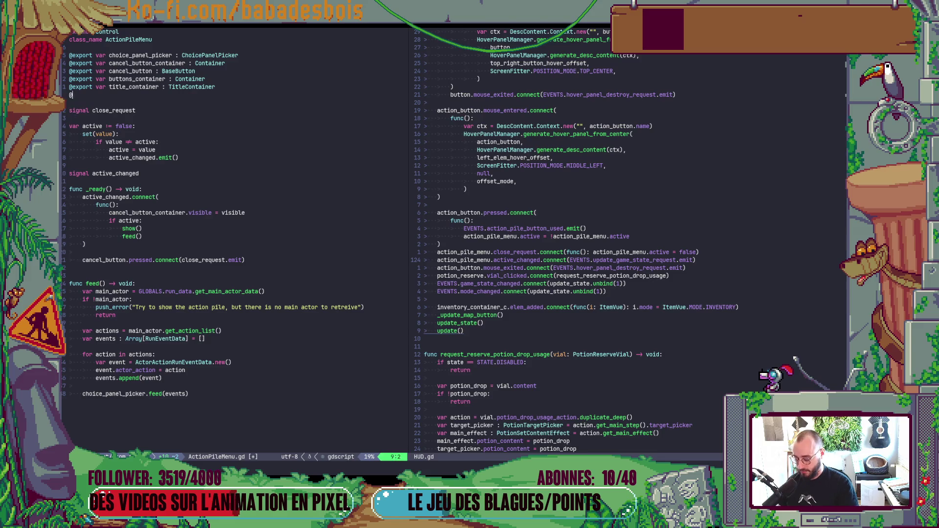
pyautogui.write('var backl')
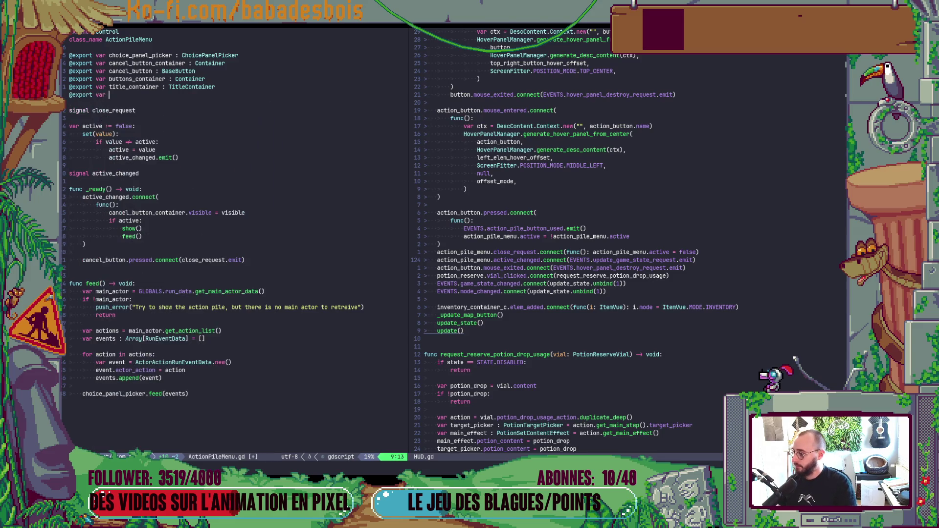
pyautogui.press('BackSpace')
pyautogui.write('ground :')
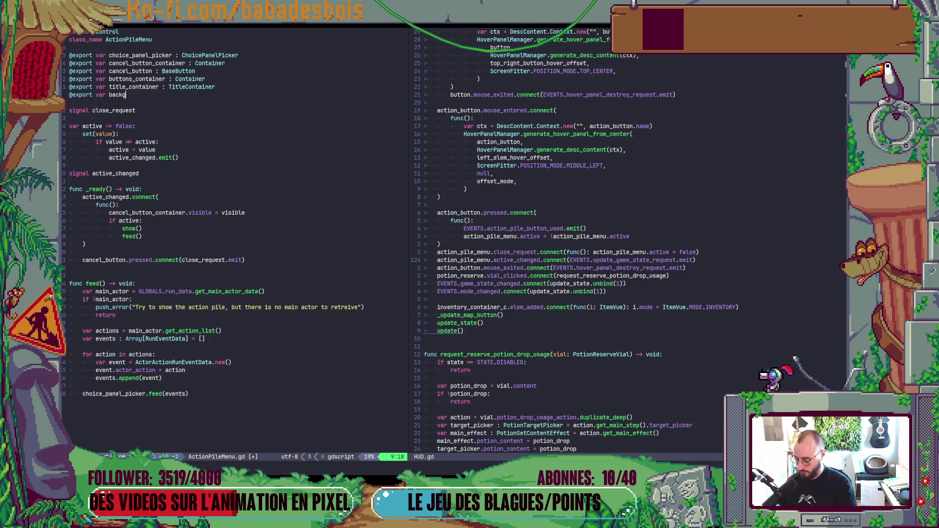
pyautogui.press('Escape')
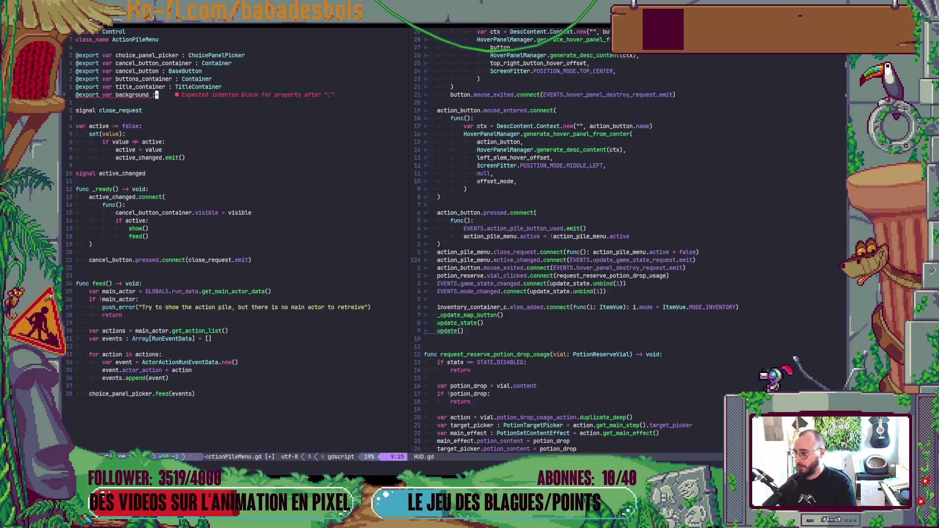
# Switch to the other pane and search the project file finder for 'Biom'.
pyautogui.hotkey('ctrl', 'w')
pyautogui.press('l')
pyautogui.press('g')
pyautogui.press('g')
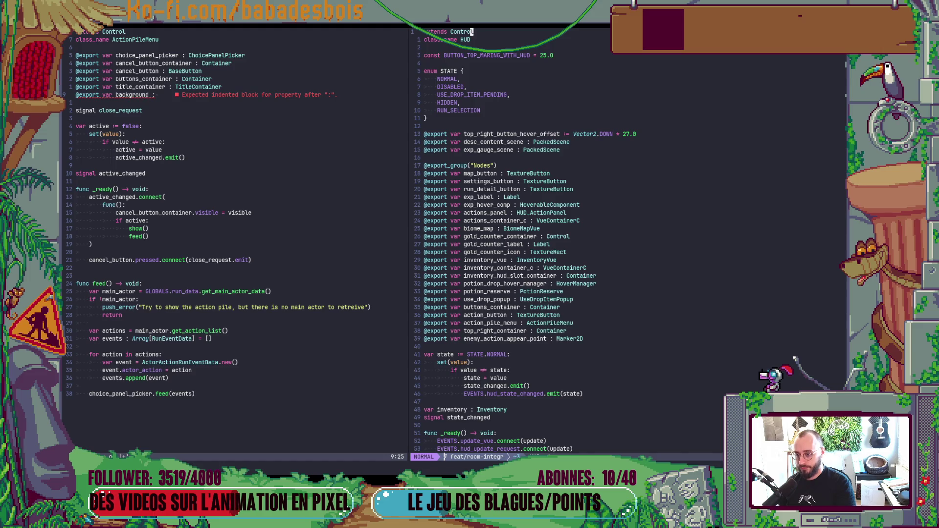
pyautogui.press('space')
pyautogui.press('f')
pyautogui.press('f')
pyautogui.press('Escape')
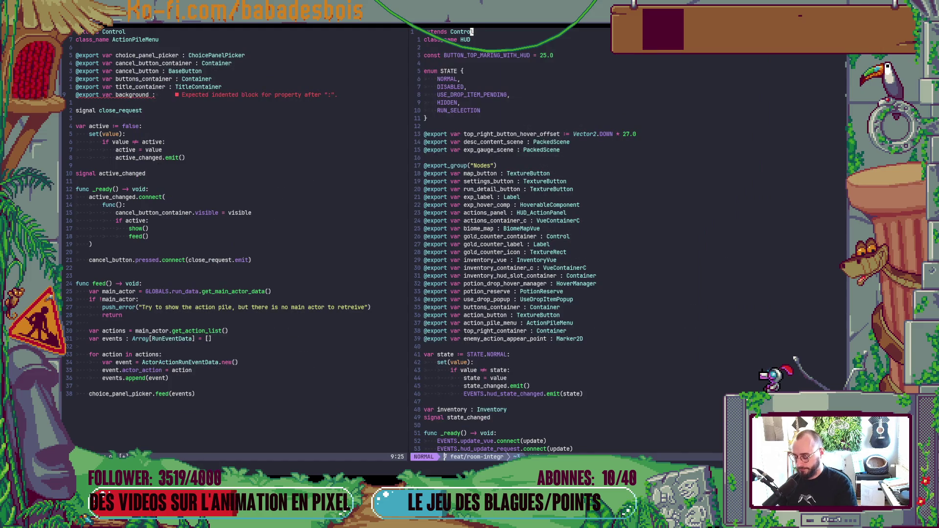
pyautogui.press('space')
pyautogui.press('f')
pyautogui.press('f')
pyautogui.write('BiomR')
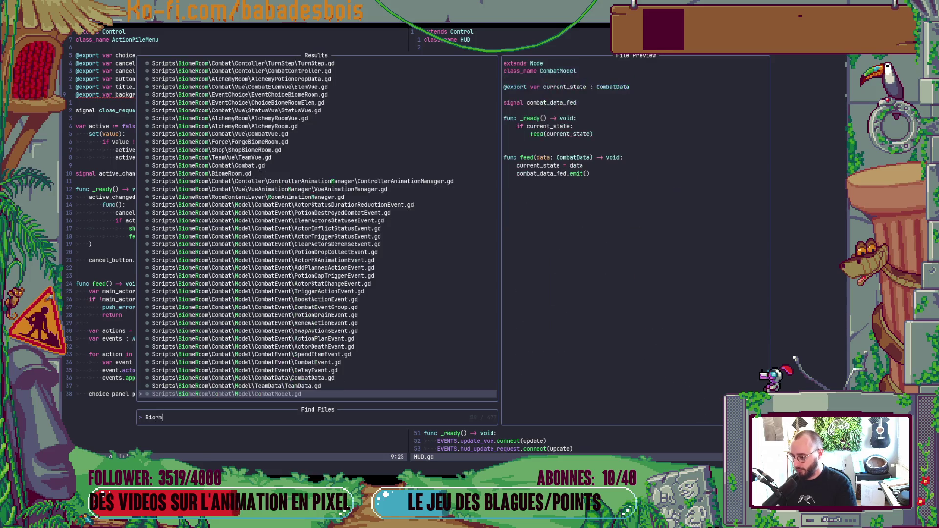
pyautogui.write('Vue')
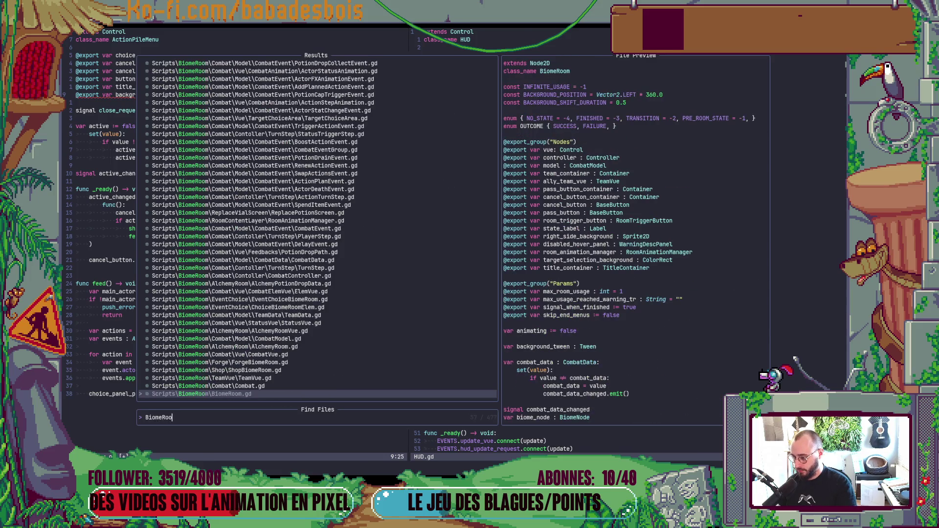
# Open BiomeRoom.gd, highlight every background_tween usage, then switch back to Godot.
pyautogui.press('Return')
pyautogui.press('g')
pyautogui.press('g')
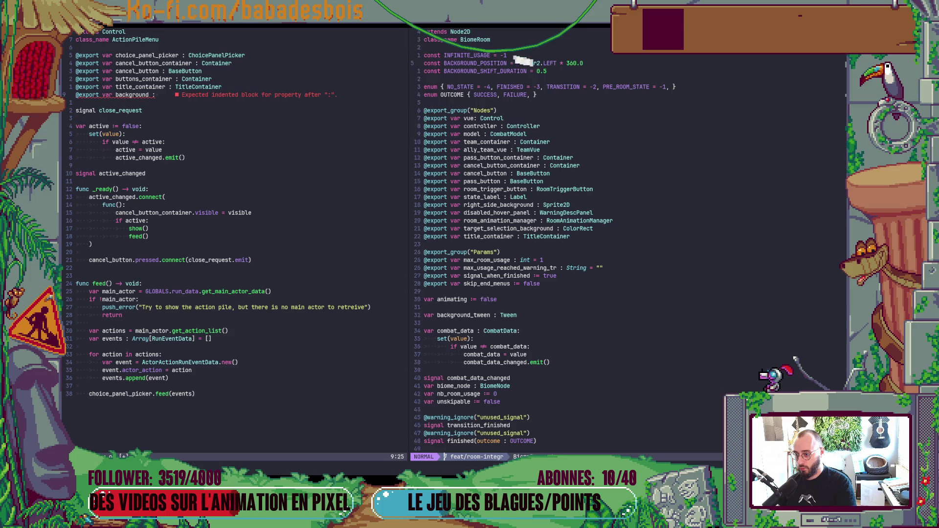
pyautogui.click(531, 213)
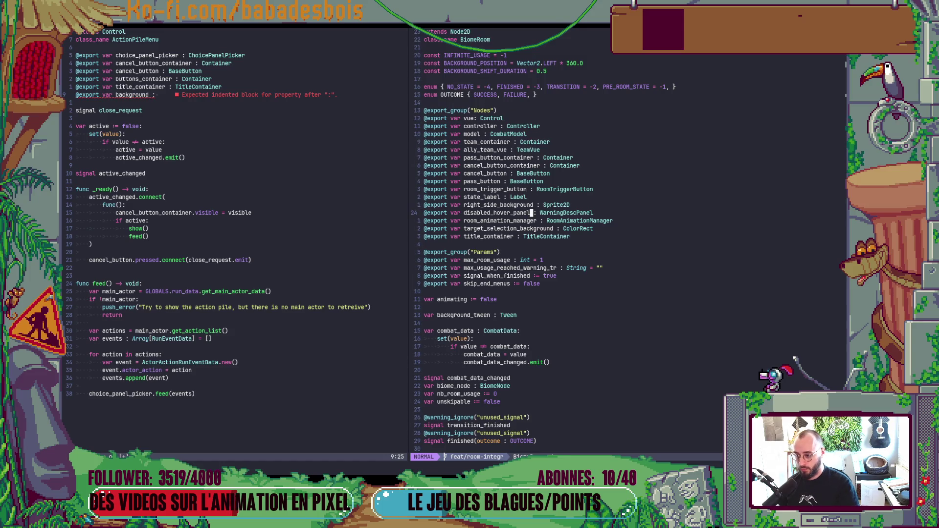
pyautogui.press('j')
pyautogui.press('j')
pyautogui.press('j')
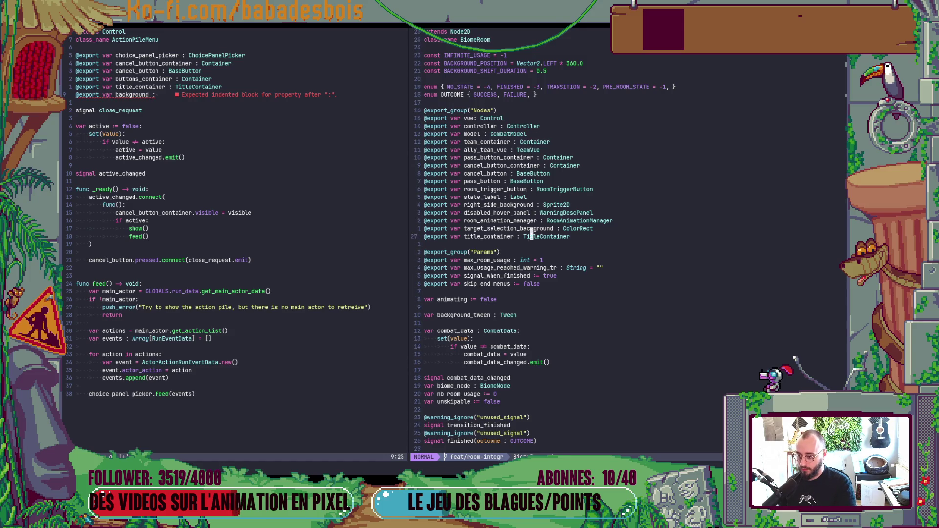
pyautogui.press('b')
pyautogui.press('b')
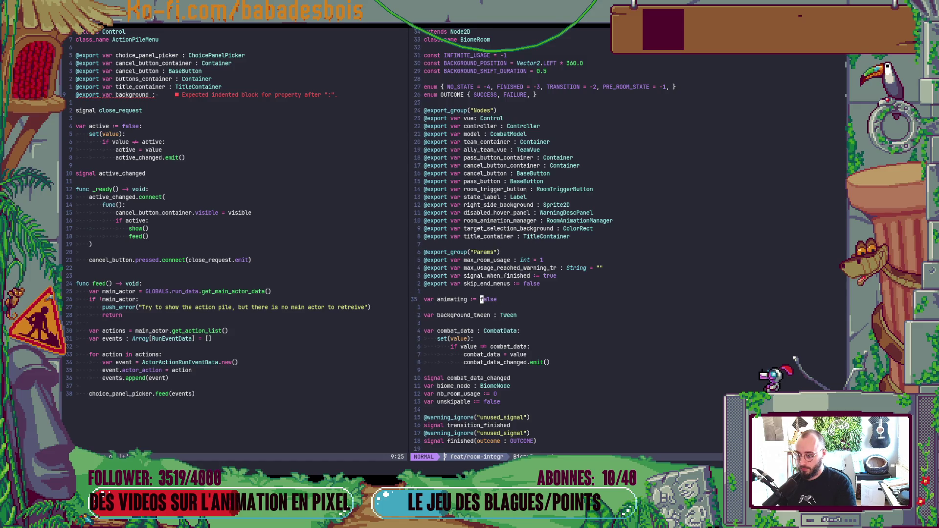
pyautogui.press('j')
pyautogui.press('j')
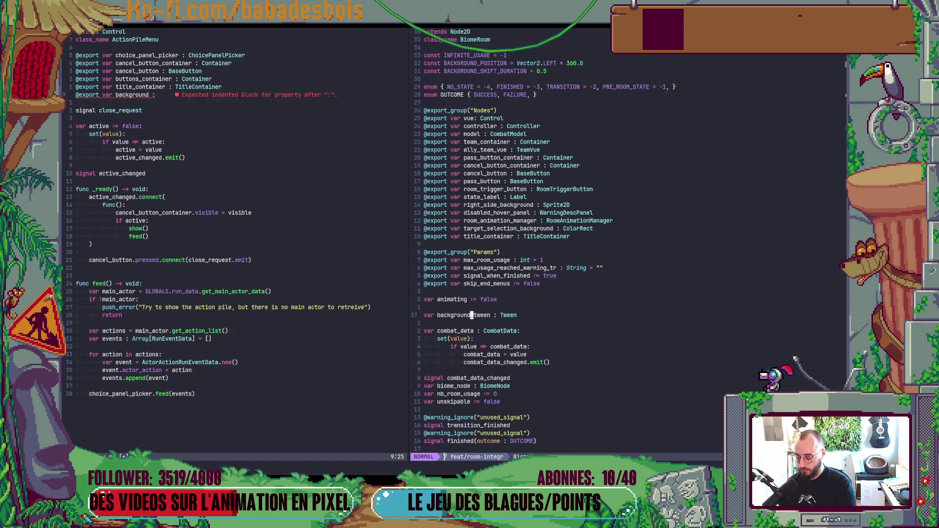
pyautogui.press('*')
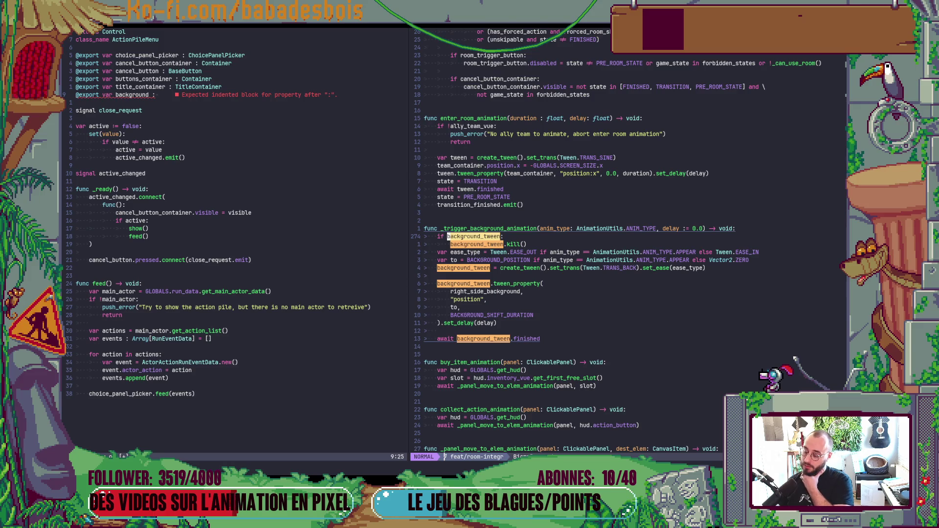
pyautogui.hotkey('alt', 'Tab')
pyautogui.hotkey('alt', 'Tab')
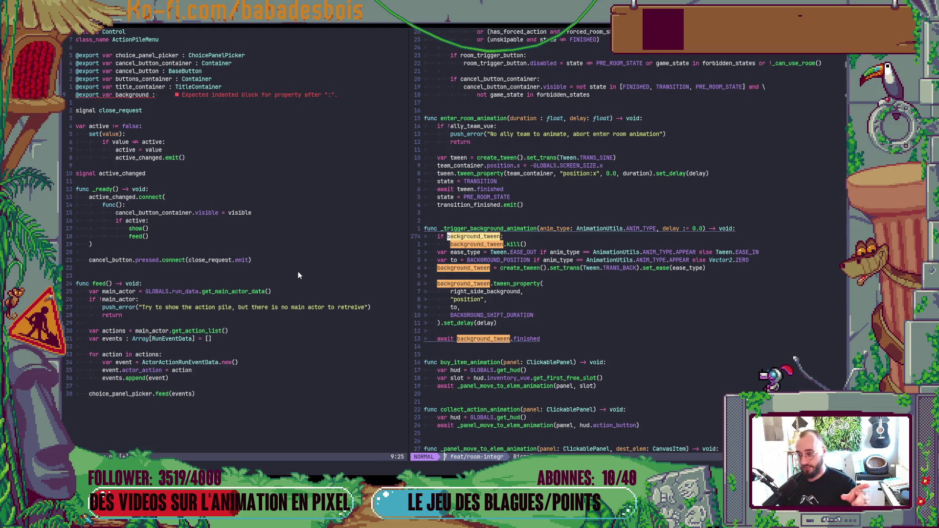
pyautogui.hotkey('alt', 'Tab')
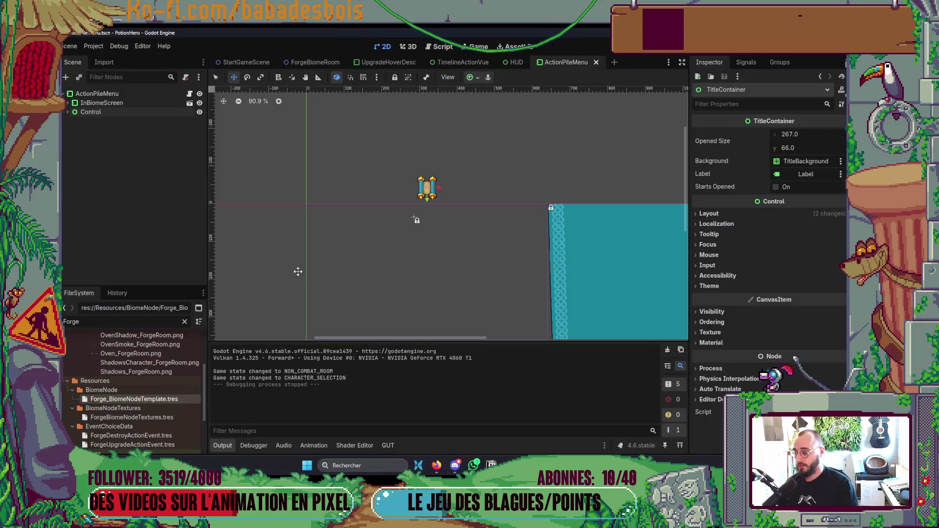
# Expand InBiomeScreen > RightSide in the scene tree and copy the Background node's path.
pyautogui.click(224, 445)
pyautogui.click(68, 103)
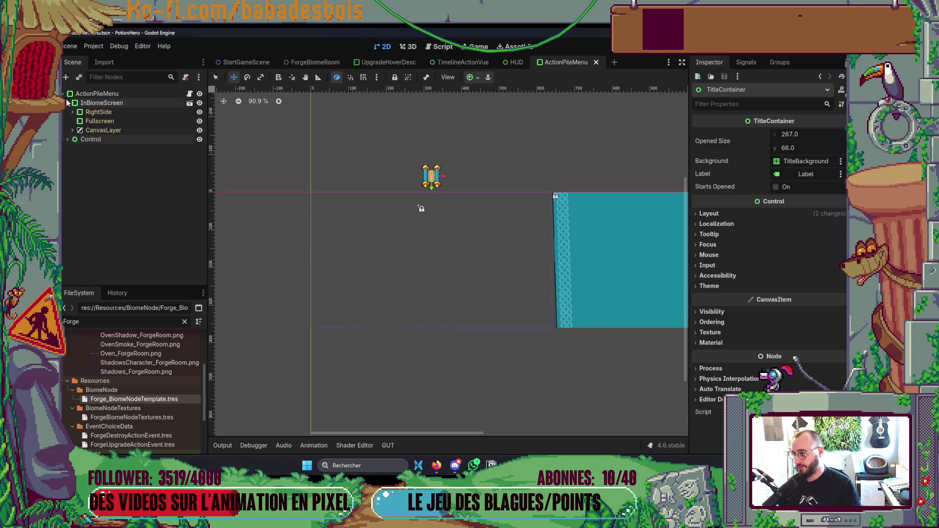
pyautogui.click(71, 112)
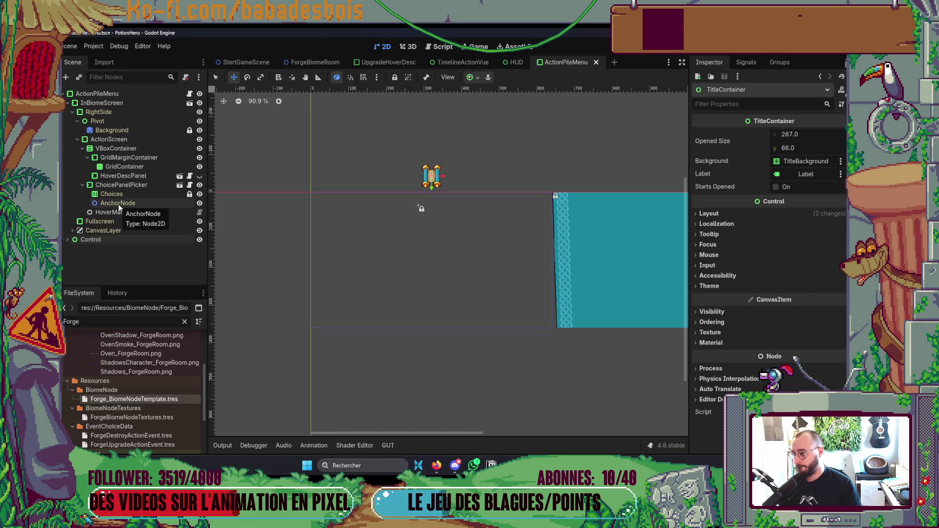
pyautogui.hscroll(3, 381, 220)
pyautogui.rightClick(128, 131)
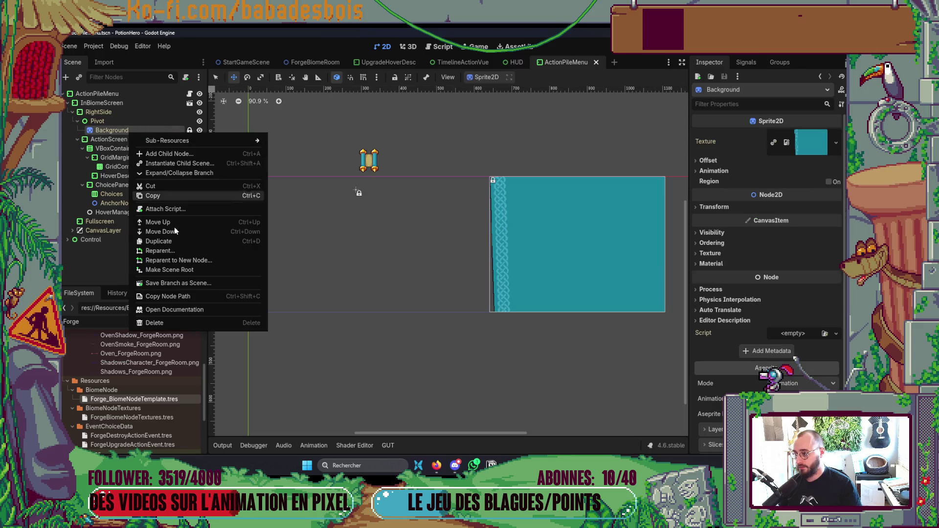
pyautogui.click(168, 294)
# Type the background export in ActionPileMenu.gd as Sprite2D and save the script.
pyautogui.hotkey('alt', 'Tab')
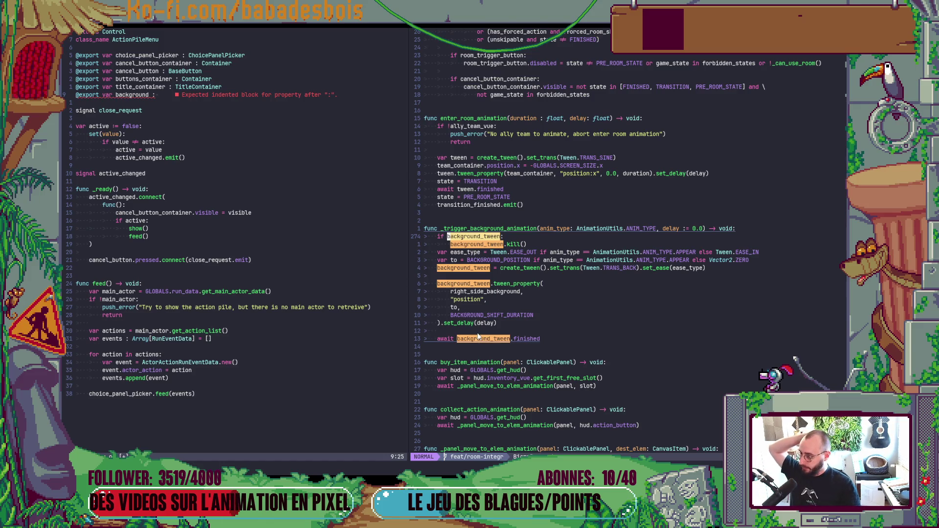
pyautogui.click(170, 100)
pyautogui.click(162, 95)
pyautogui.write('Sprite2D')
pyautogui.press('Escape')
pyautogui.write(':w')
pyautogui.press('Return')
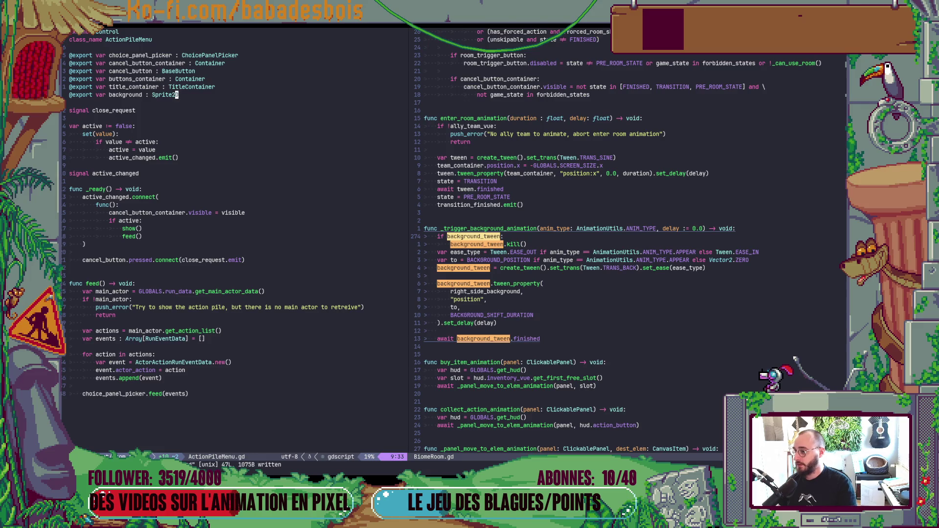
pyautogui.hotkey('alt', 'Tab')
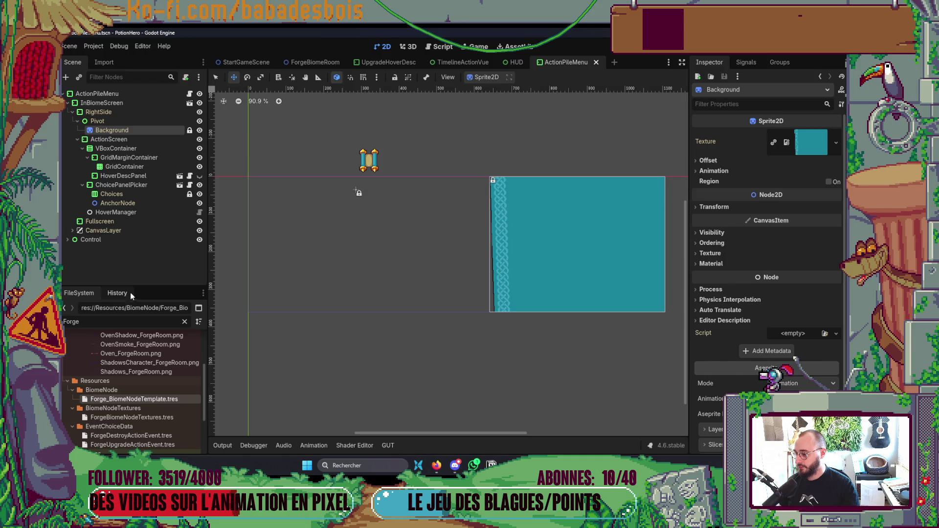
pyautogui.hotkey('alt', 'Tab')
pyautogui.click(558, 204)
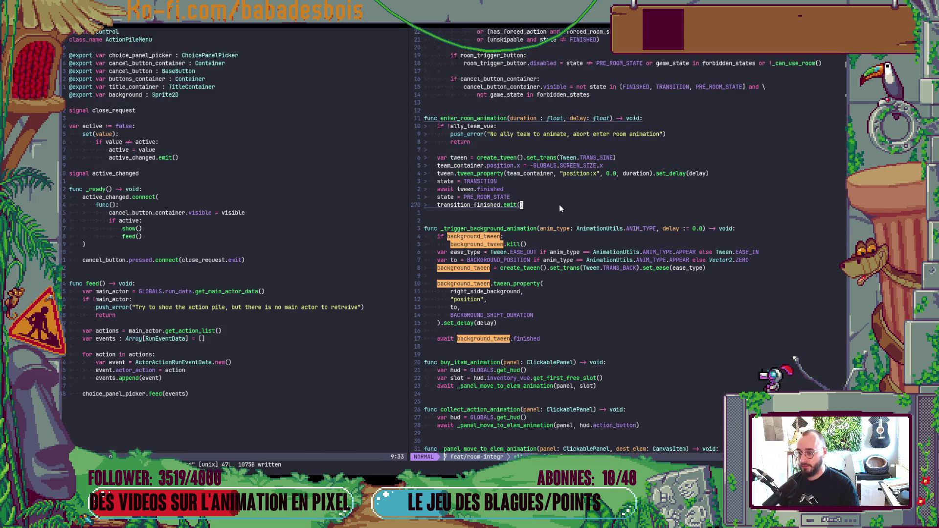
# Browse to the UI folder in Oil, add a SideMenuBackground/ entry, and confirm its creation.
pyautogui.press('-')
pyautogui.press('-')
pyautogui.press('j')
pyautogui.press('j')
pyautogui.press('j')
pyautogui.press('j')
pyautogui.press('j')
pyautogui.press('Return')
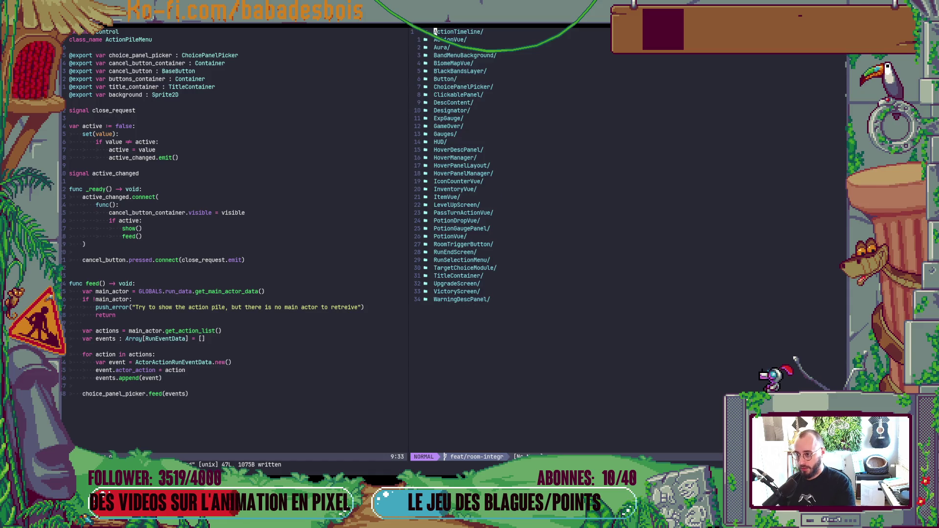
pyautogui.press('j')
pyautogui.press('j')
pyautogui.press('j')
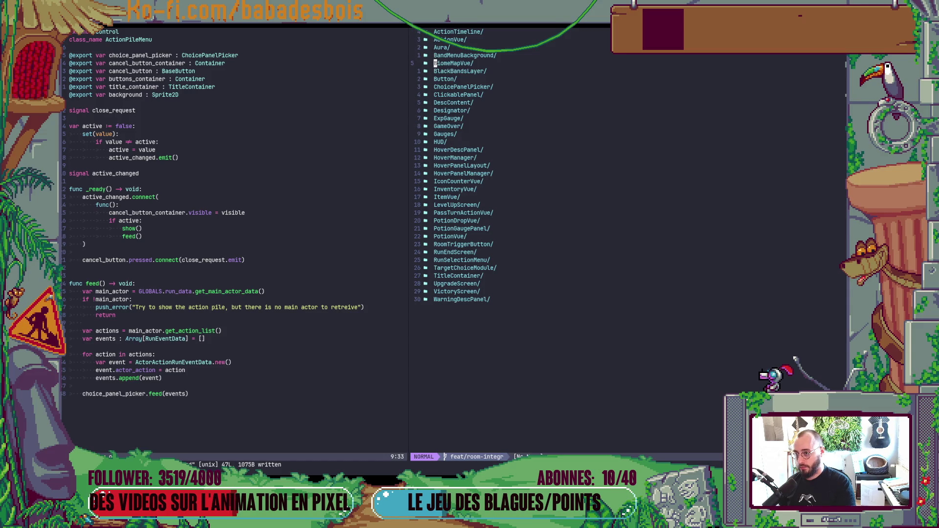
pyautogui.write('kO')
pyautogui.write('MenuBac')
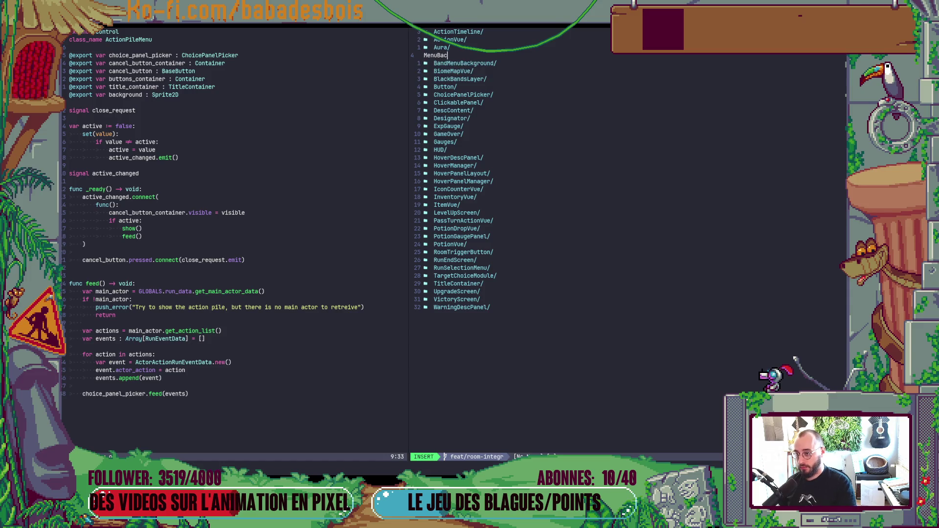
pyautogui.press('BackSpace')
pyautogui.press('BackSpace')
pyautogui.press('BackSpace')
pyautogui.write('D')
pyautogui.press('BackSpace')
pyautogui.write('SideMe ')
pyautogui.write('nuBac')
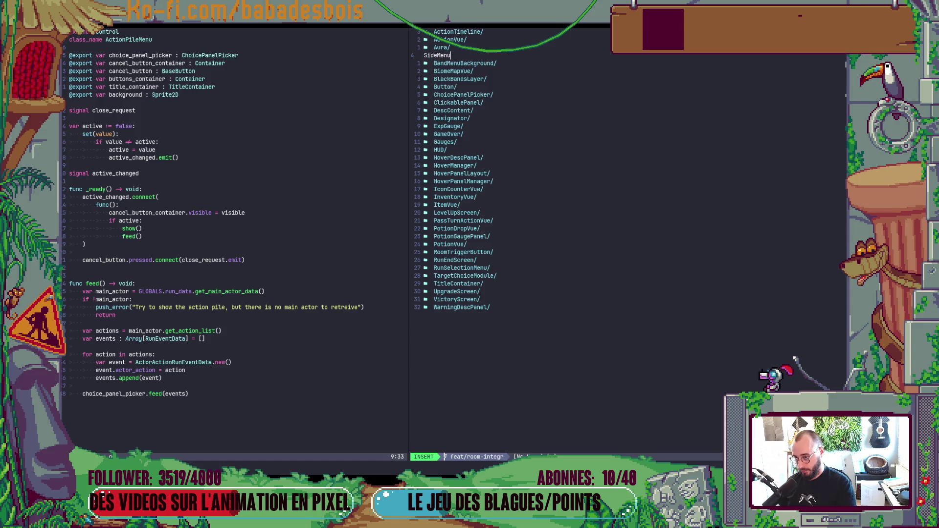
pyautogui.write('kgroun')
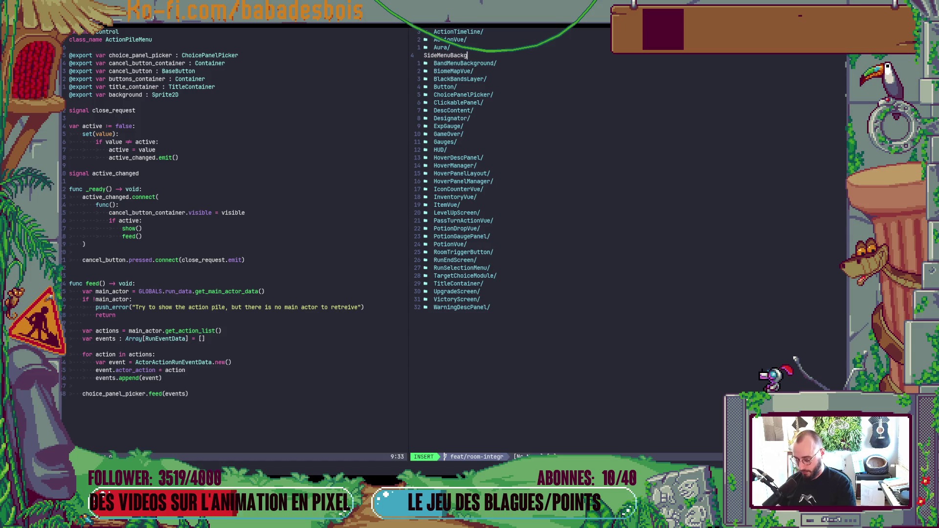
pyautogui.write('d/')
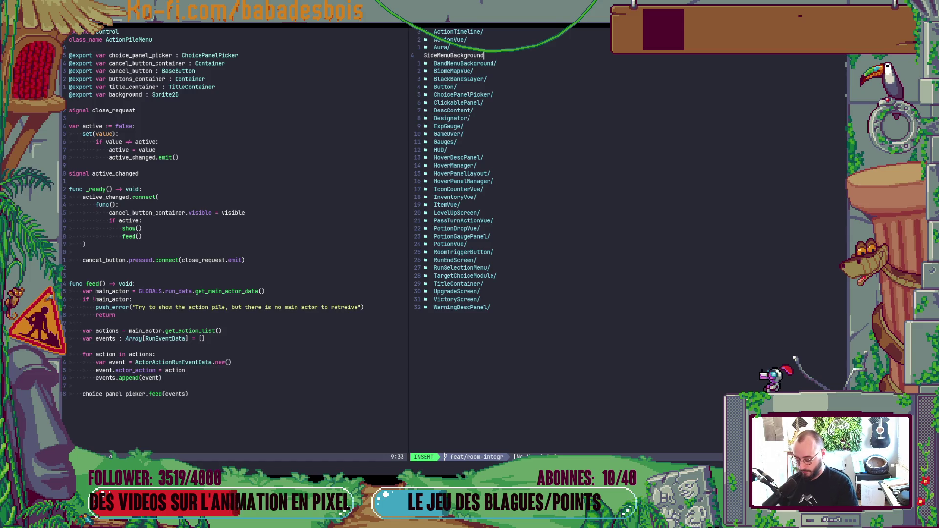
pyautogui.write('SideMenu')
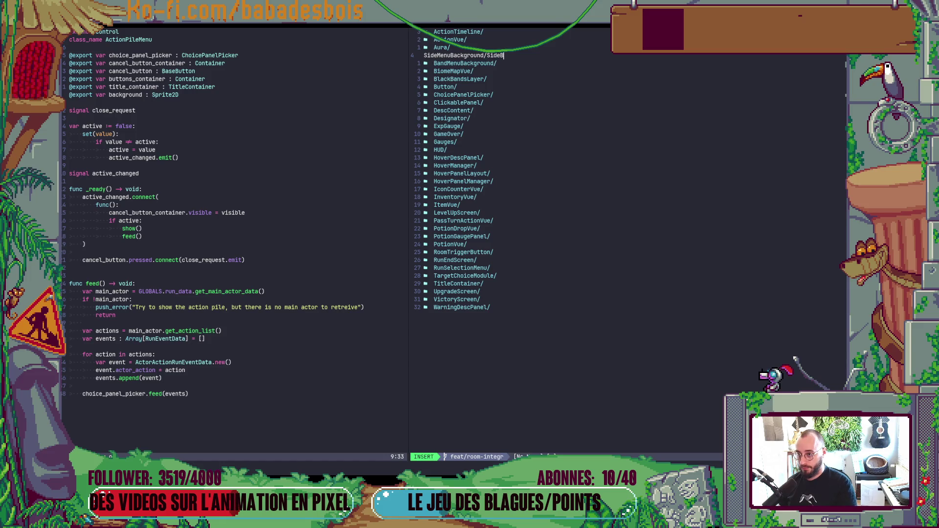
pyautogui.write('B')
pyautogui.write('ckground')
pyautogui.write('.')
pyautogui.press('Escape')
pyautogui.write(':w')
pyautogui.press('Return')
pyautogui.press('y')
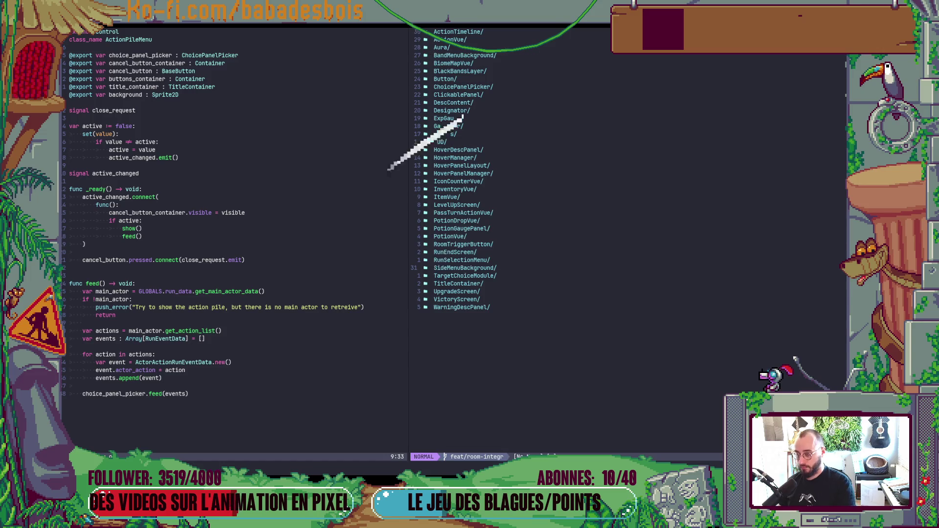